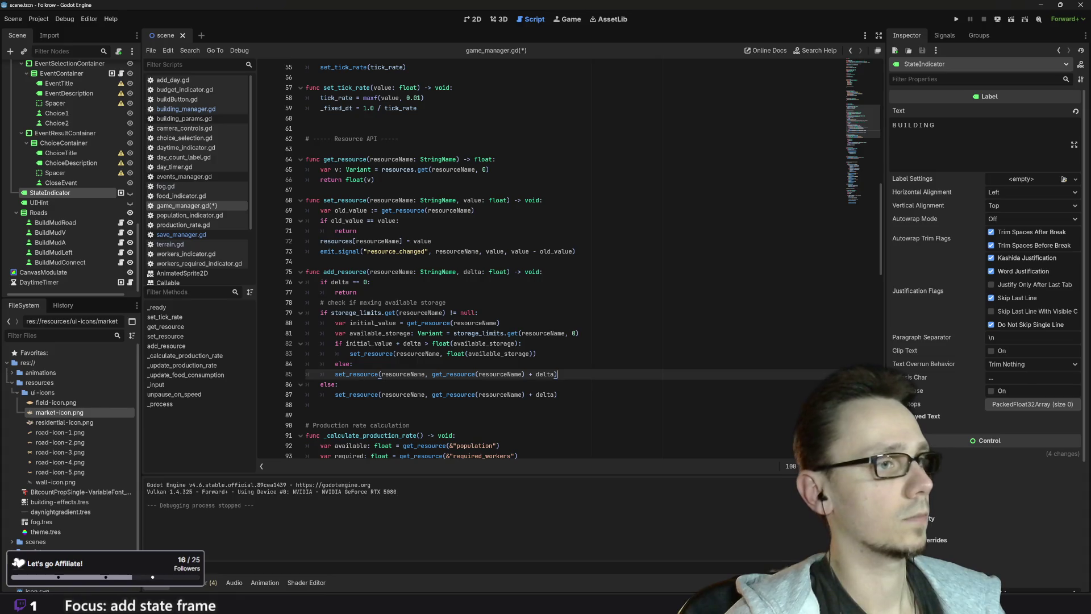
# Indent the fallback set_resource line 85 under else: in add_resource, then run the project to test
pyautogui.press('Home')
pyautogui.press('Tab')
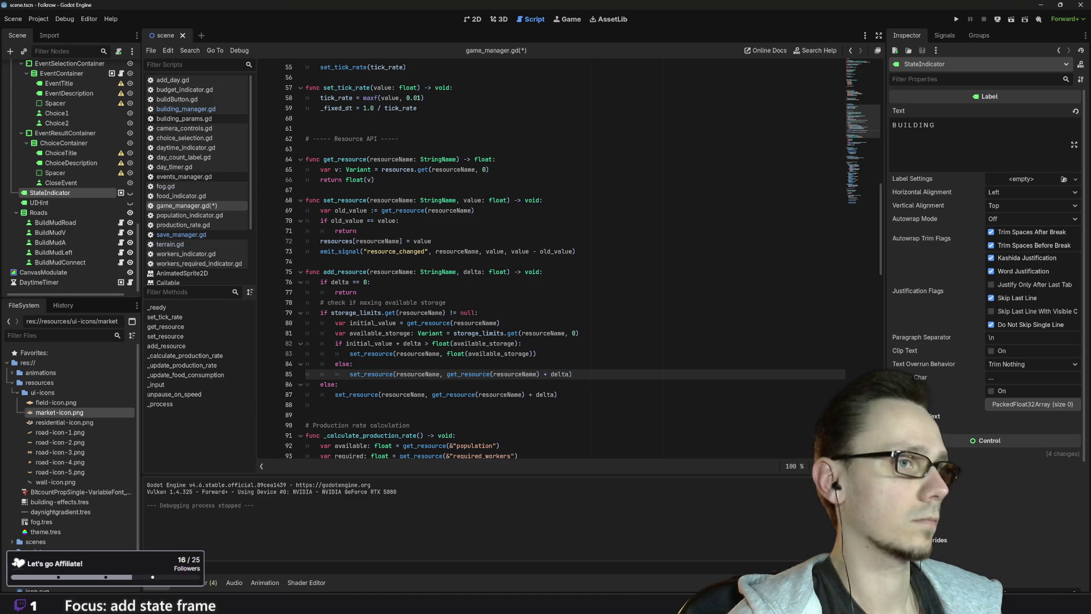
pyautogui.click(337, 385)
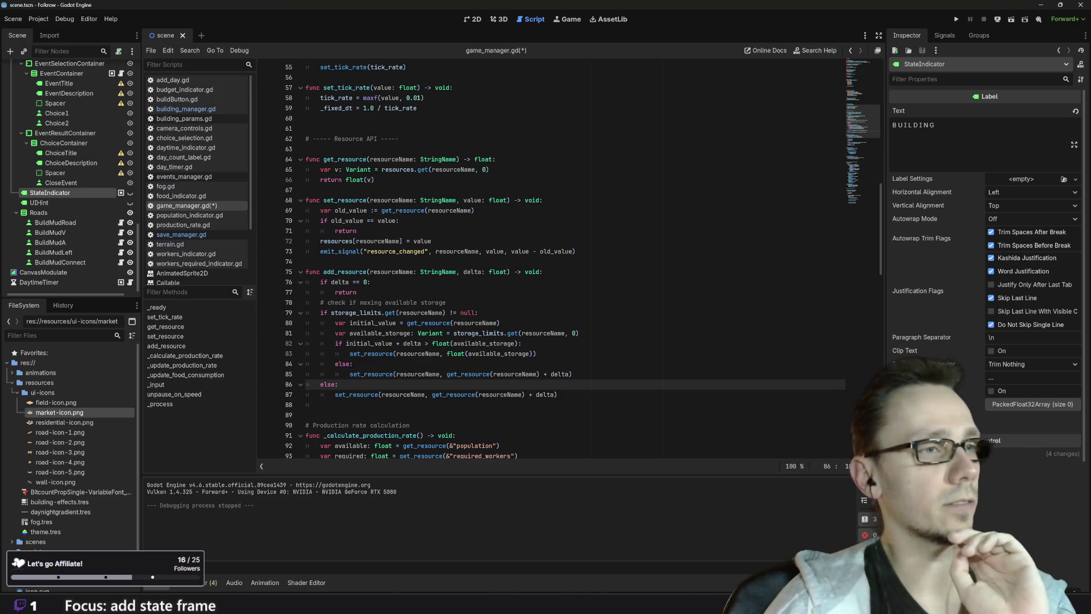
pyautogui.moveTo(420, 312)
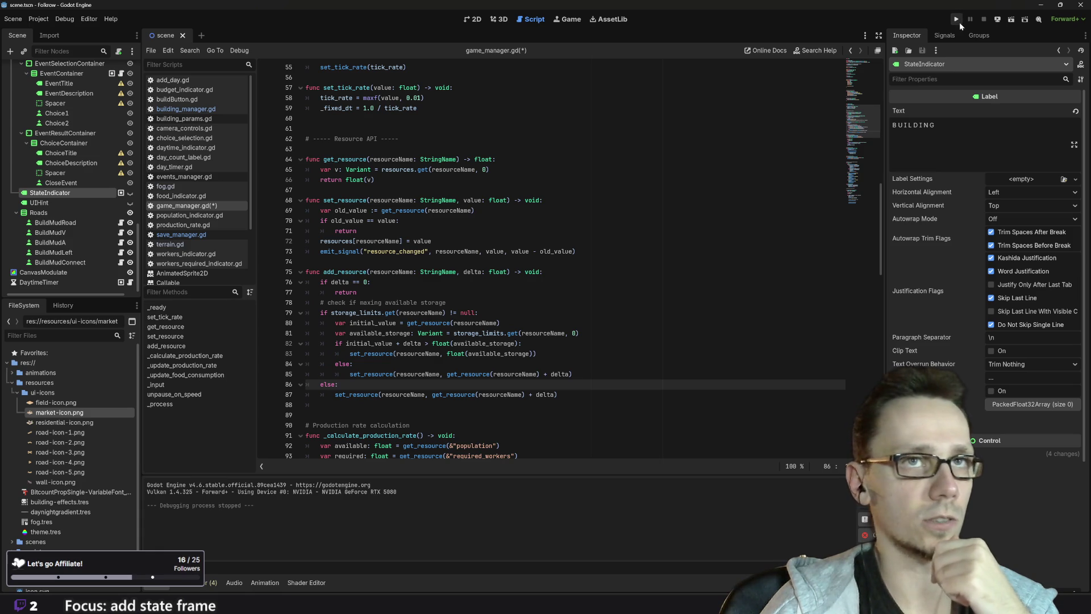
pyautogui.click(957, 20)
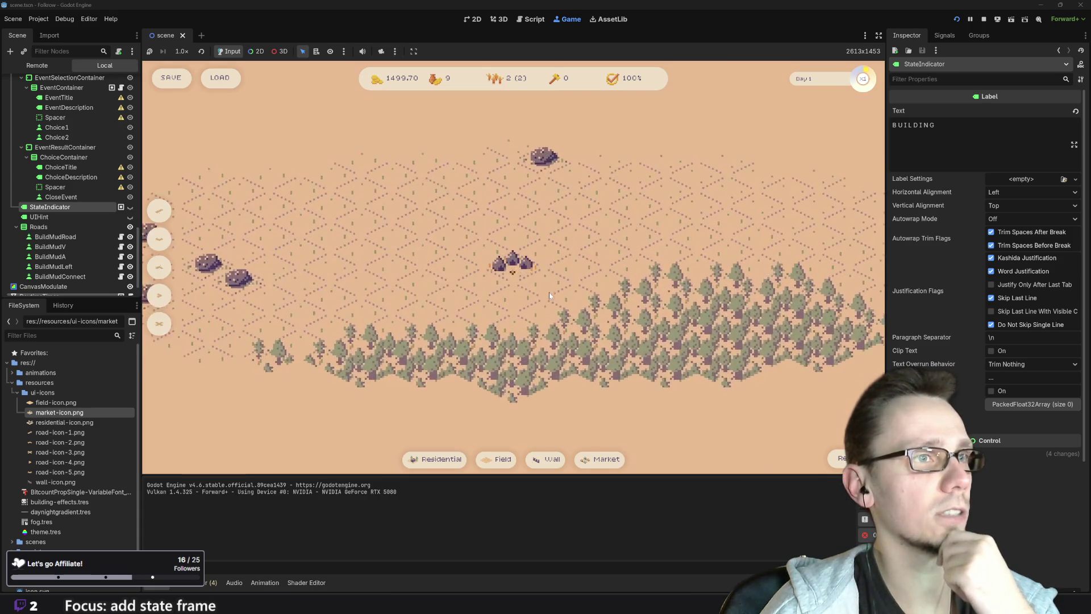
# Place two residential houses on the map
pyautogui.moveTo(526, 364)
pyautogui.mouseDown()
pyautogui.moveTo(533, 340)
pyautogui.moveTo(588, 350)
pyautogui.mouseUp()
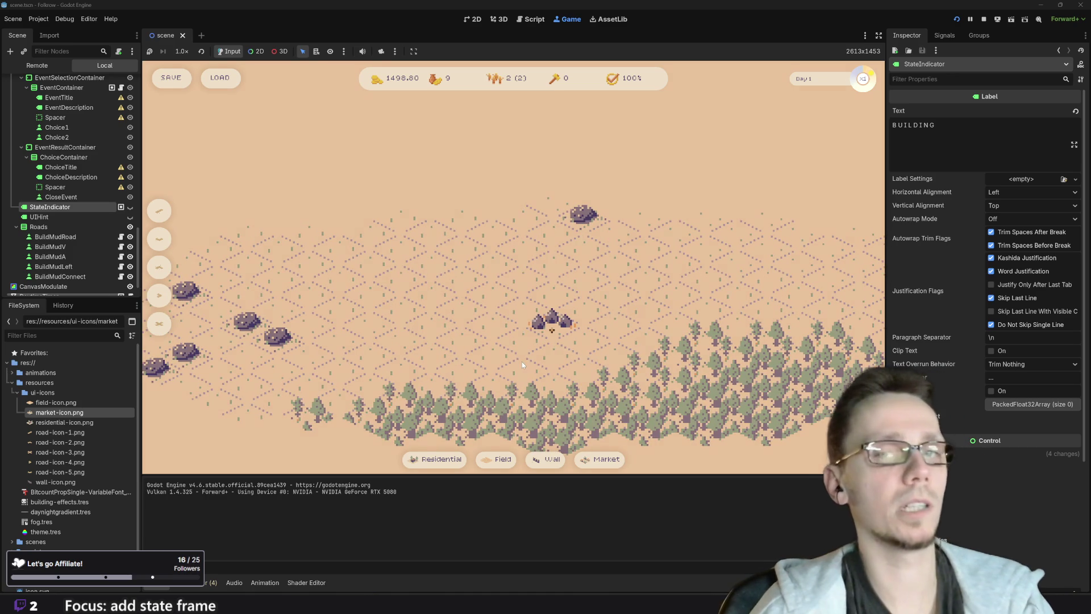
pyautogui.click(434, 460)
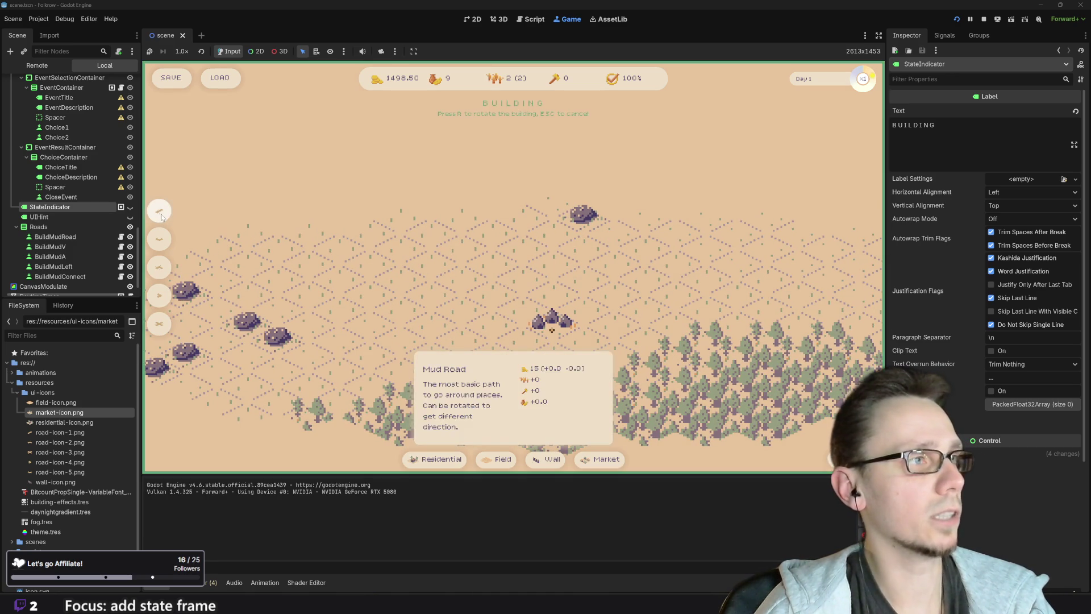
pyautogui.click(438, 294)
pyautogui.moveTo(511, 299); pyautogui.dragTo(507, 309)
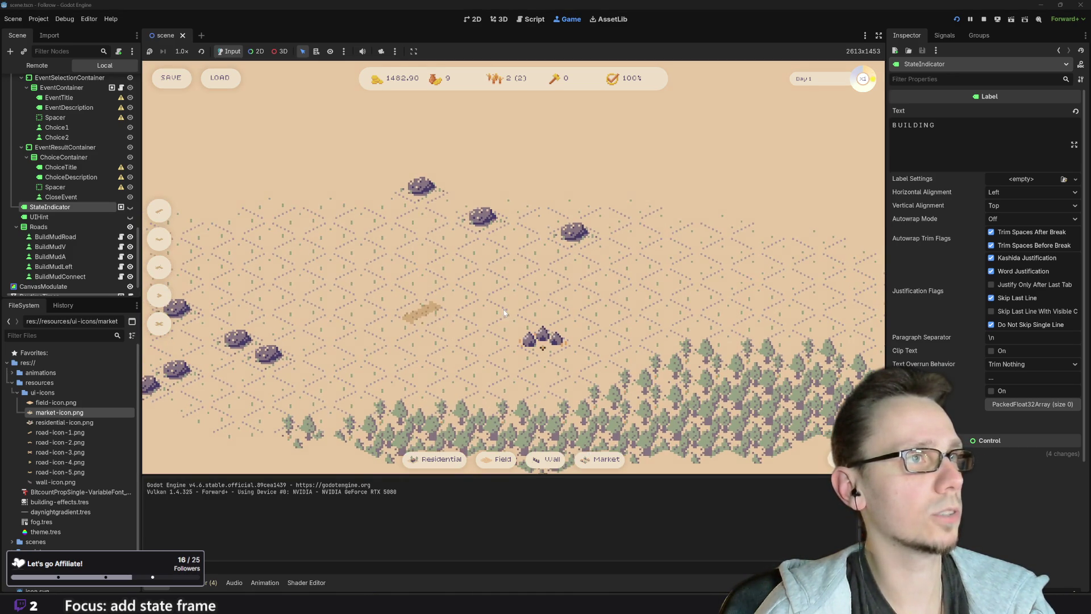
pyautogui.click(437, 459)
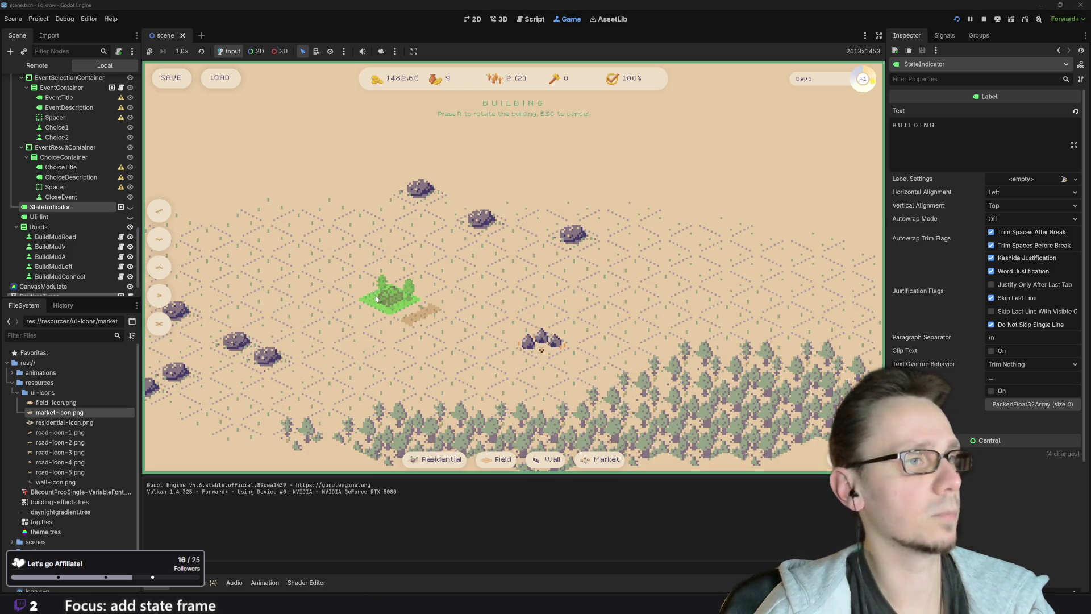
pyautogui.click(375, 299)
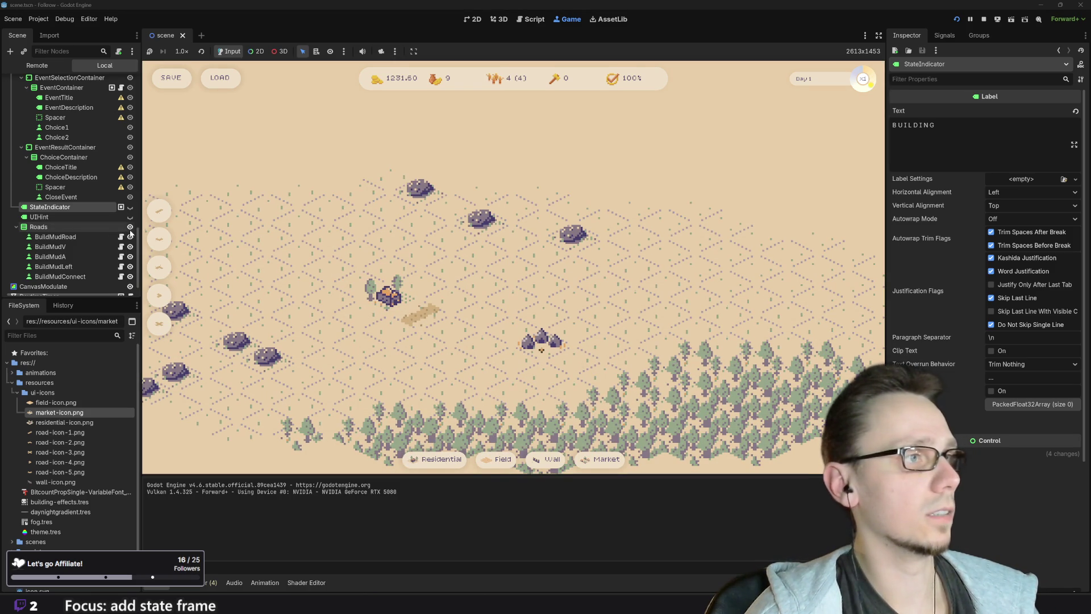
# Extend a mud road toward the lower left, then add a market and a third house beside it
pyautogui.click(159, 211)
pyautogui.click(449, 300)
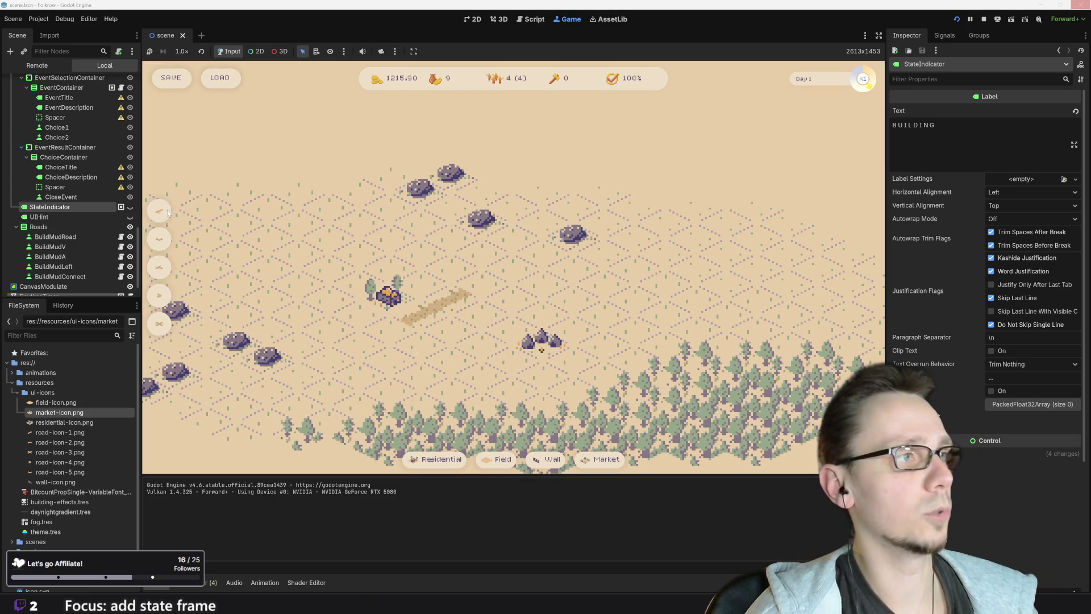
pyautogui.click(381, 331)
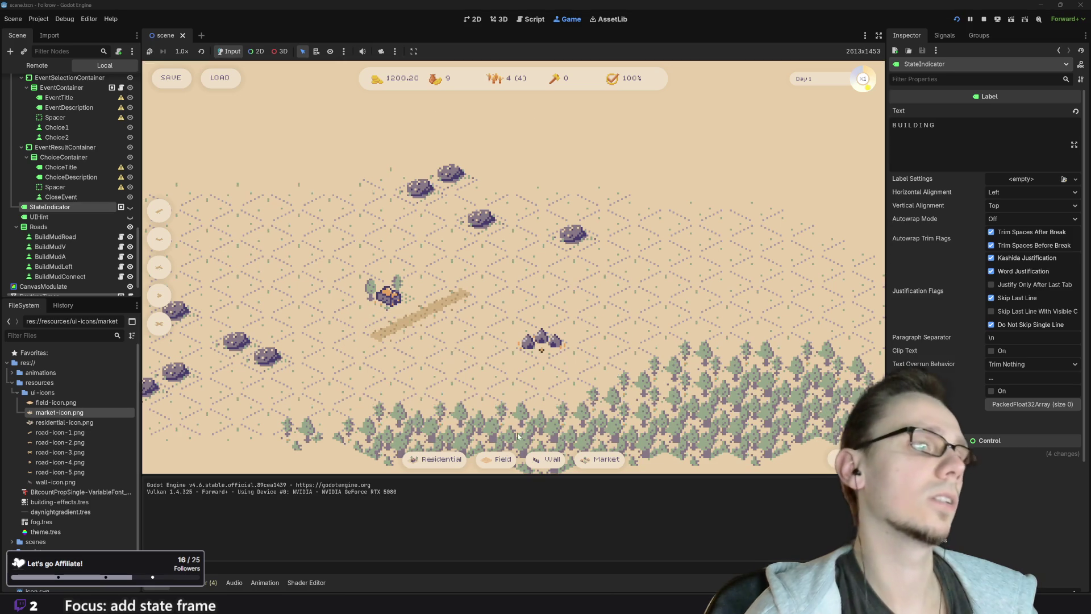
pyautogui.moveTo(498, 464)
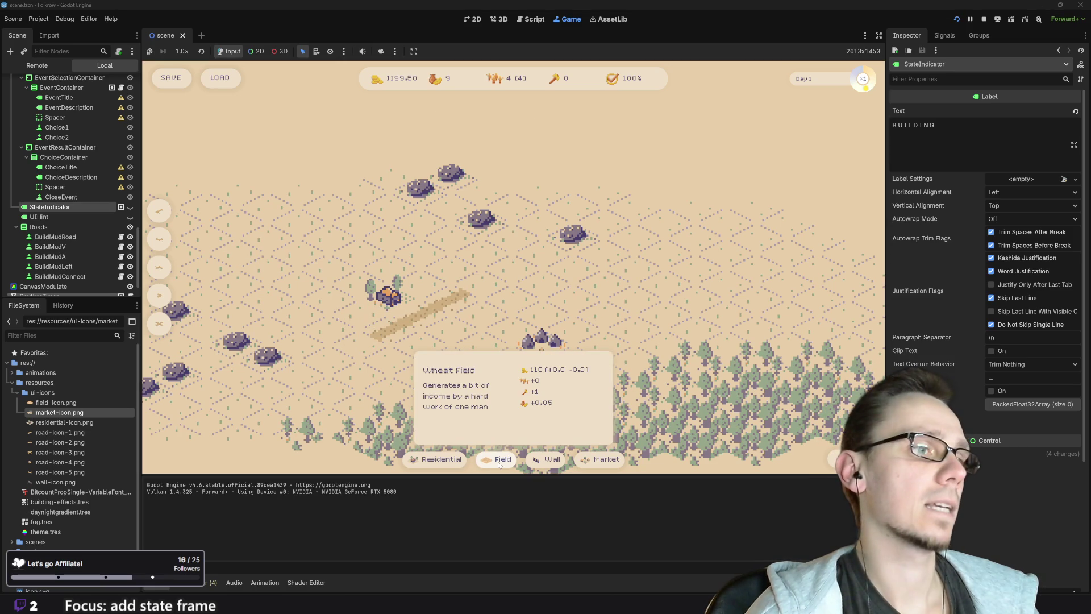
pyautogui.click(601, 459)
pyautogui.click(421, 258)
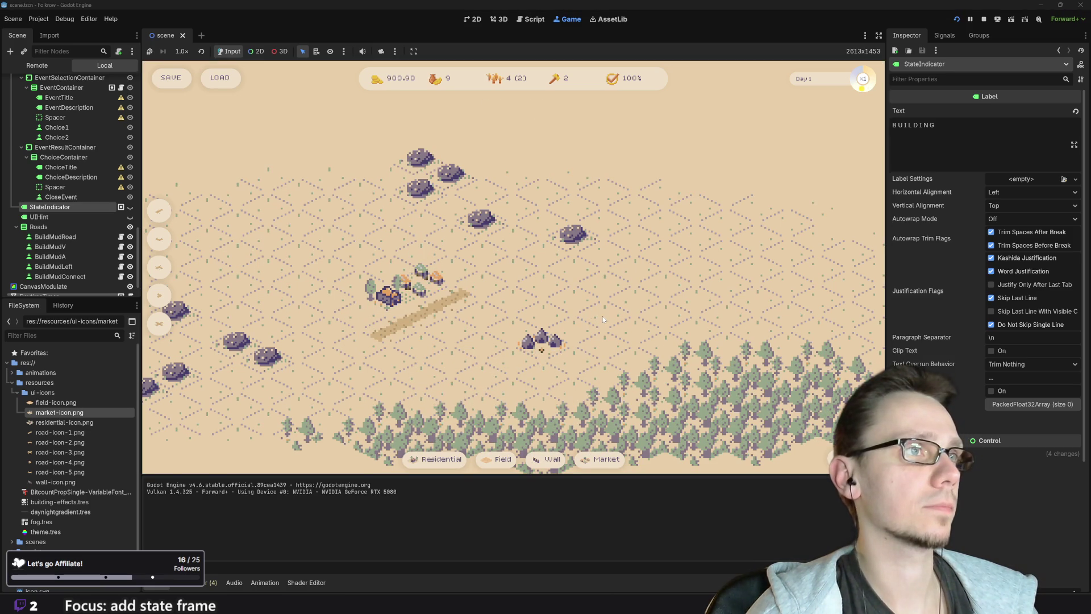
pyautogui.click(437, 460)
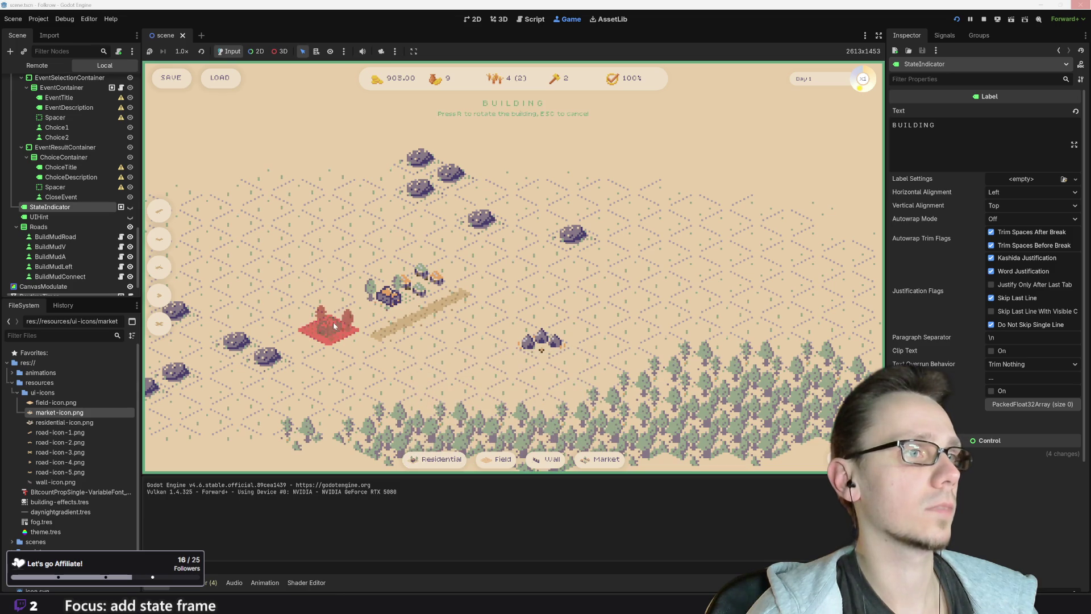
pyautogui.click(362, 312)
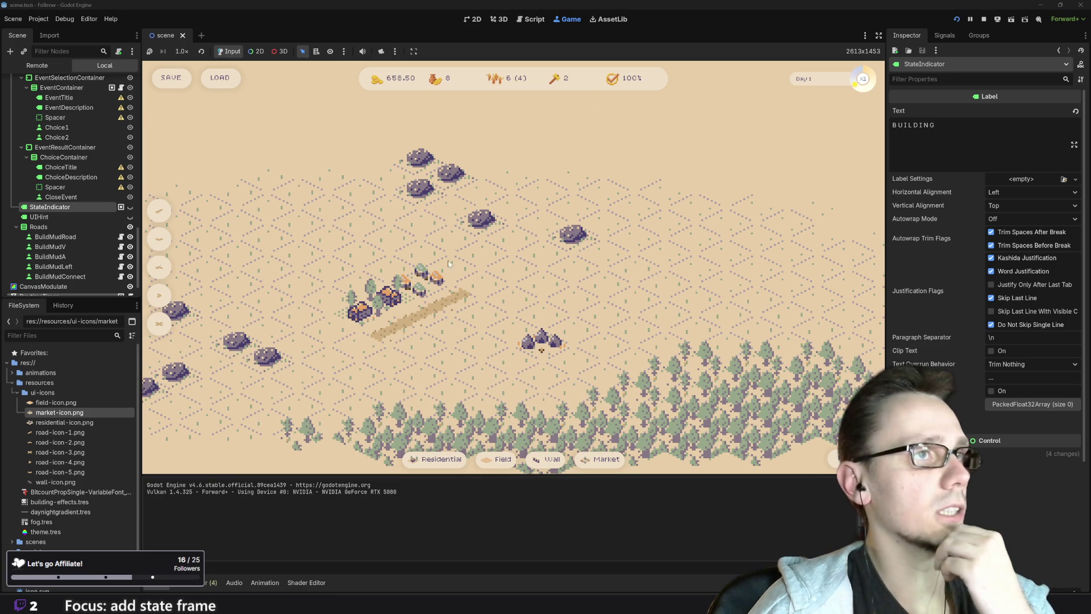
# Place four wheat fields side by side on the map
pyautogui.click(502, 459)
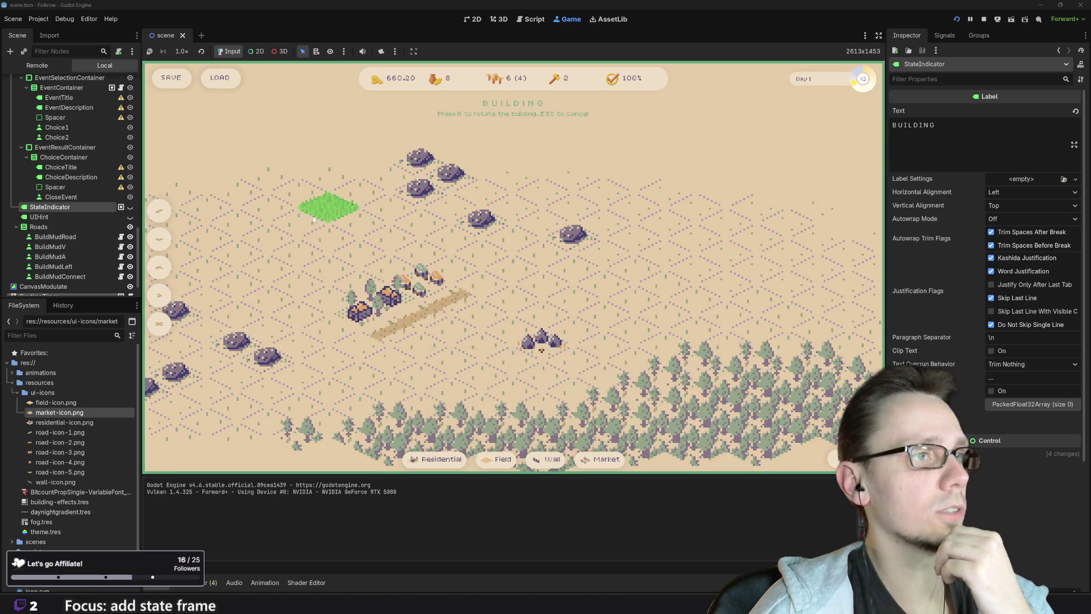
pyautogui.click(330, 236)
pyautogui.click(526, 460)
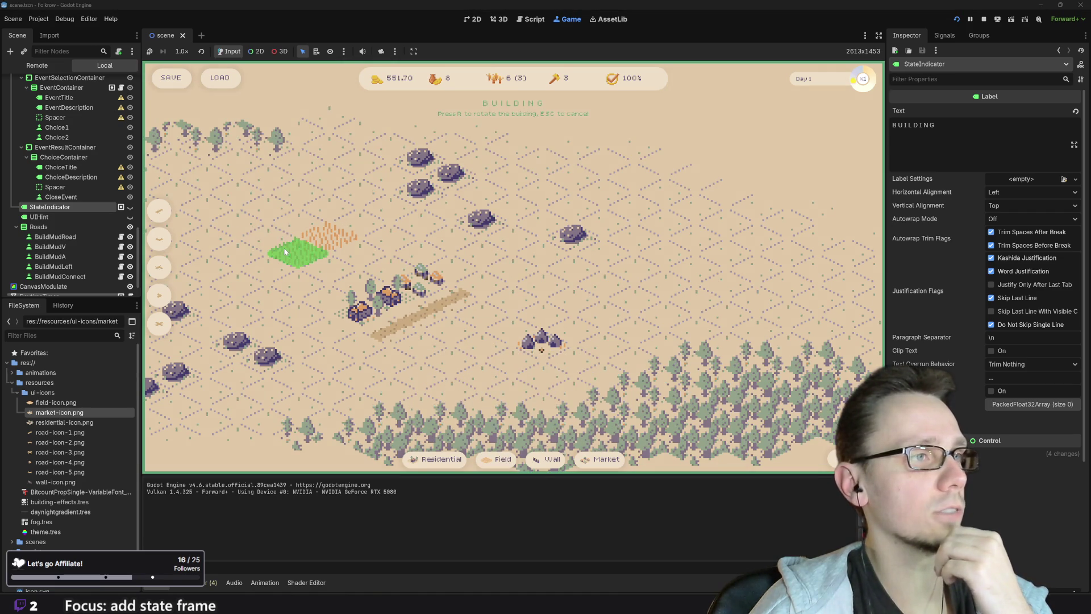
pyautogui.click(294, 249)
pyautogui.click(506, 458)
pyautogui.click(506, 457)
pyautogui.click(326, 266)
pyautogui.click(504, 459)
pyautogui.click(357, 251)
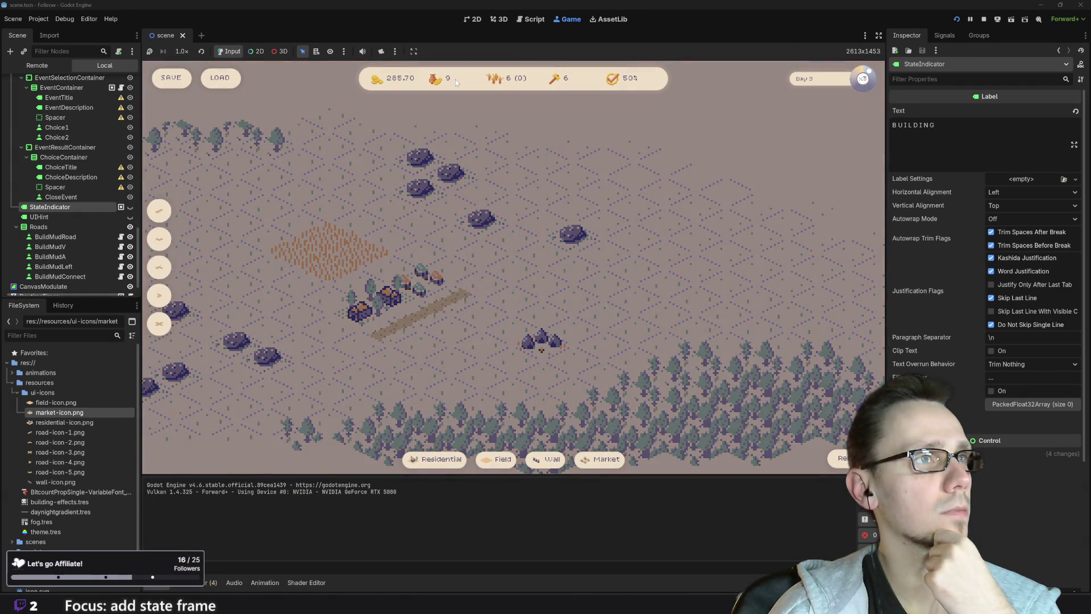
# Stop the running game once it reaches day 3
pyautogui.click(984, 20)
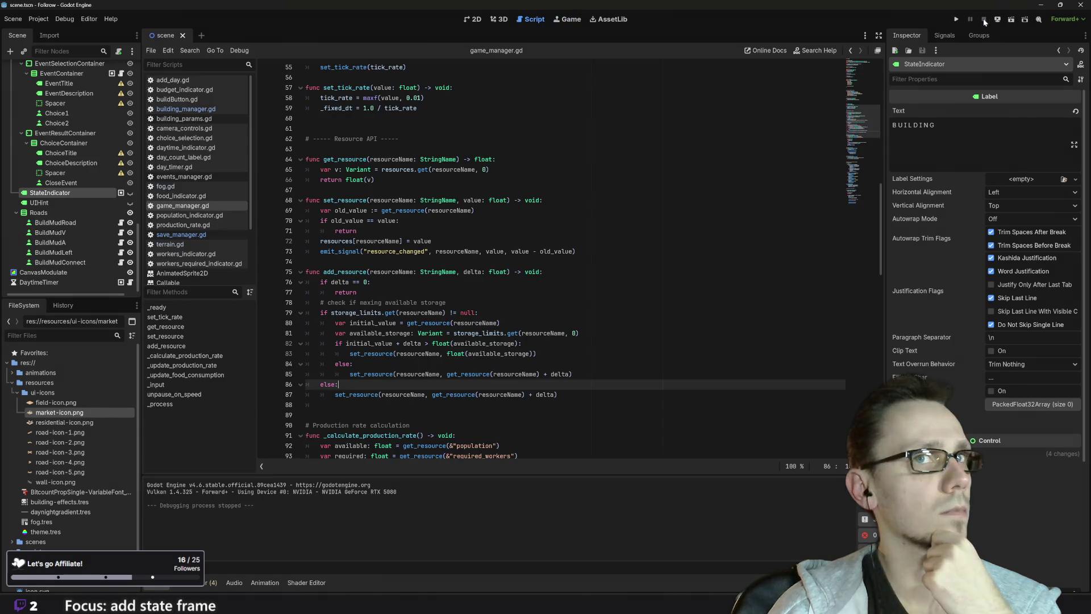
# Relaunch the game and place two wheat fields right of the central building
pyautogui.click(956, 20)
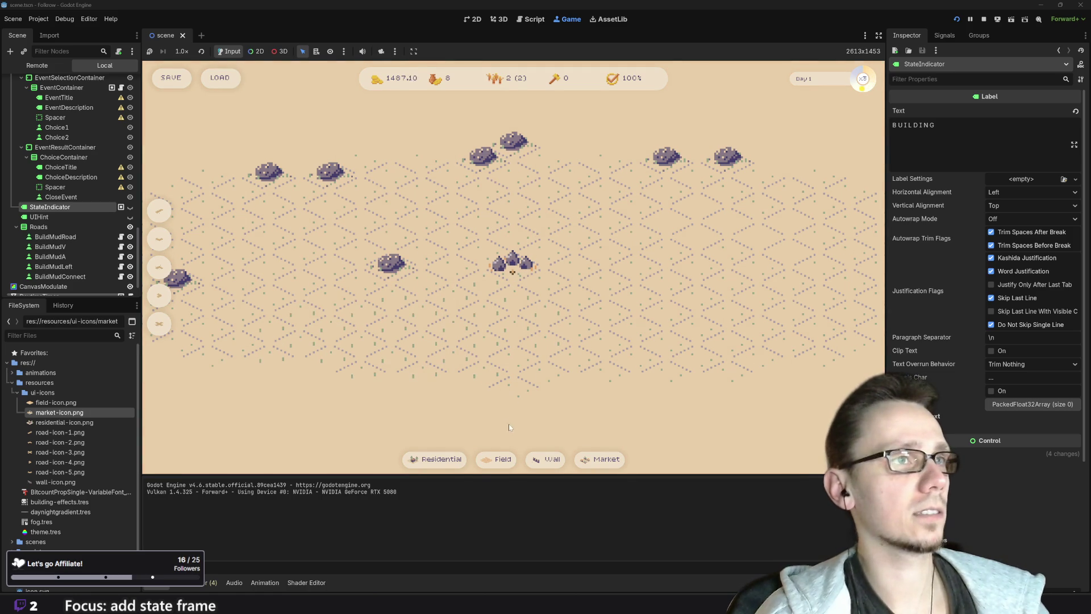
pyautogui.click(500, 448)
pyautogui.click(575, 265)
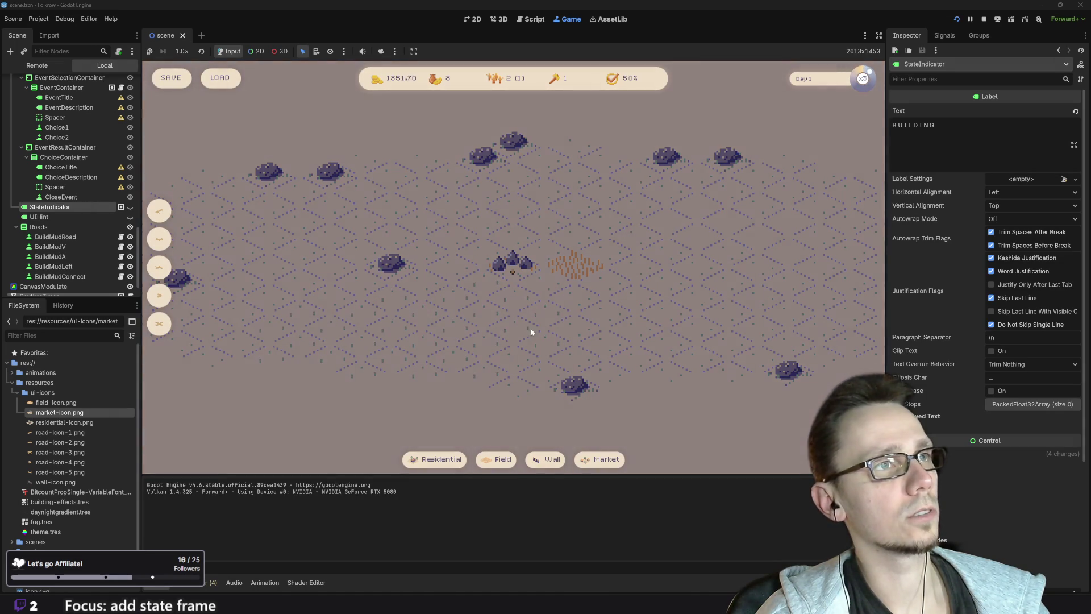
pyautogui.moveTo(502, 460)
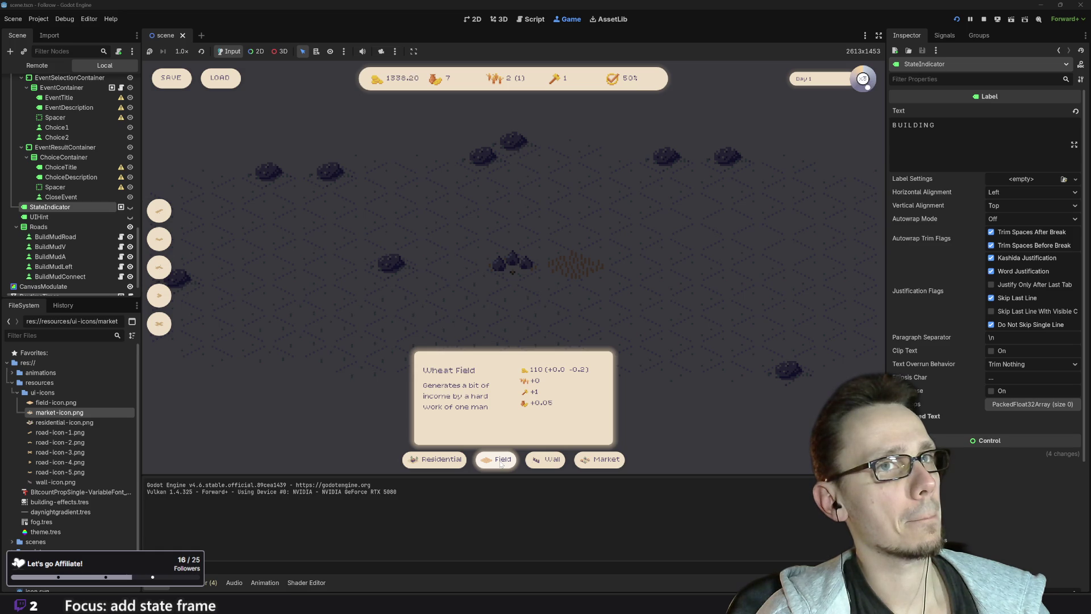
pyautogui.click(500, 463)
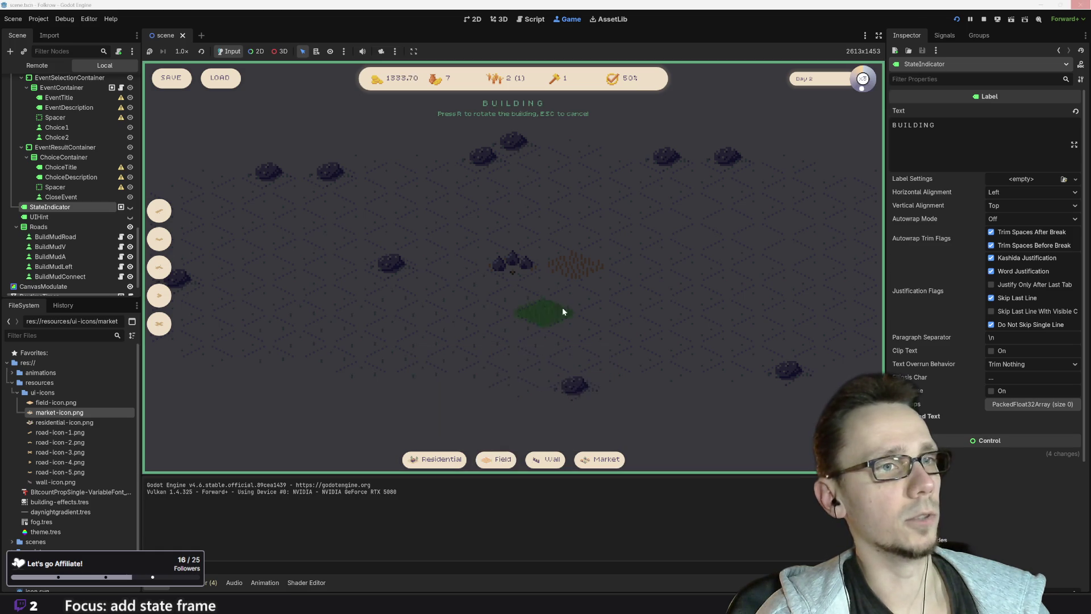
pyautogui.click(593, 295)
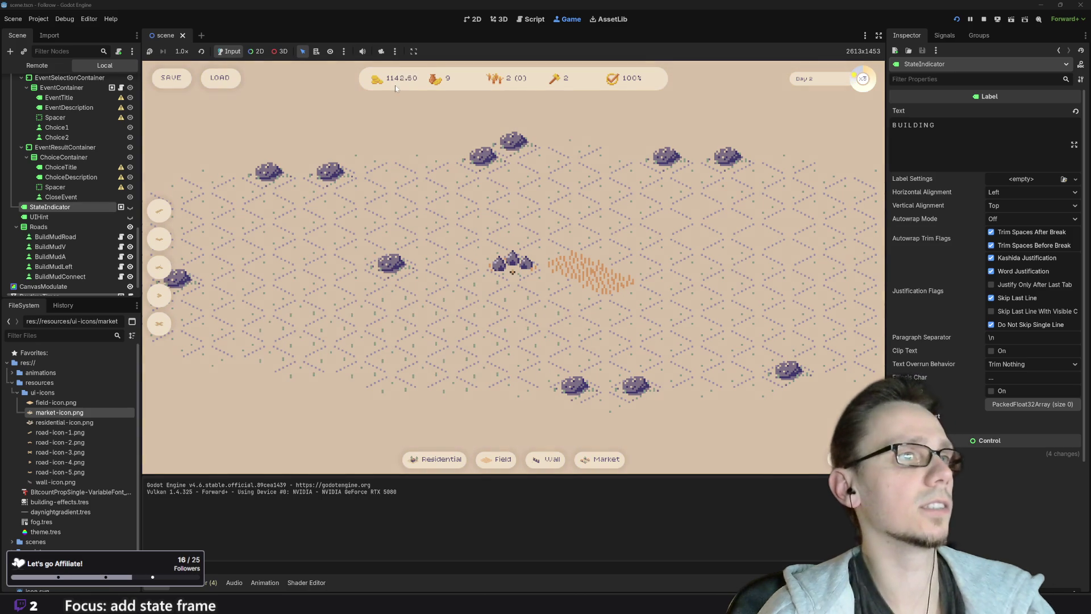
# Place a house left of the centre and a market near the centre
pyautogui.click(435, 459)
pyautogui.rightClick(451, 241)
pyautogui.click(495, 459)
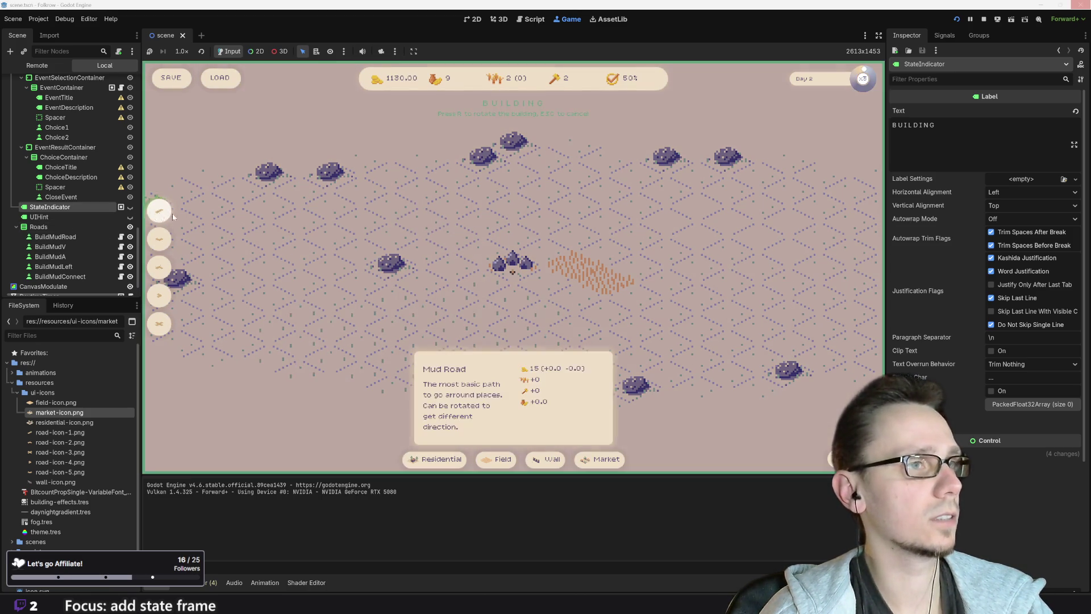
pyautogui.click(435, 459)
pyautogui.click(443, 242)
pyautogui.click(600, 460)
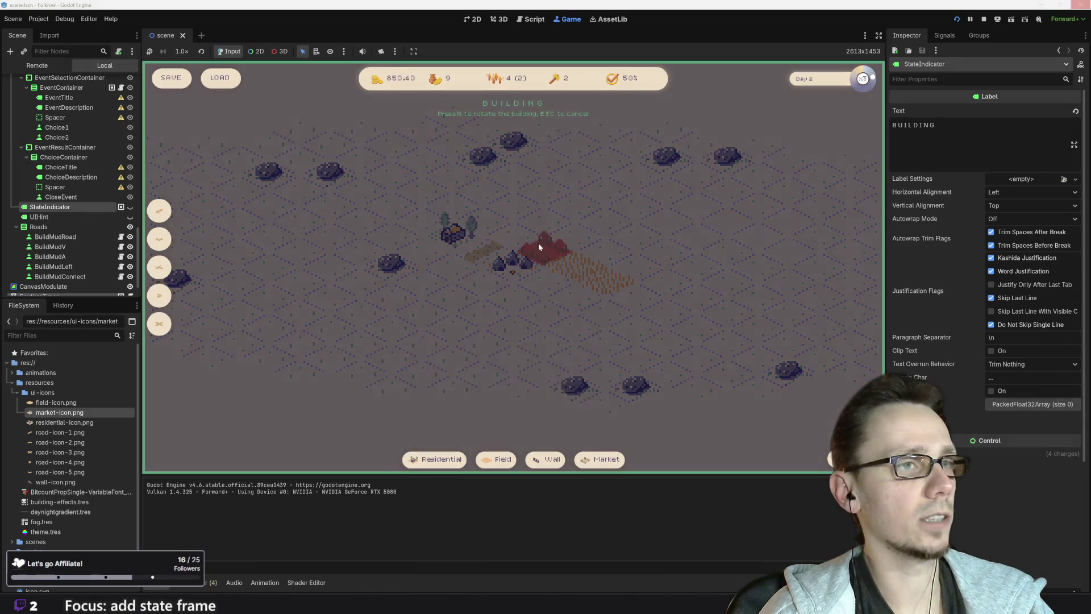
pyautogui.click(530, 236)
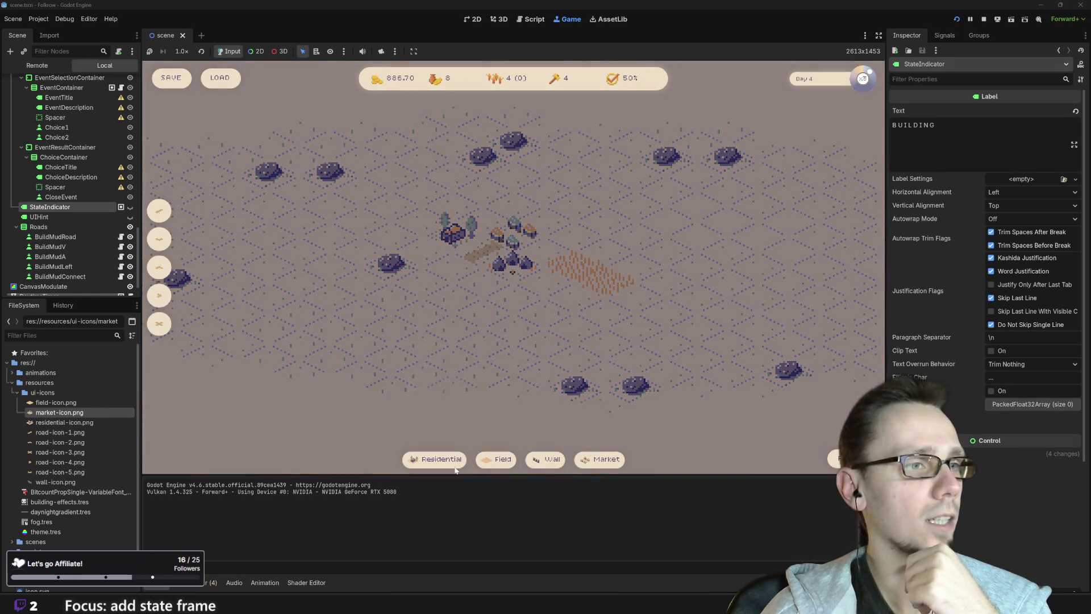
# Build another house just left of the village and two adjacent wheat fields
pyautogui.moveTo(453, 464)
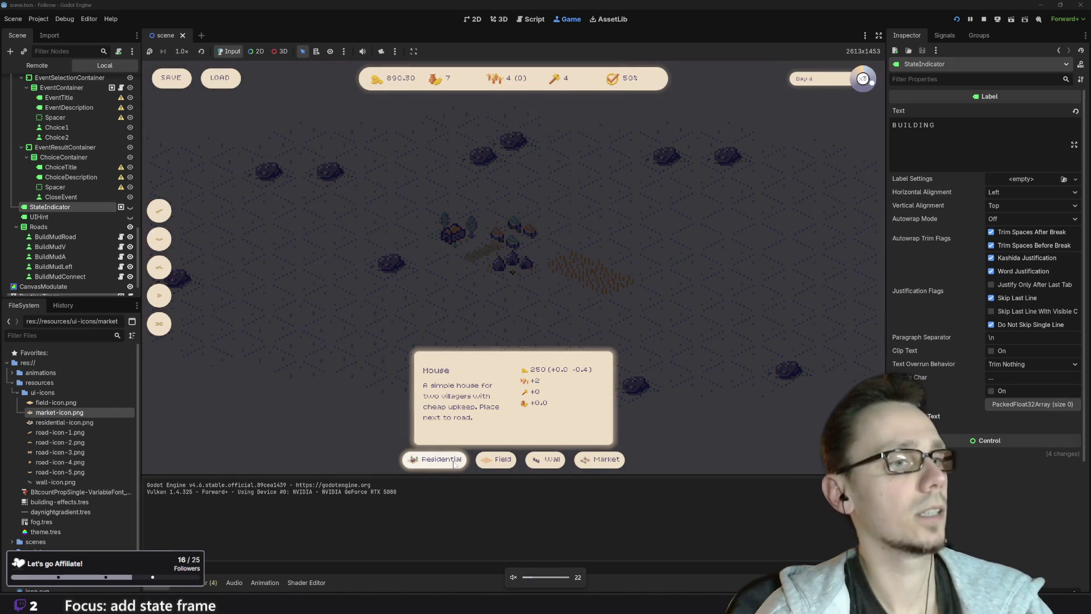
pyautogui.click(454, 465)
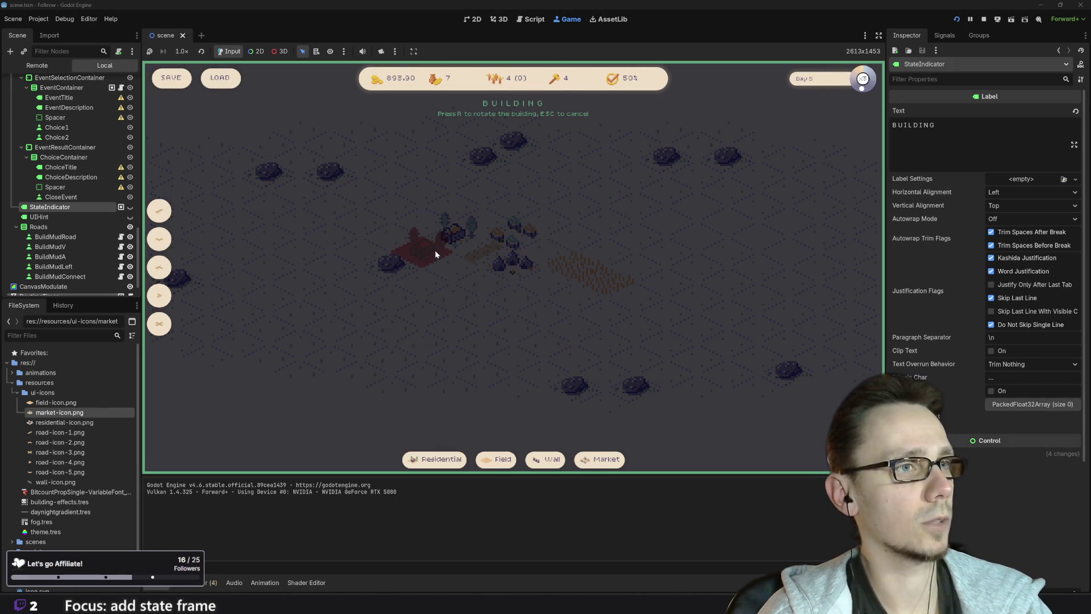
pyautogui.click(456, 263)
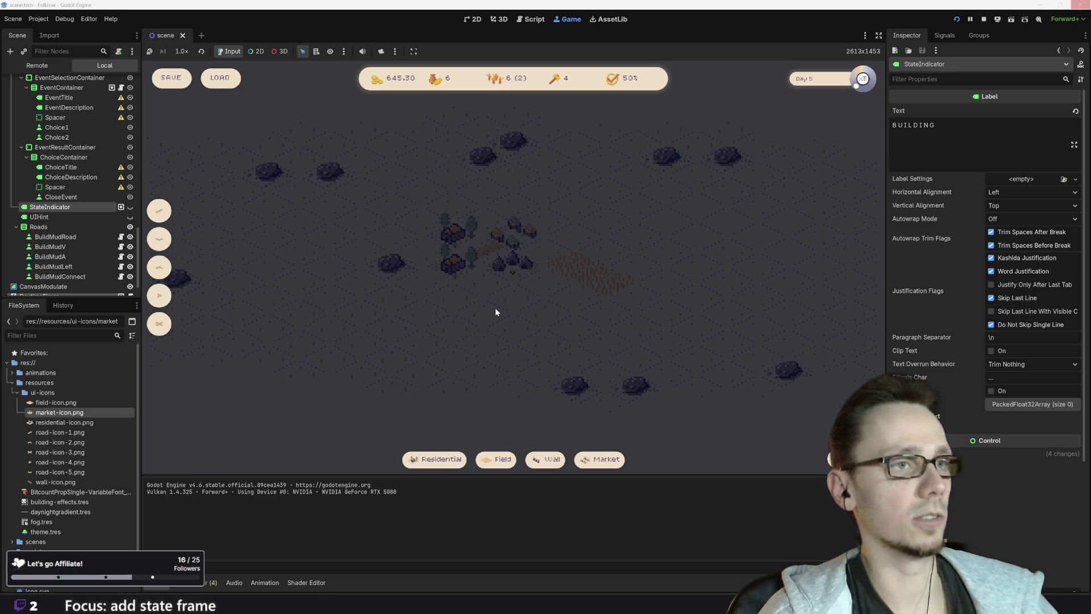
pyautogui.click(495, 459)
pyautogui.click(582, 301)
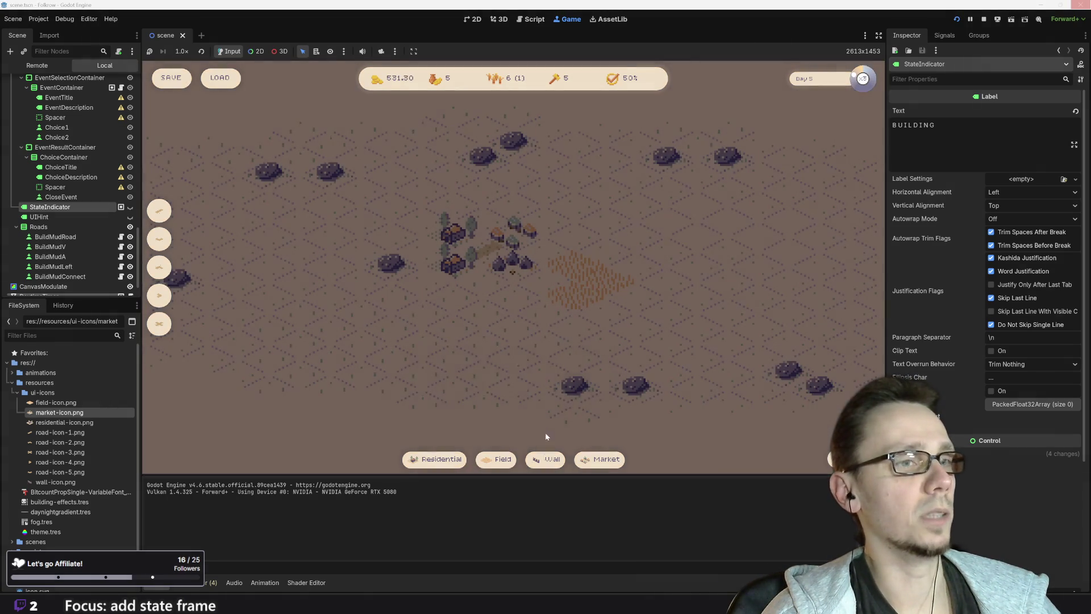
pyautogui.click(537, 281)
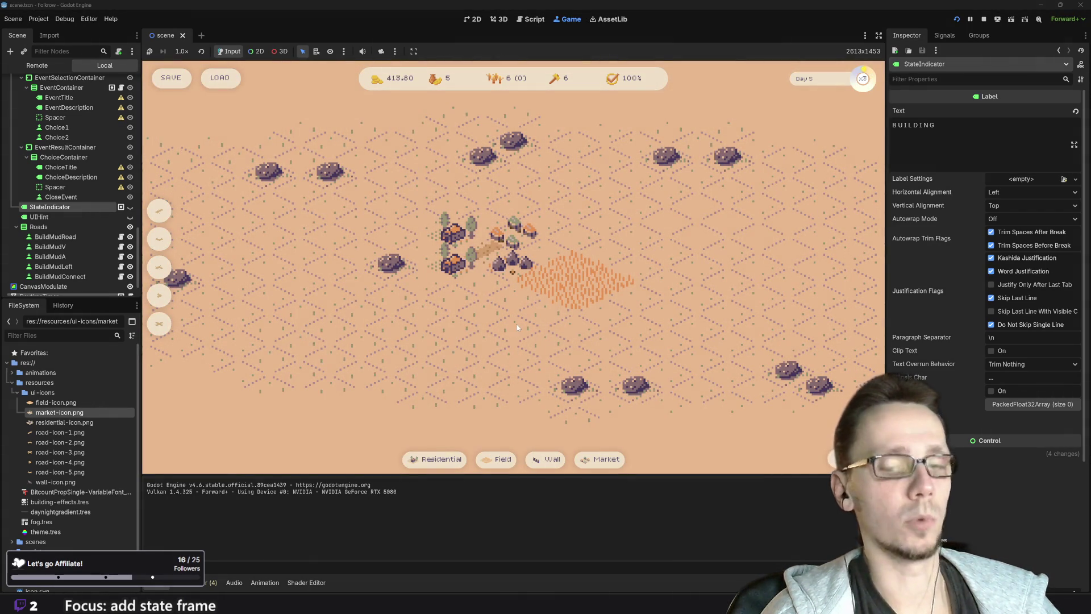
pyautogui.press('XF86AudioLowerVolume')
pyautogui.press('XF86AudioLowerVolume')
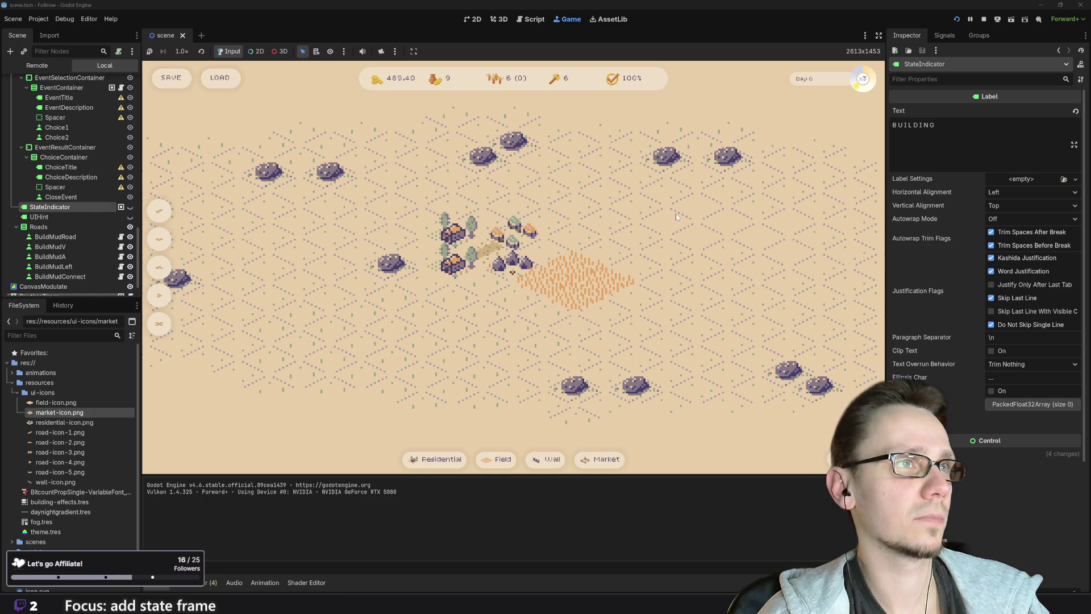
# Stop the game, review the food_storage value at the top of game_manager.gd, and return to 2D
pyautogui.click(982, 21)
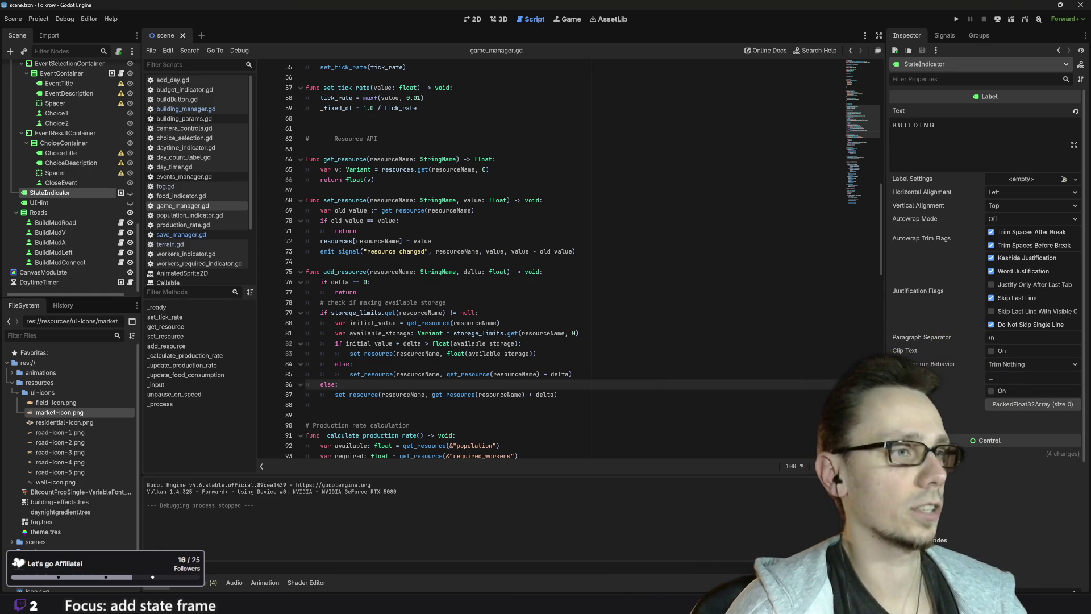
pyautogui.scroll(15, 568, 261)
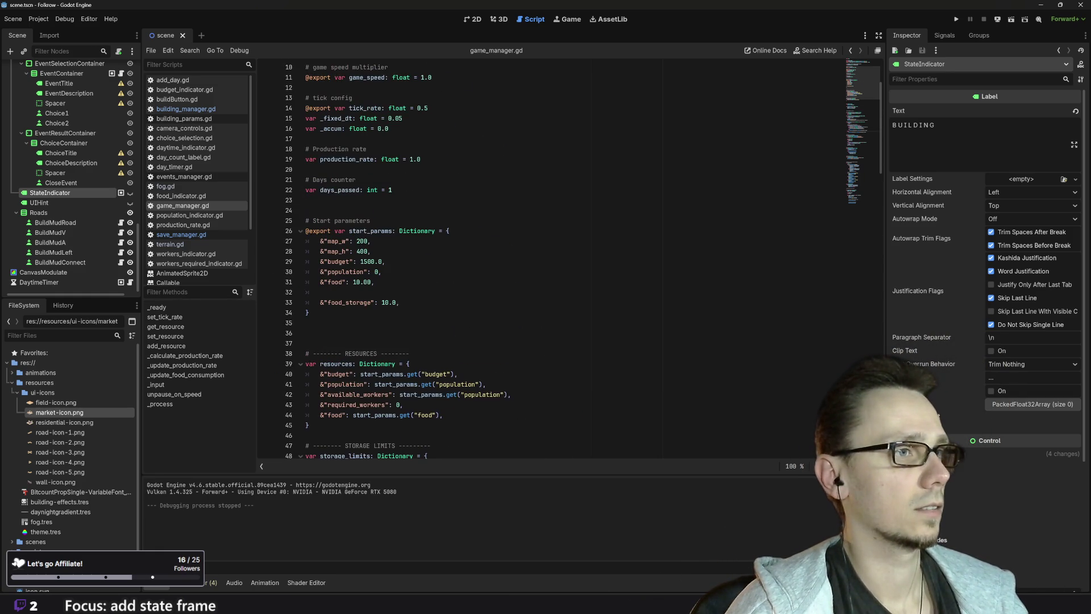
pyautogui.scroll(3, 568, 261)
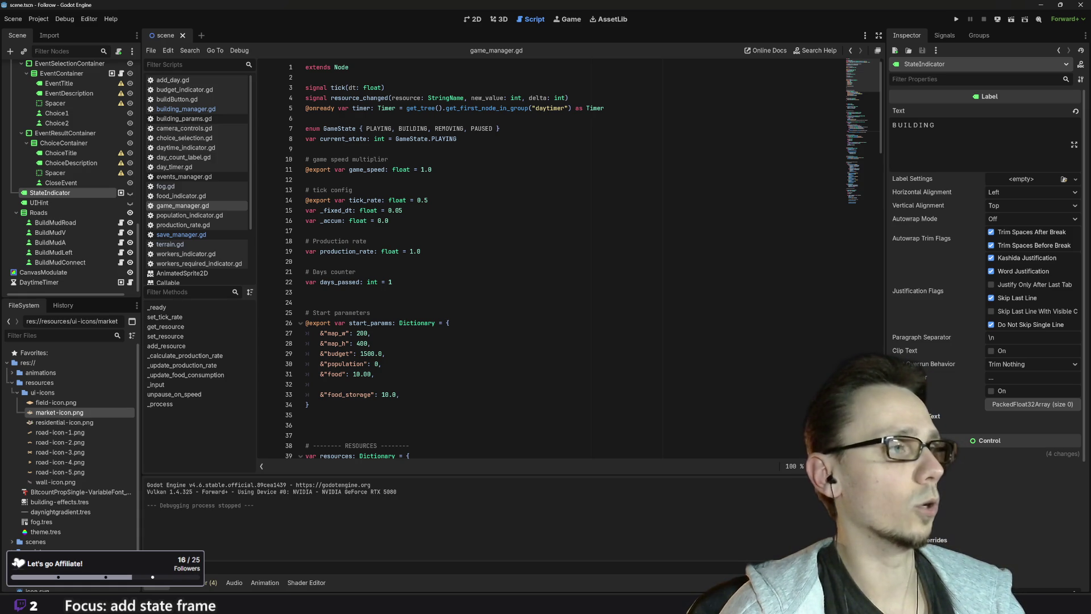
pyautogui.click(476, 19)
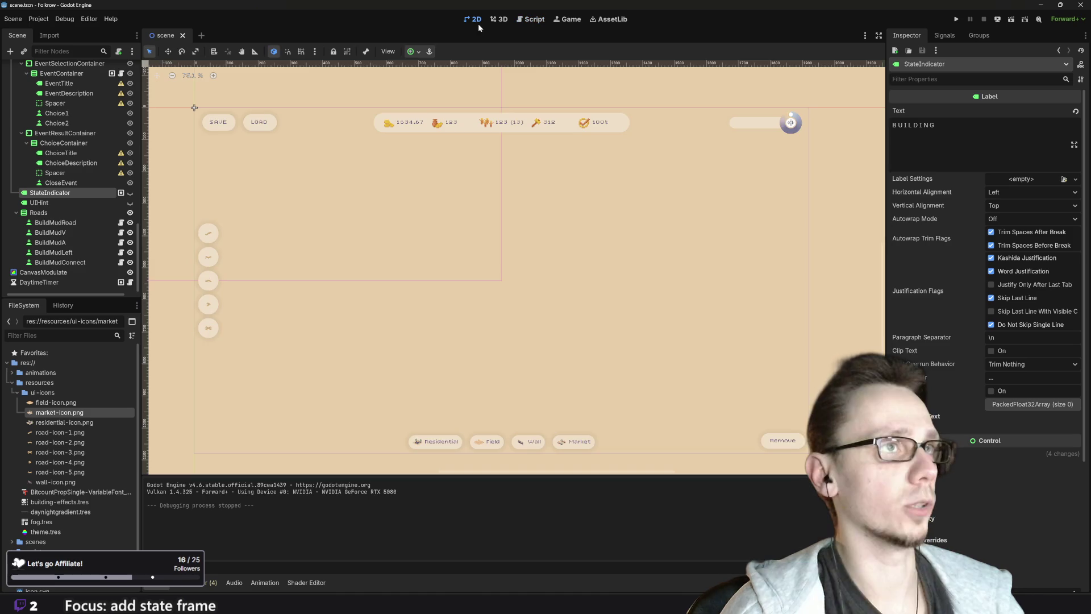
# Select the FoodIndicator label and open its food_indicator.gd script
pyautogui.click(455, 123)
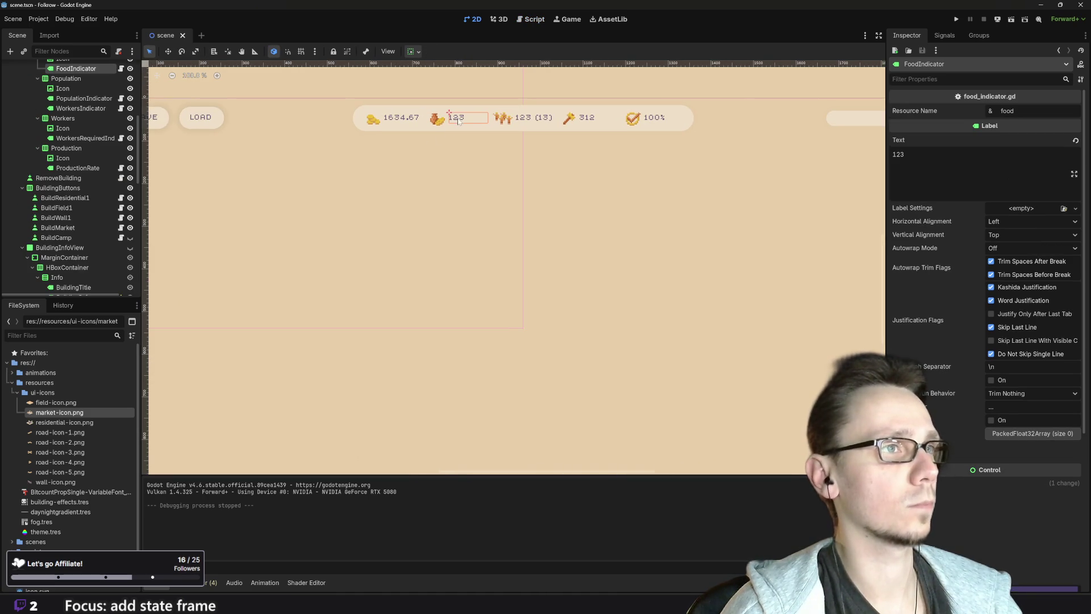
pyautogui.scroll(5, 94, 238)
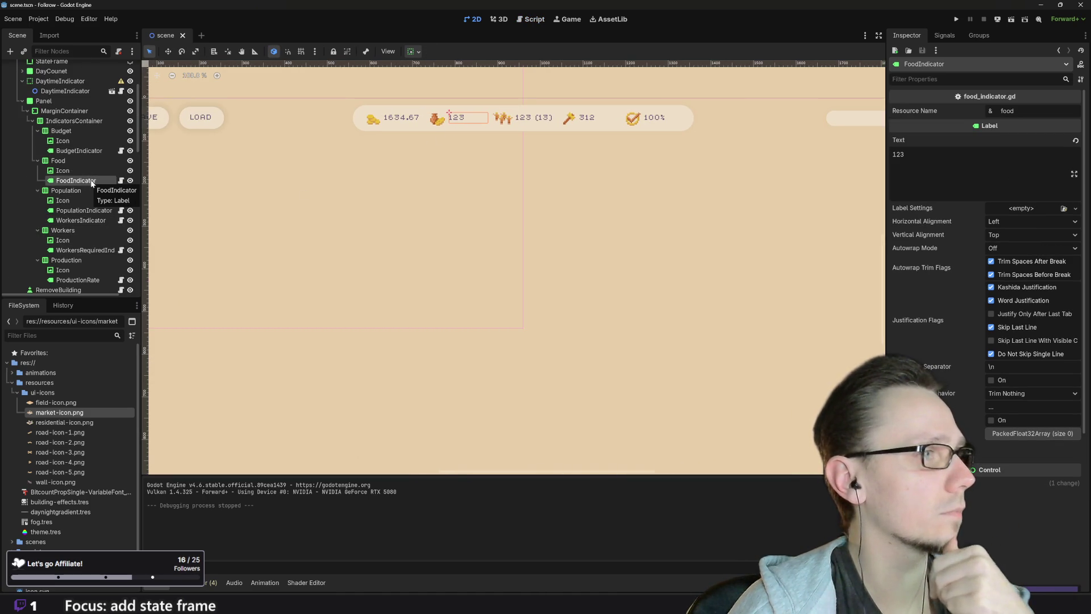
pyautogui.click(121, 181)
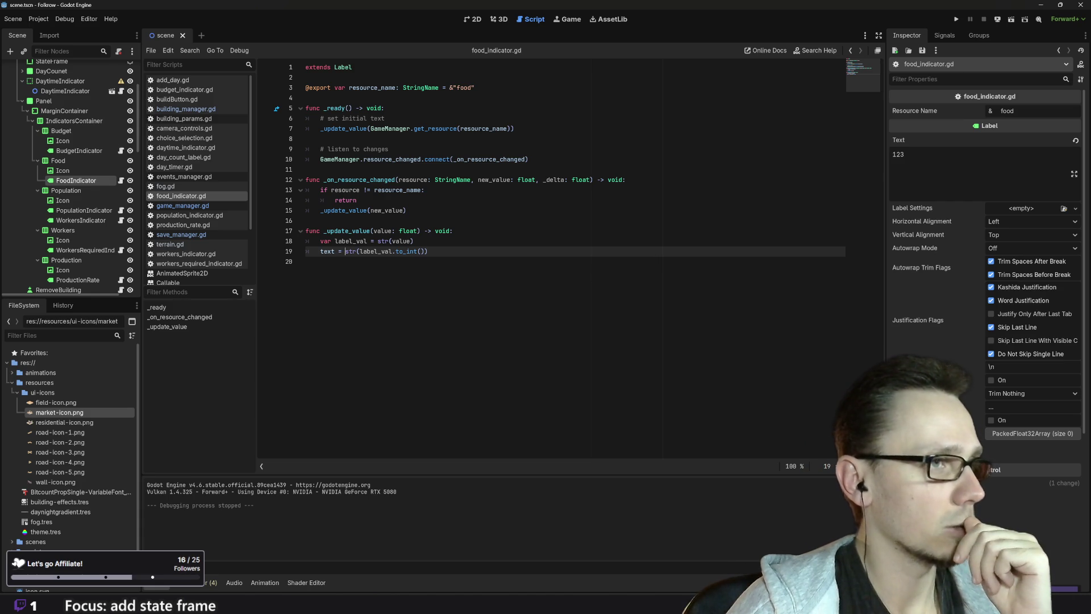
# Add the unfinished line 'var available_storage = GameManager.' after line 18 of food_indicator.gd
pyautogui.click(415, 241)
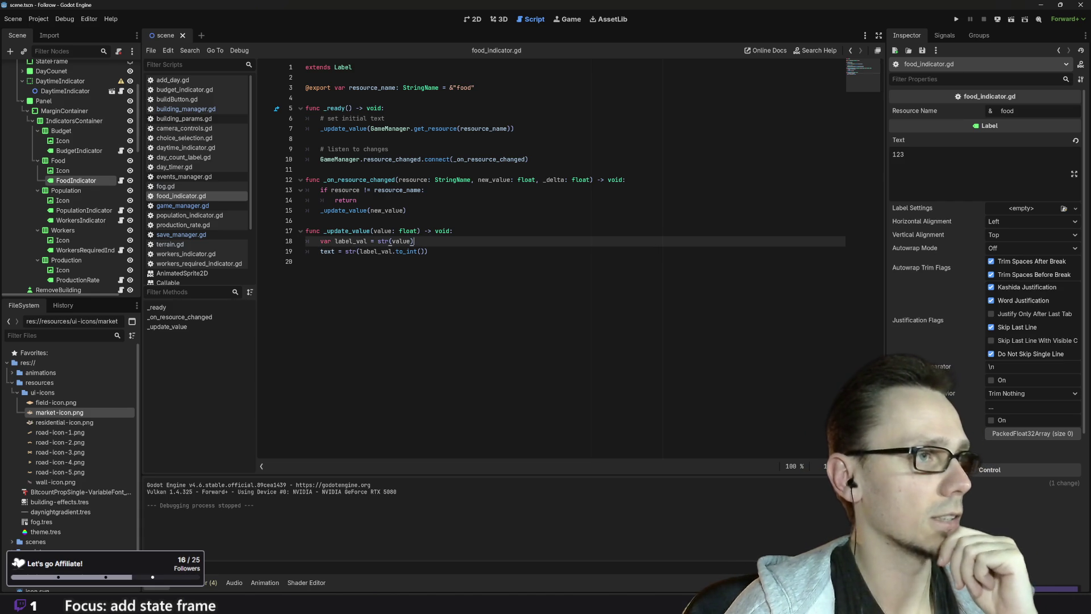
pyautogui.press('Return')
pyautogui.write('var ')
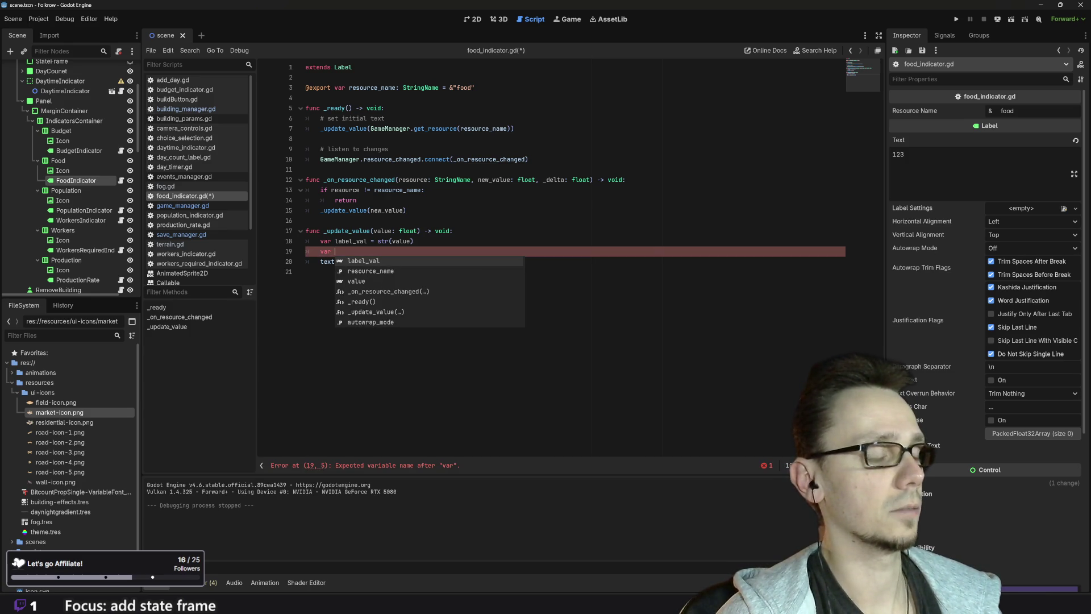
pyautogui.write('available')
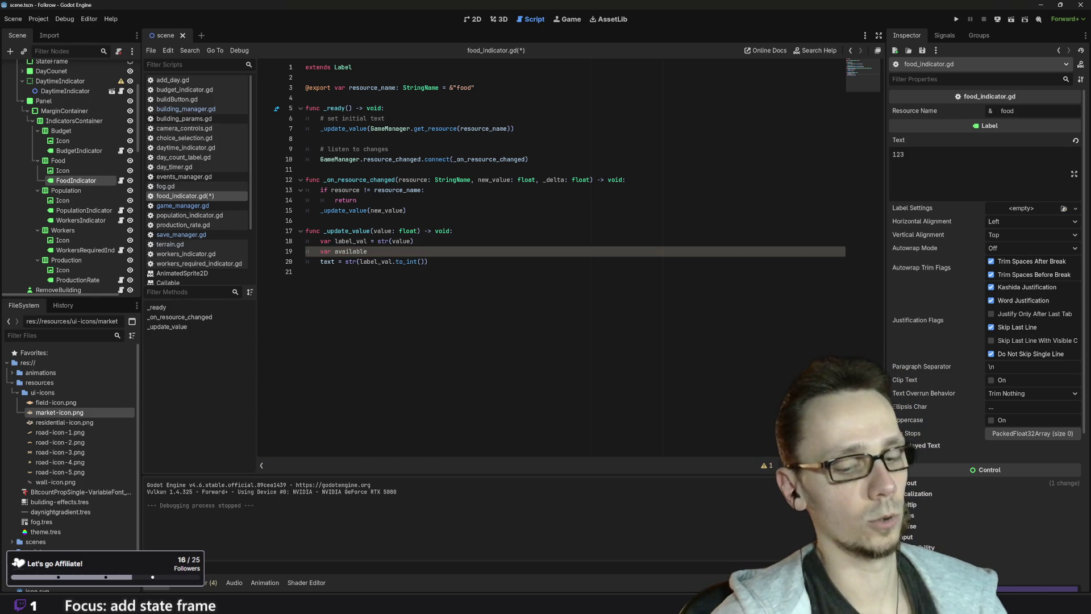
pyautogui.write('_storage = Ga')
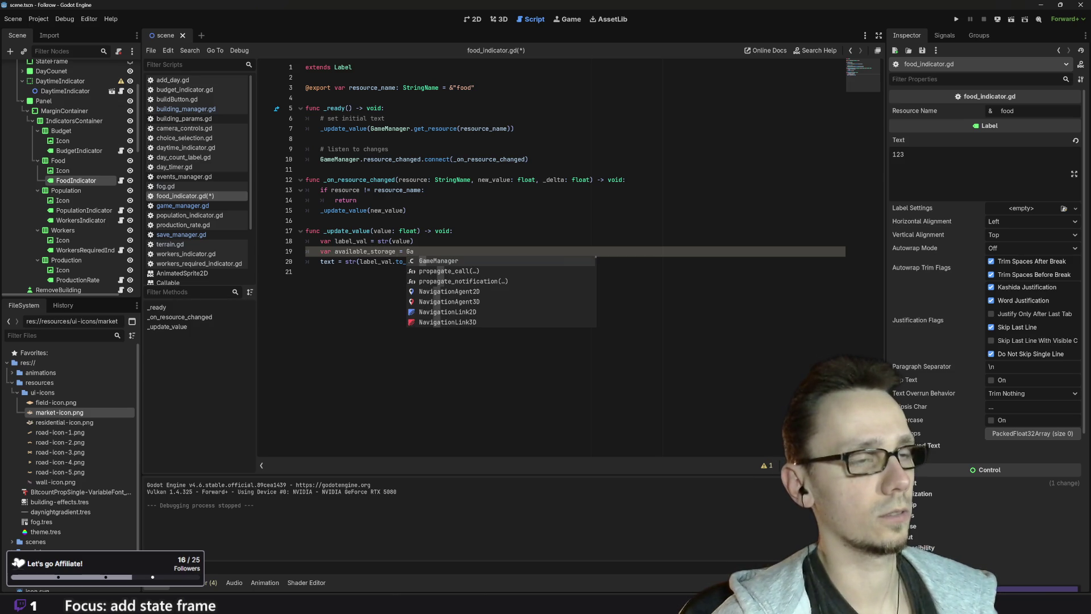
pyautogui.press('Return')
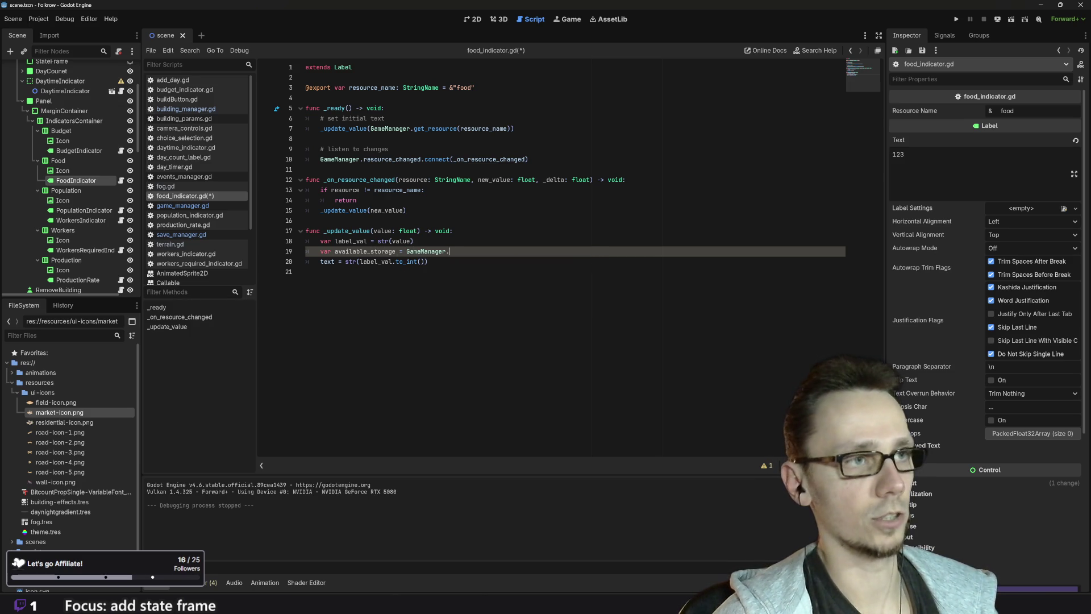
pyautogui.write('.')
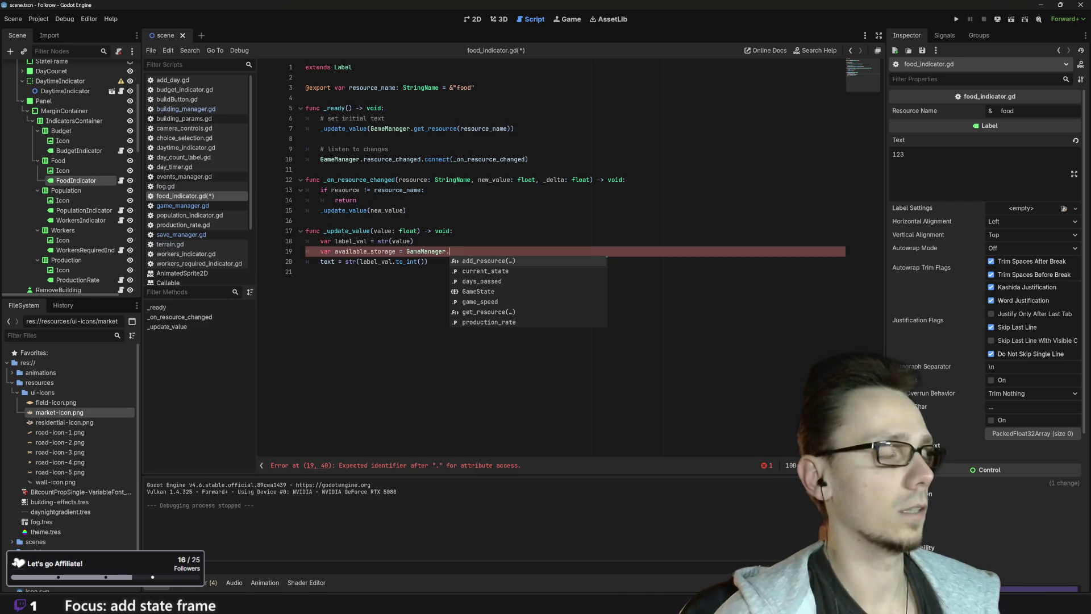
pyautogui.click(190, 206)
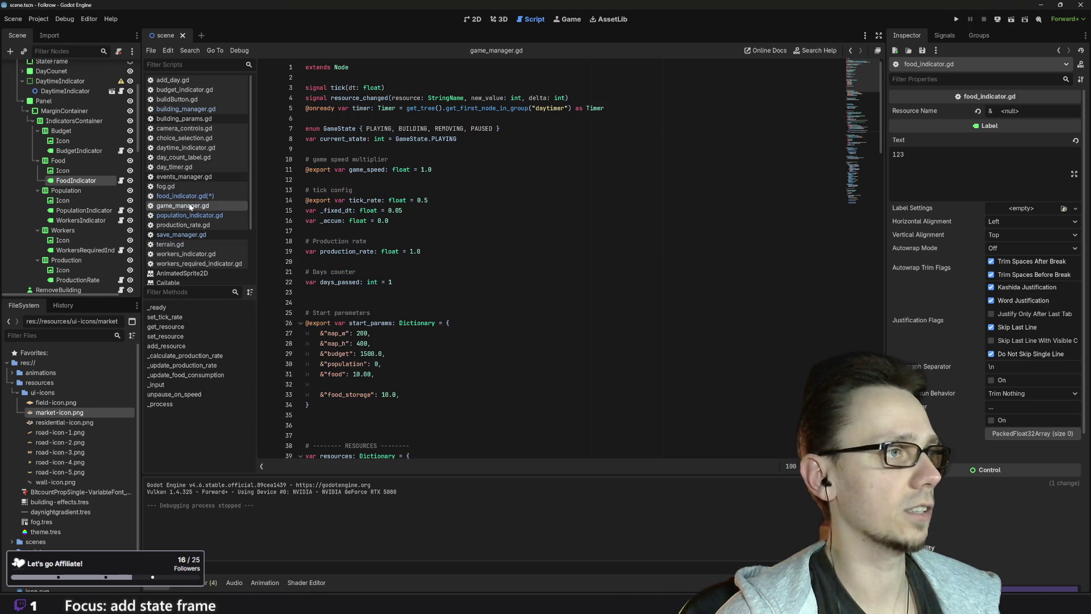
# Copy storage_limits.get(resourceName, 0) from line 81 of game_manager.gd
pyautogui.scroll(-9, 454, 256)
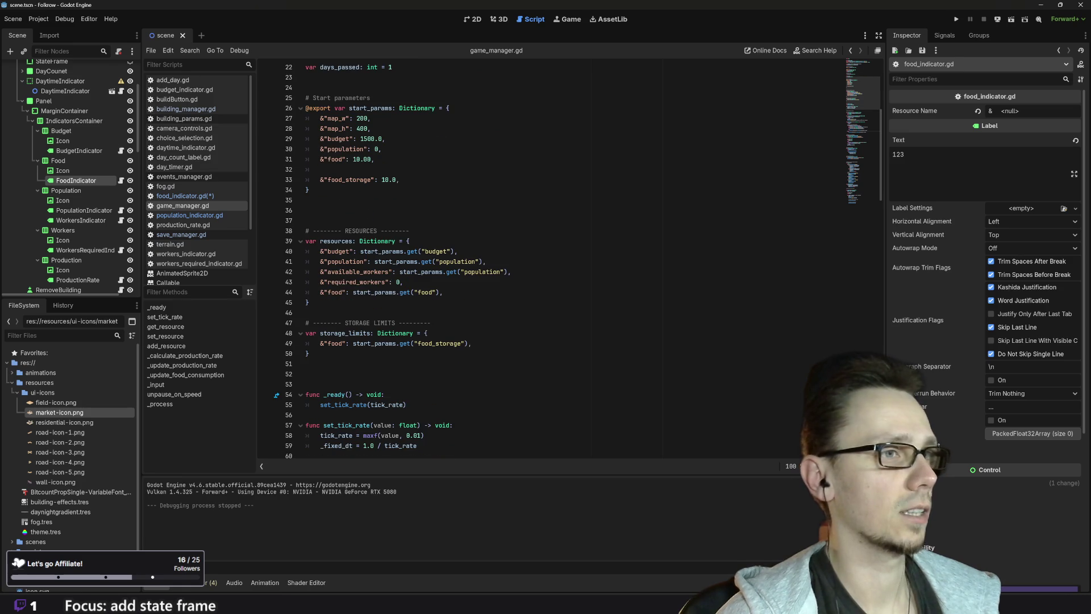
pyautogui.scroll(-9, 568, 256)
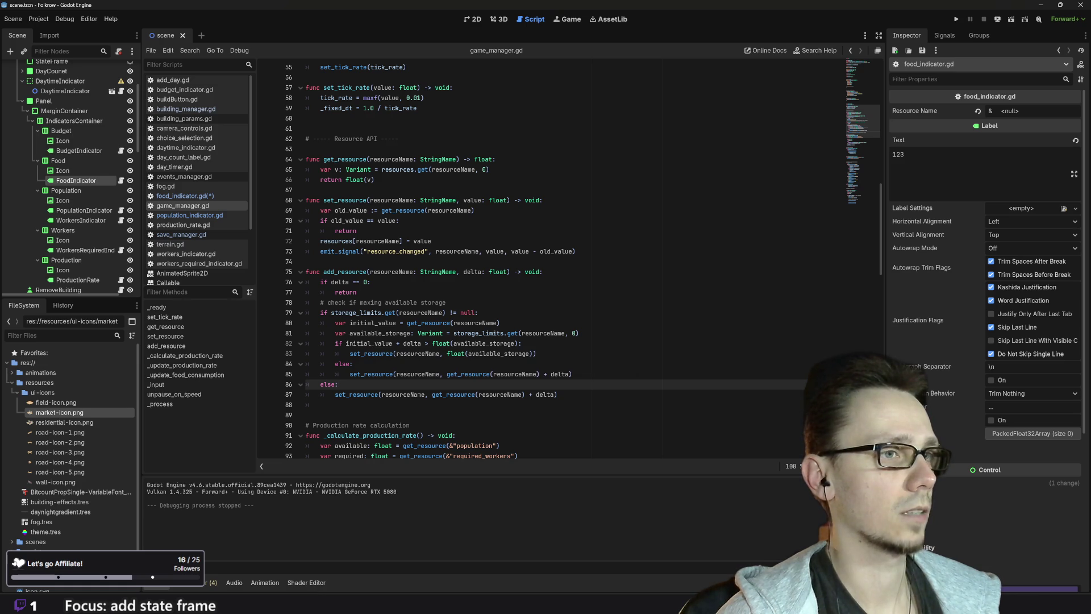
pyautogui.click(575, 333)
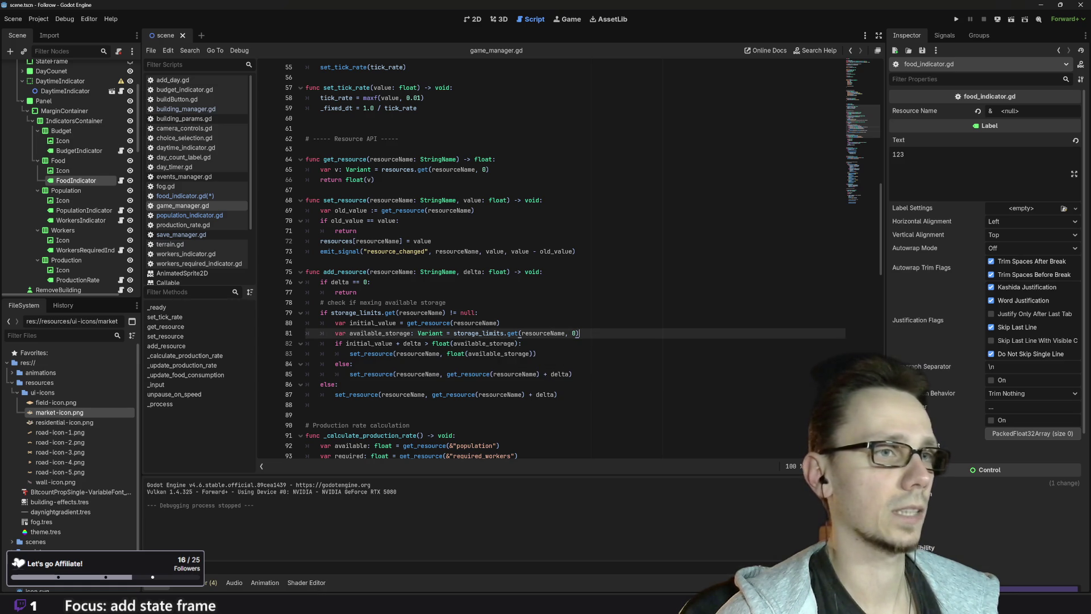
pyautogui.moveTo(577, 333); pyautogui.dragTo(454, 333)
pyautogui.hotkey('ctrl', 'c')
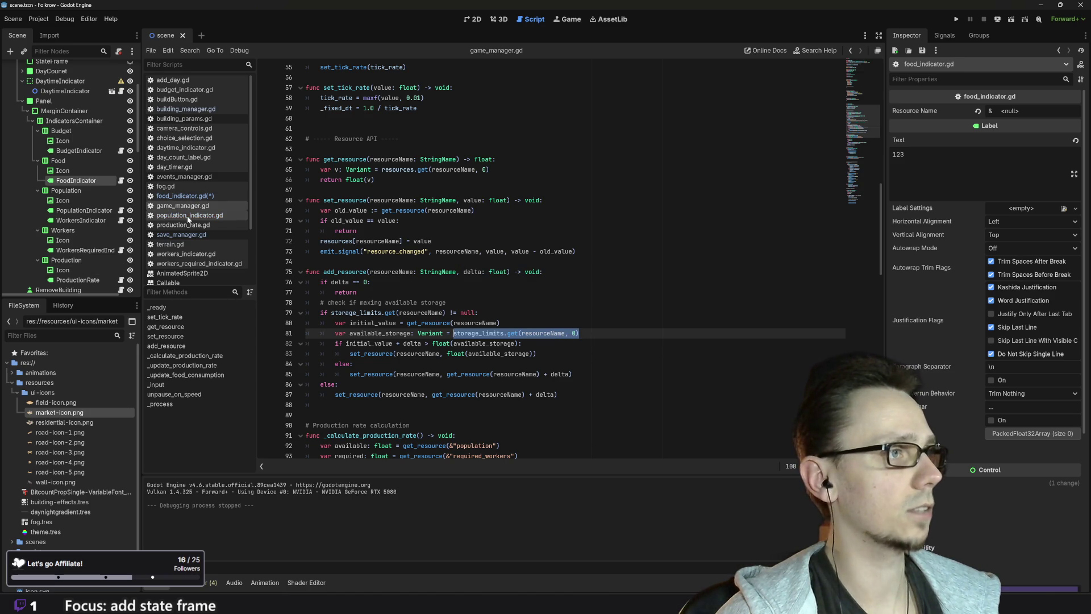
pyautogui.click(188, 195)
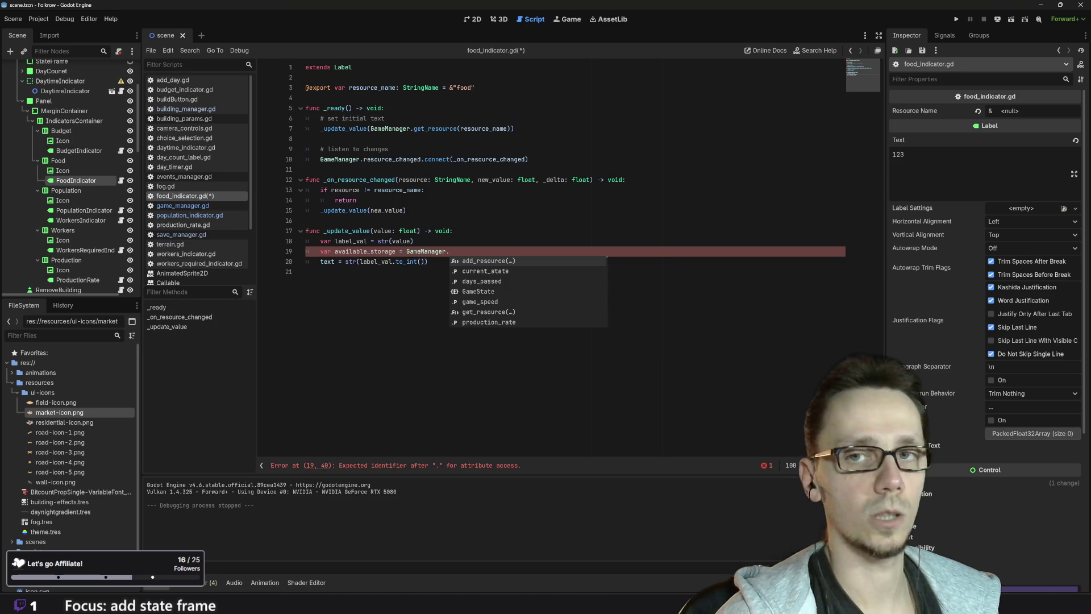
# Complete the line as available_storage = GameManager.storage_limits.get(&"food") in food_indicator.gd
pyautogui.hotkey('ctrl', 'v')
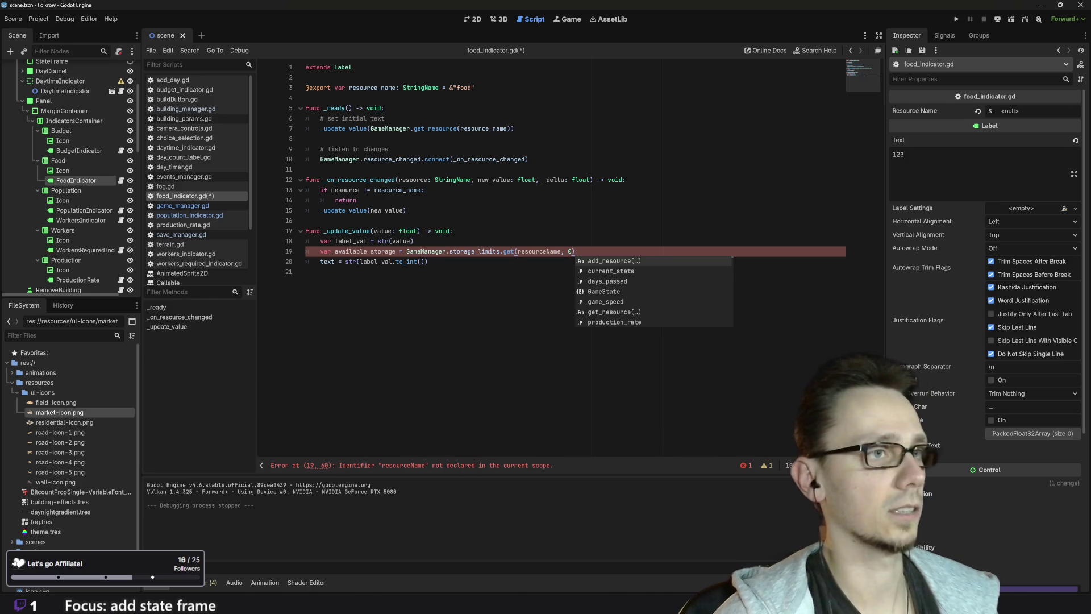
pyautogui.doubleClick(538, 251)
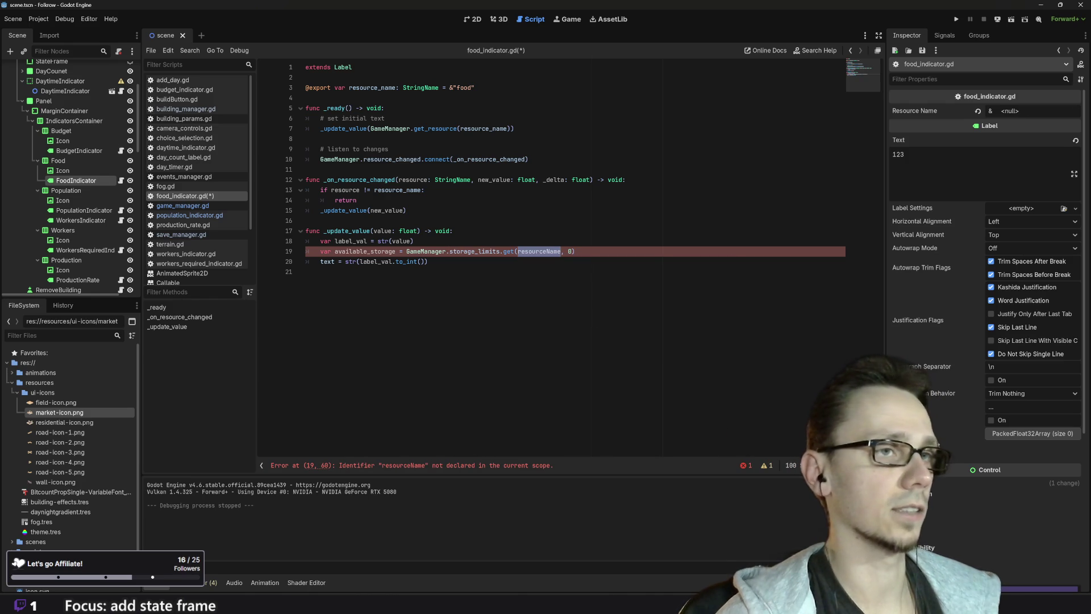
pyautogui.hotkey('shift', 'Right')
pyautogui.hotkey('shift', 'Right')
pyautogui.hotkey('shift', 'Right')
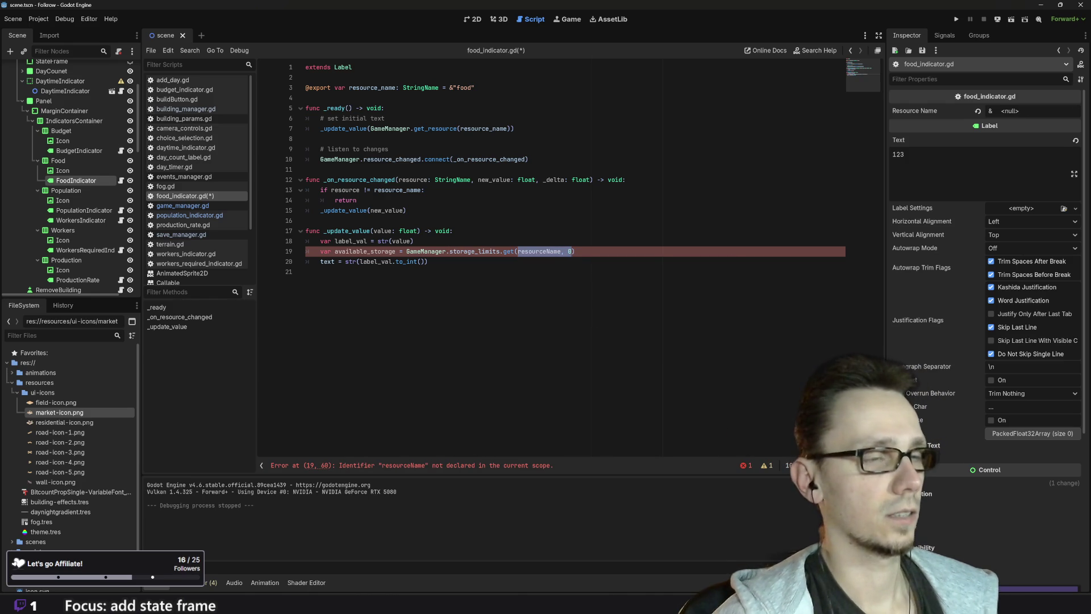
pyautogui.press('BackSpace')
pyautogui.write('&')
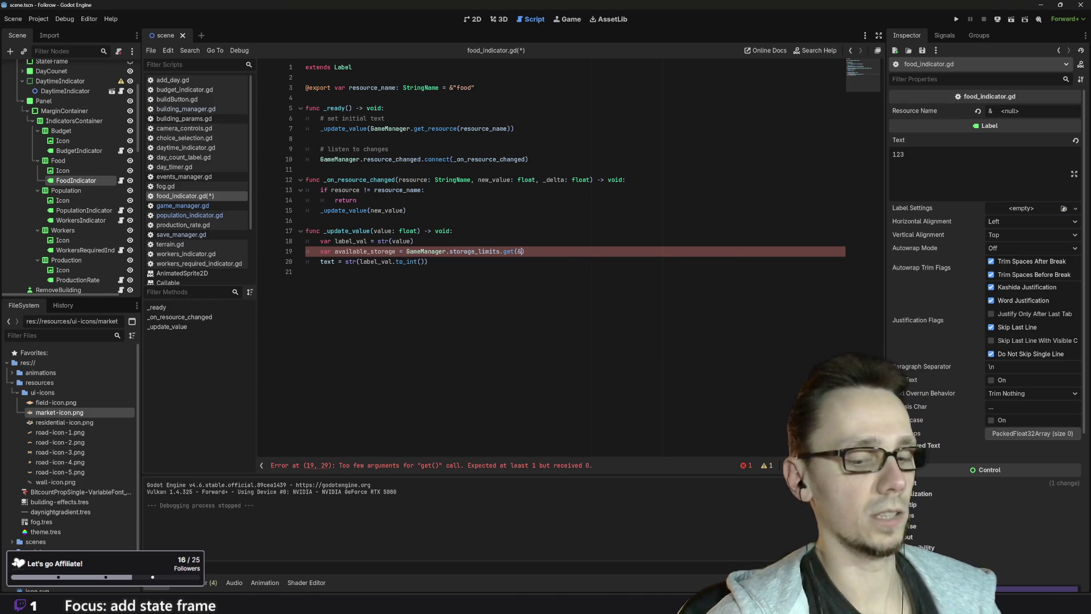
pyautogui.write('"food')
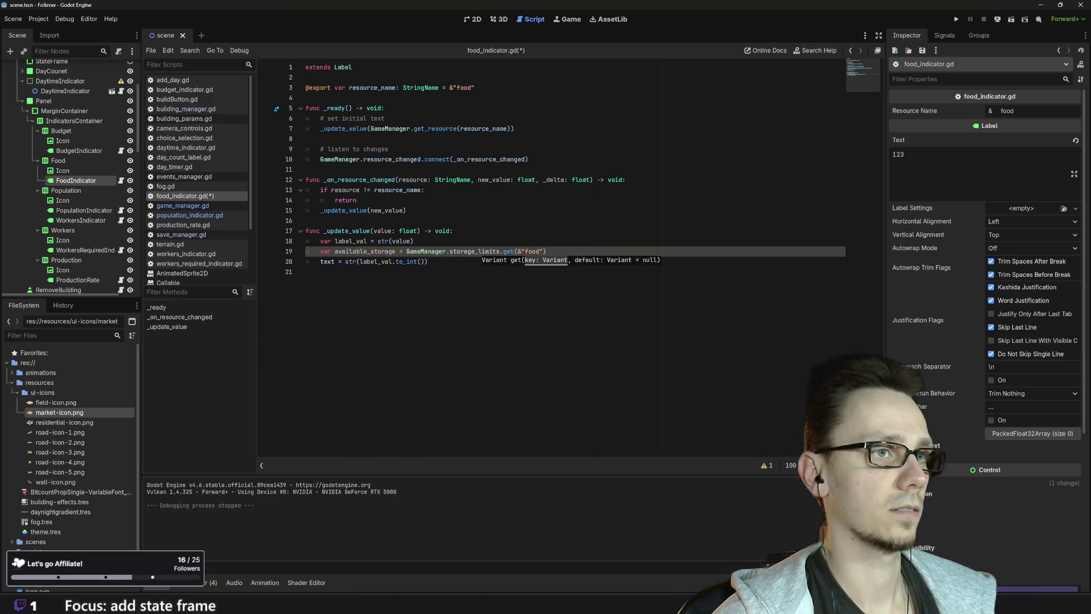
pyautogui.press('End')
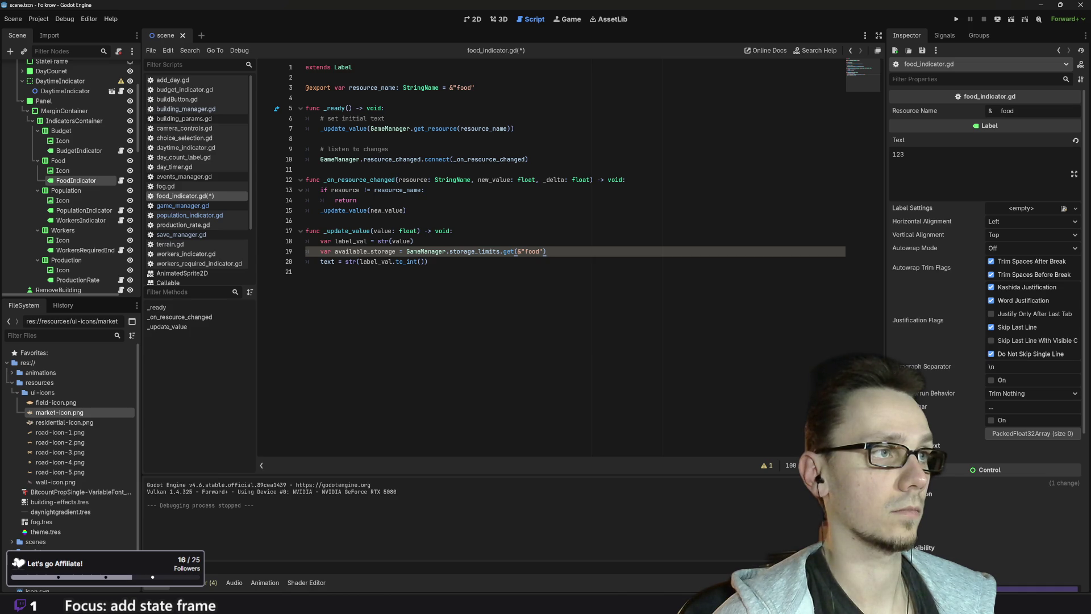
pyautogui.click(182, 206)
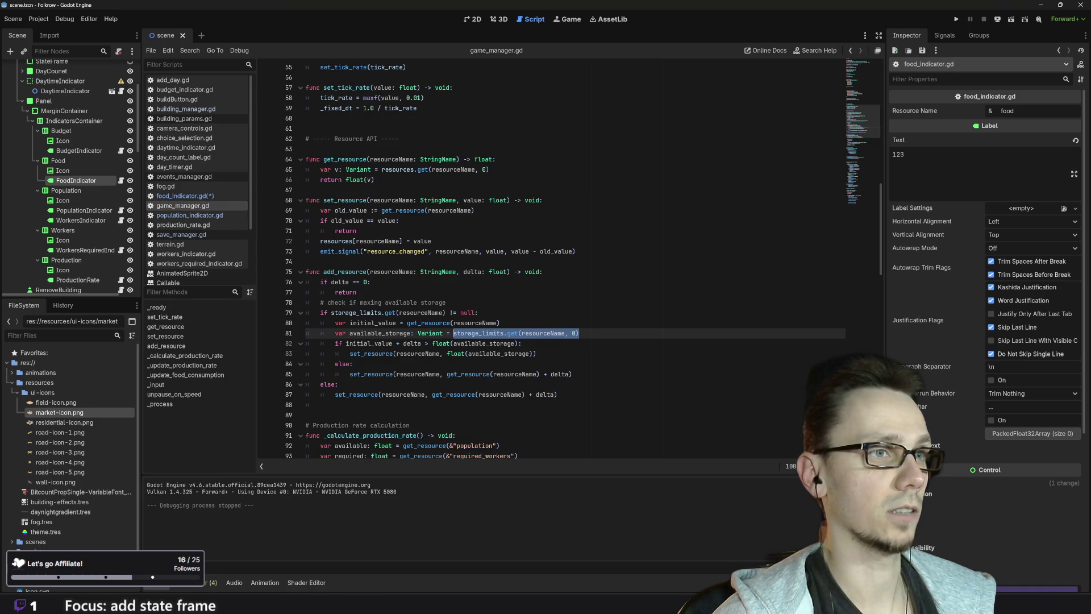
# Highlight every use of resourceName in game_manager.gd, then switch to food_indicator.gd
pyautogui.press('Escape')
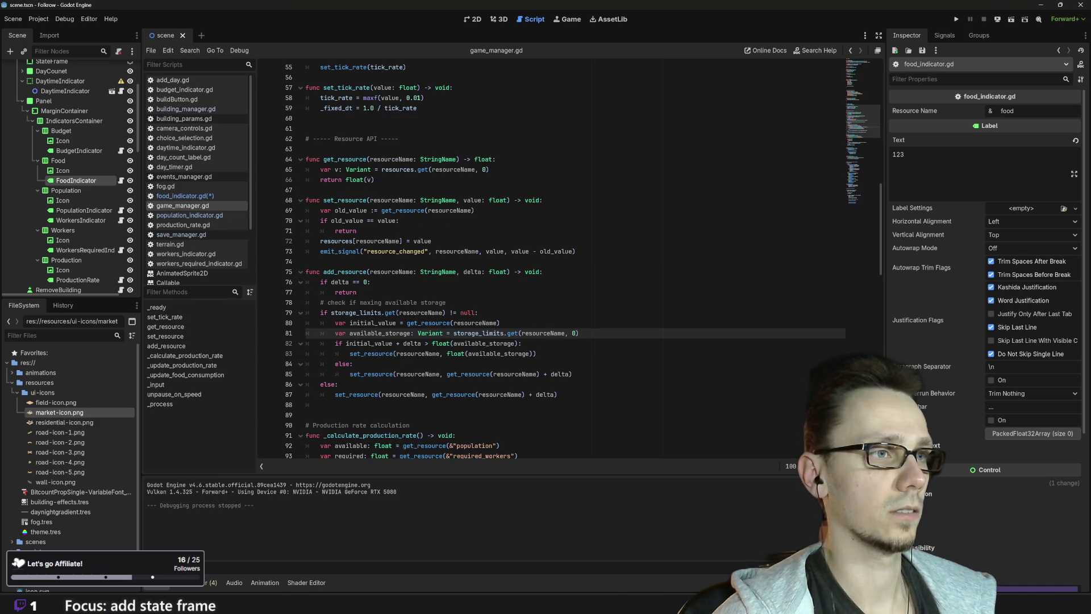
pyautogui.doubleClick(533, 333)
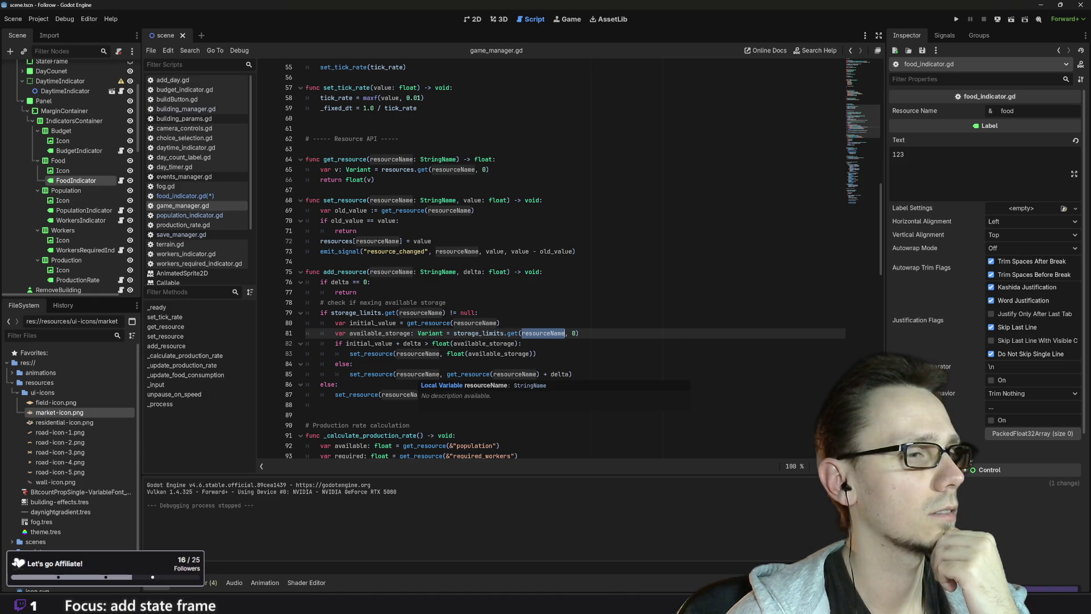
pyautogui.click(183, 196)
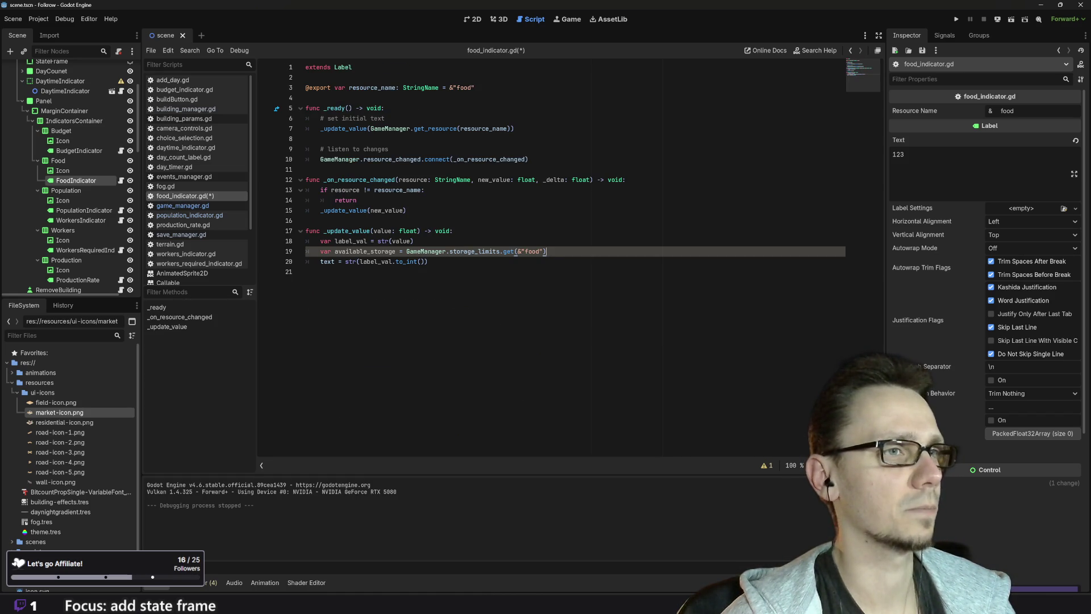
# Wrap the storage_limits.get(&"food") call on line 19 in int()
pyautogui.moveTo(515, 254)
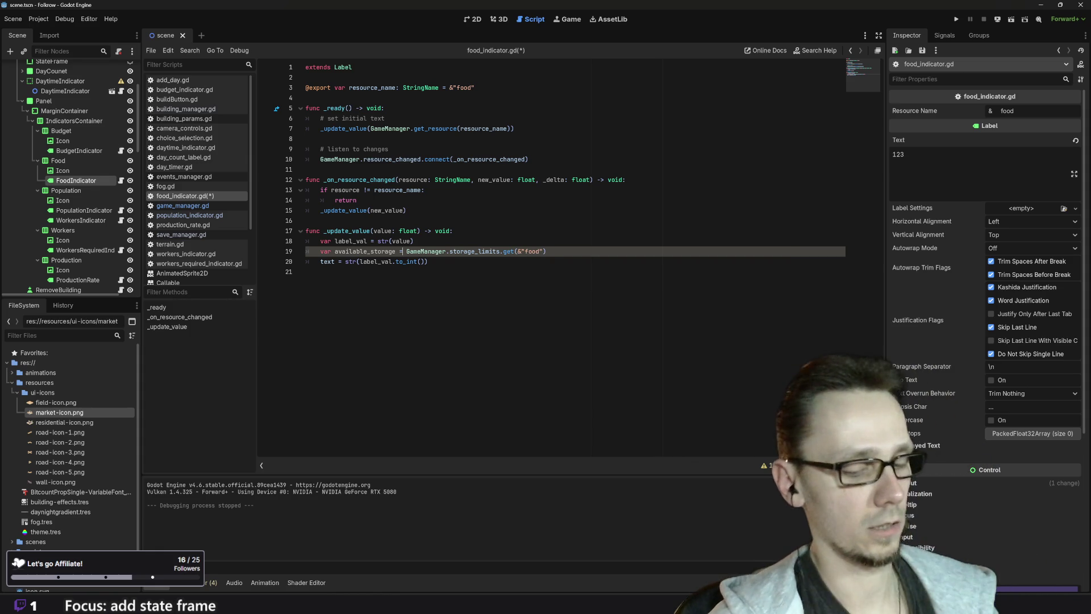
pyautogui.write('int')
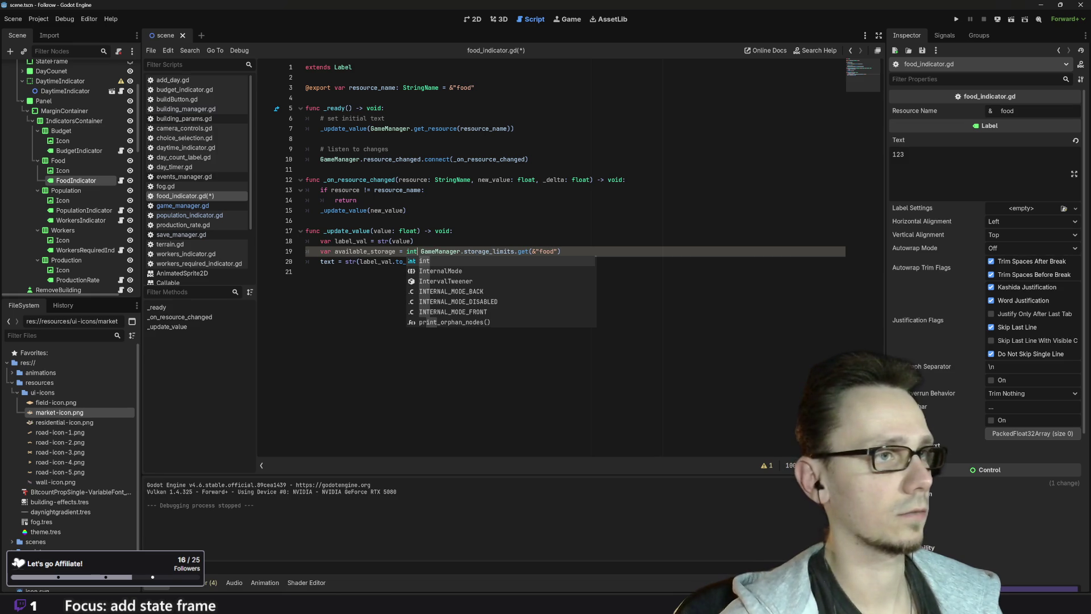
pyautogui.write('(')
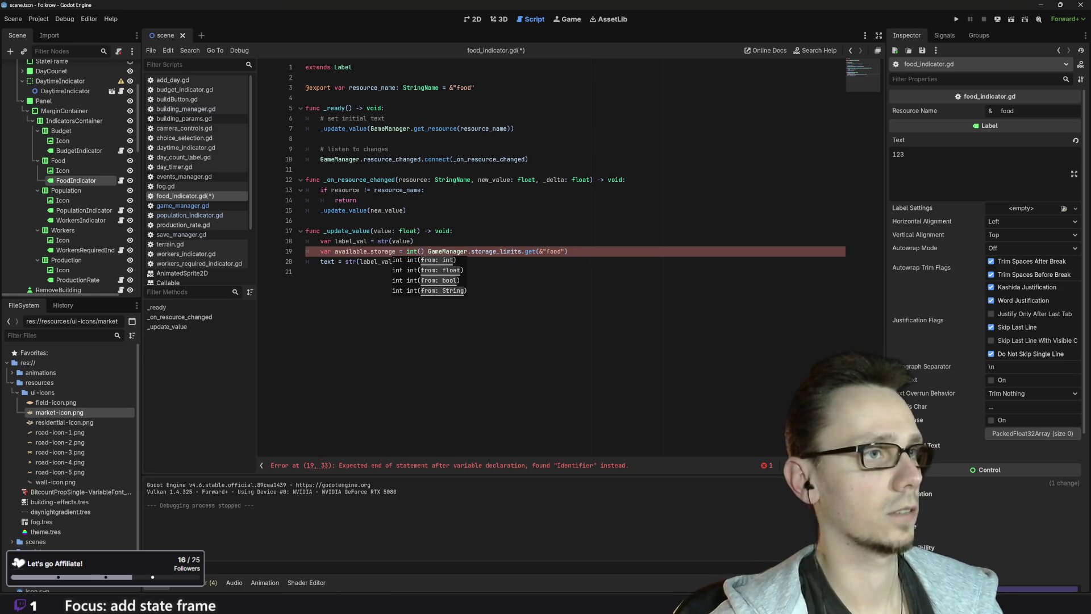
pyautogui.press('Delete')
pyautogui.press('Delete')
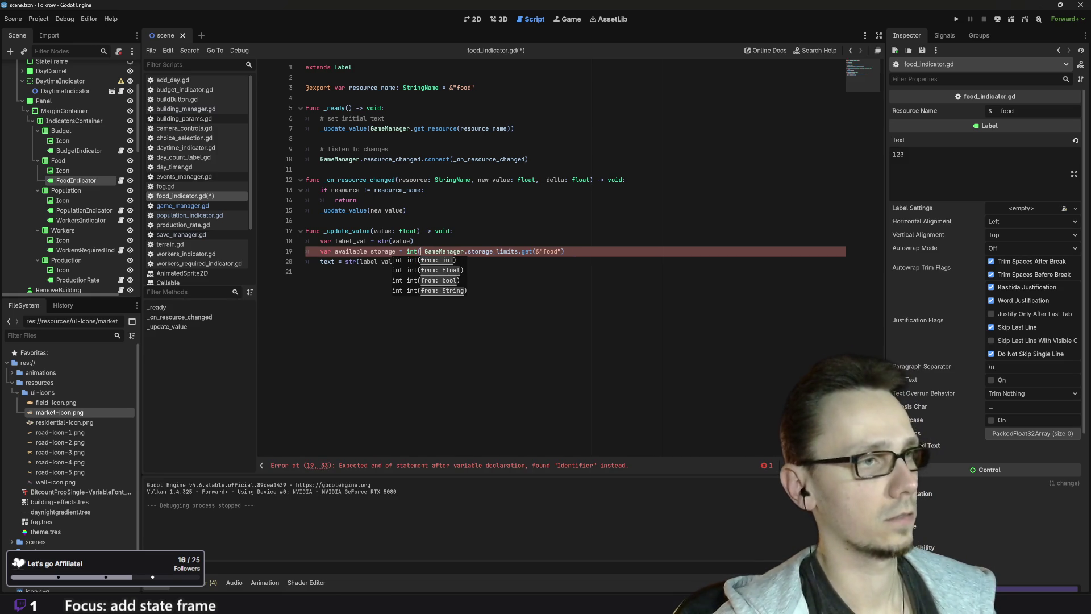
pyautogui.click(561, 251)
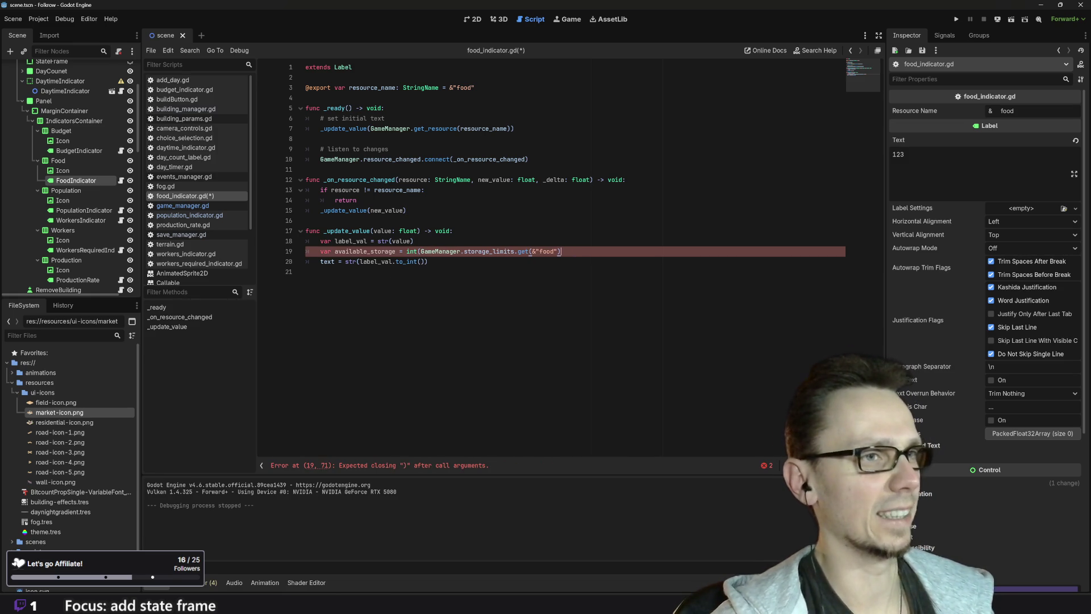
pyautogui.write(')')
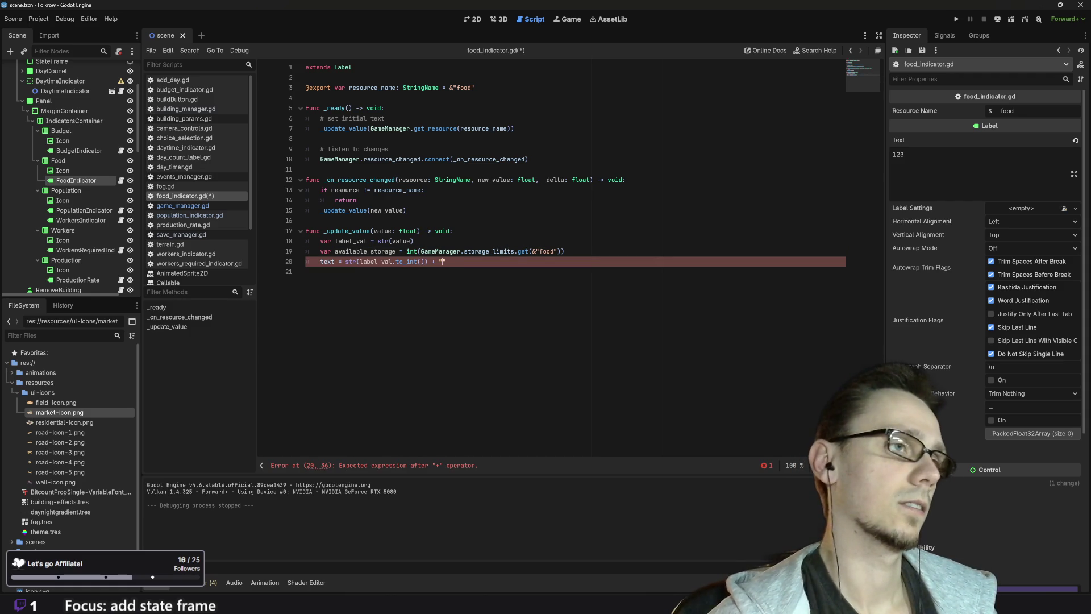
# Append + "/" + str(available_storage) to the label text assignment on line 20
pyautogui.write('"/')
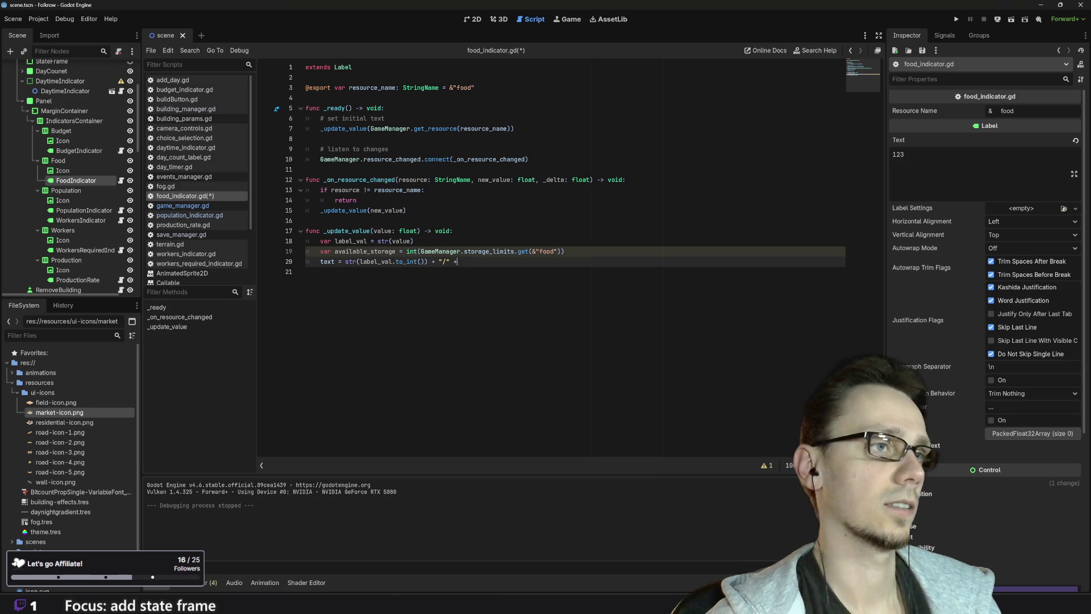
pyautogui.write('str')
pyautogui.press('Down')
pyautogui.press('Down')
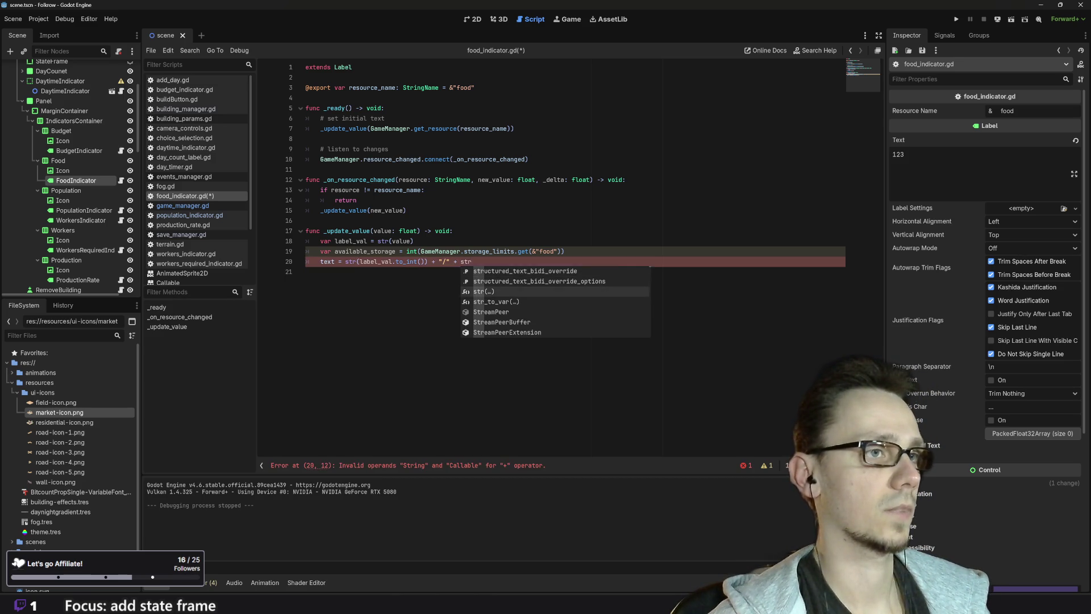
pyautogui.press('Return')
pyautogui.doubleClick(365, 251)
pyautogui.hotkey('ctrl', 'c')
pyautogui.click(474, 262)
pyautogui.hotkey('ctrl', 'v')
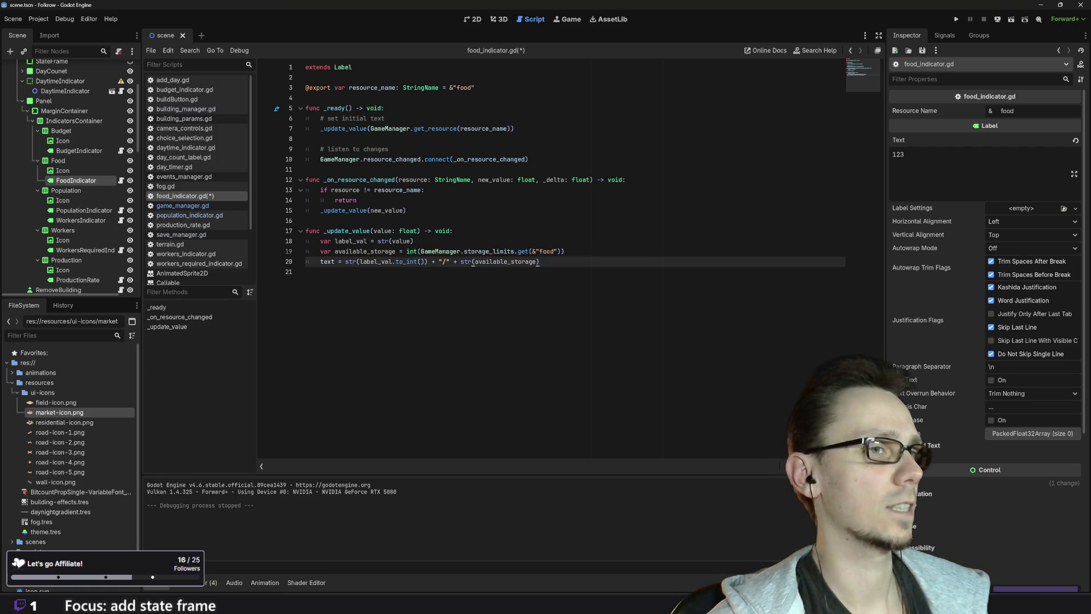
pyautogui.click(306, 271)
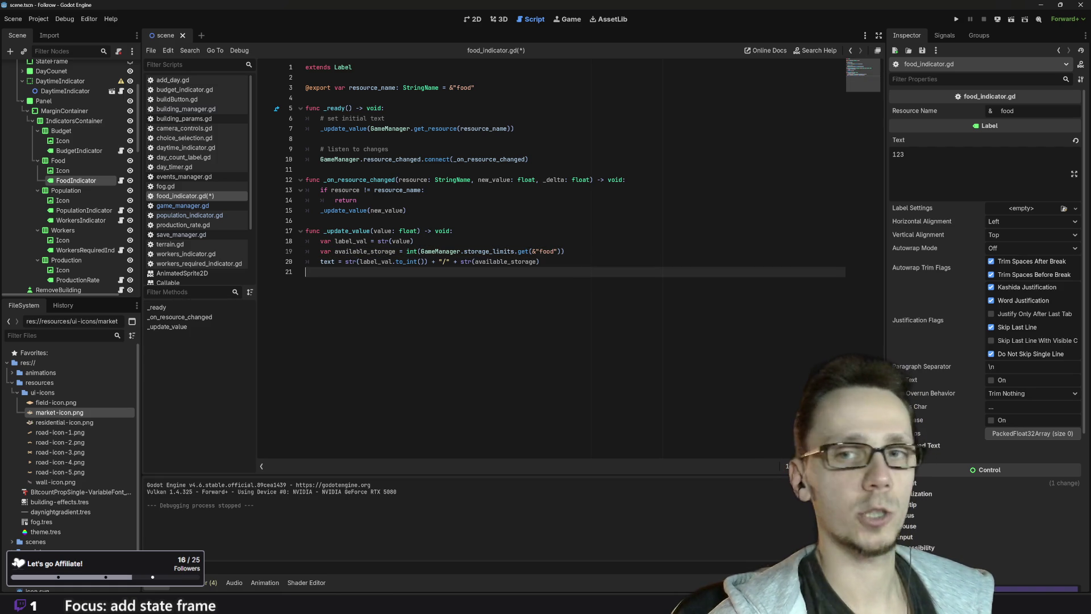
# Run the game, pan and zoom the map, and place a field and a residential house
pyautogui.click(960, 22)
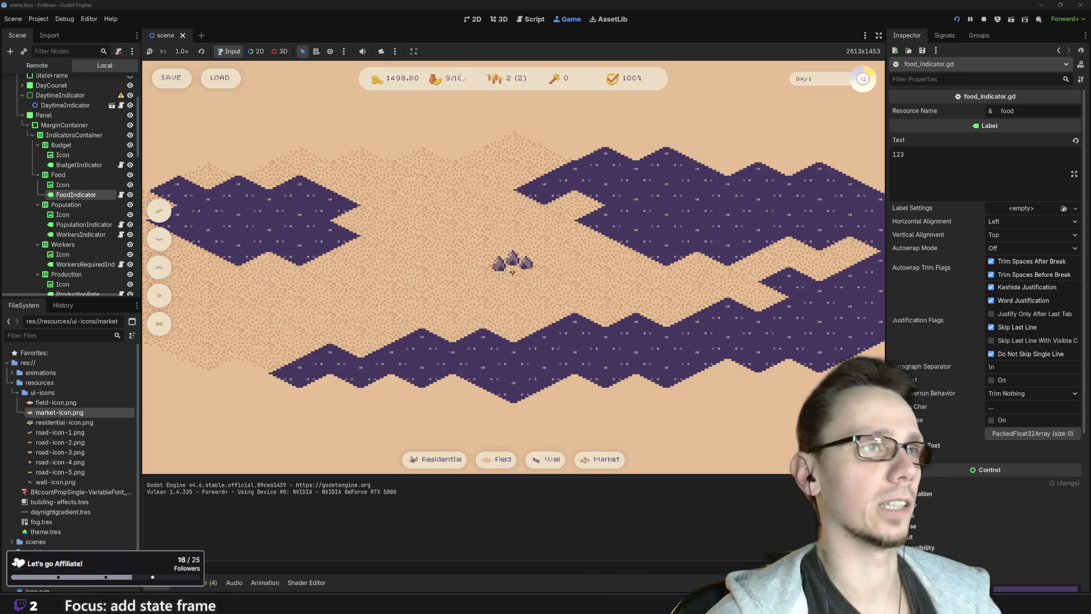
pyautogui.moveTo(461, 270); pyautogui.dragTo(534, 361)
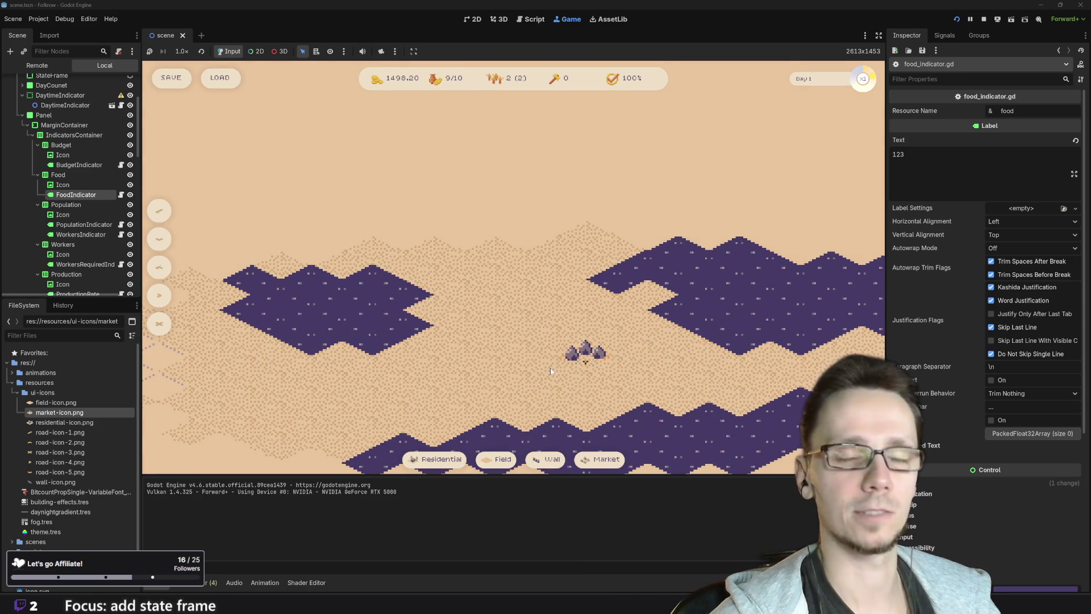
pyautogui.scroll(-4, 559, 366)
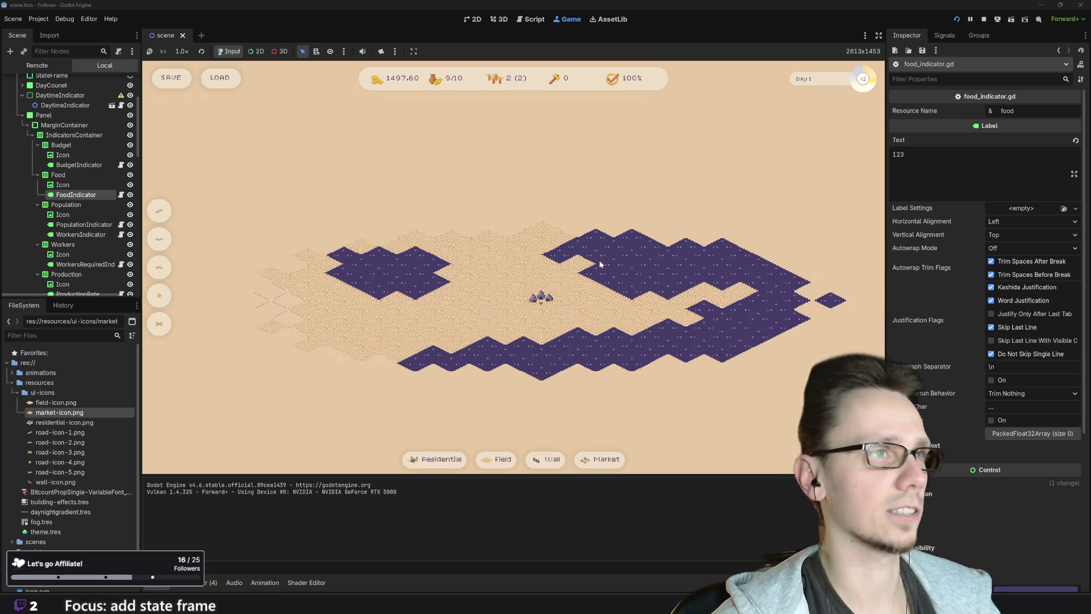
pyautogui.scroll(3, 562, 267)
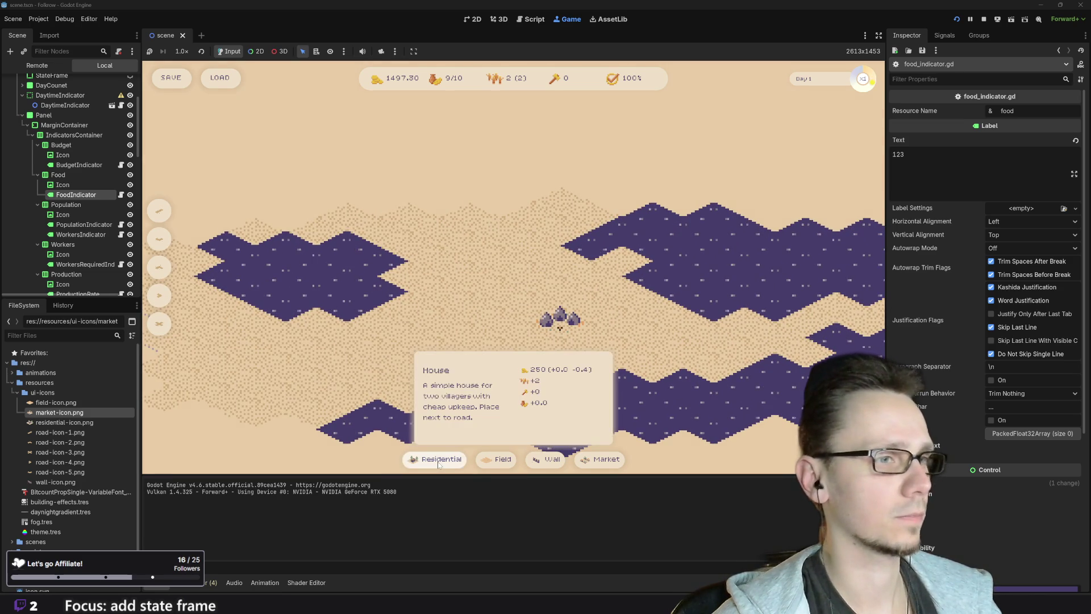
pyautogui.click(496, 459)
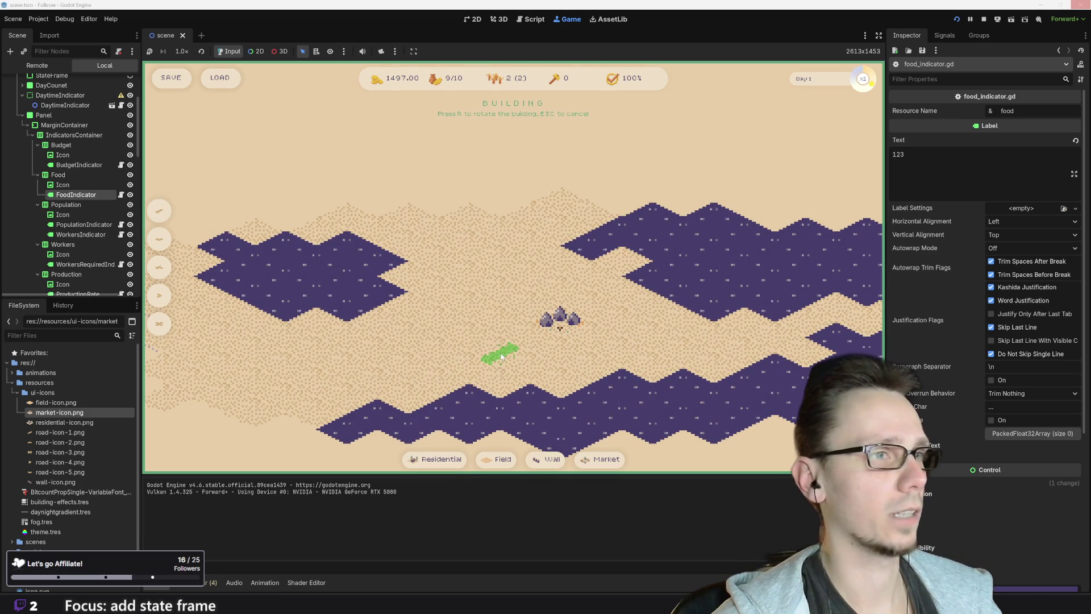
pyautogui.click(470, 330)
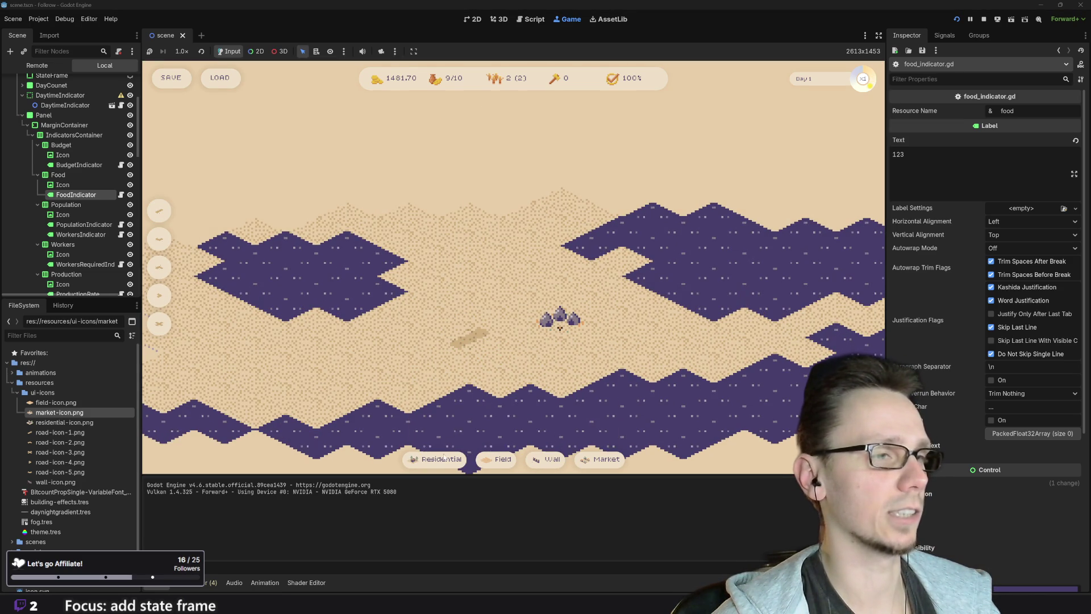
pyautogui.click(440, 459)
pyautogui.click(438, 314)
# Place three more wheat fields on the map, then stop the running game
pyautogui.scroll(2, 526, 341)
pyautogui.click(498, 463)
pyautogui.click(500, 290)
pyautogui.click(496, 459)
pyautogui.click(440, 260)
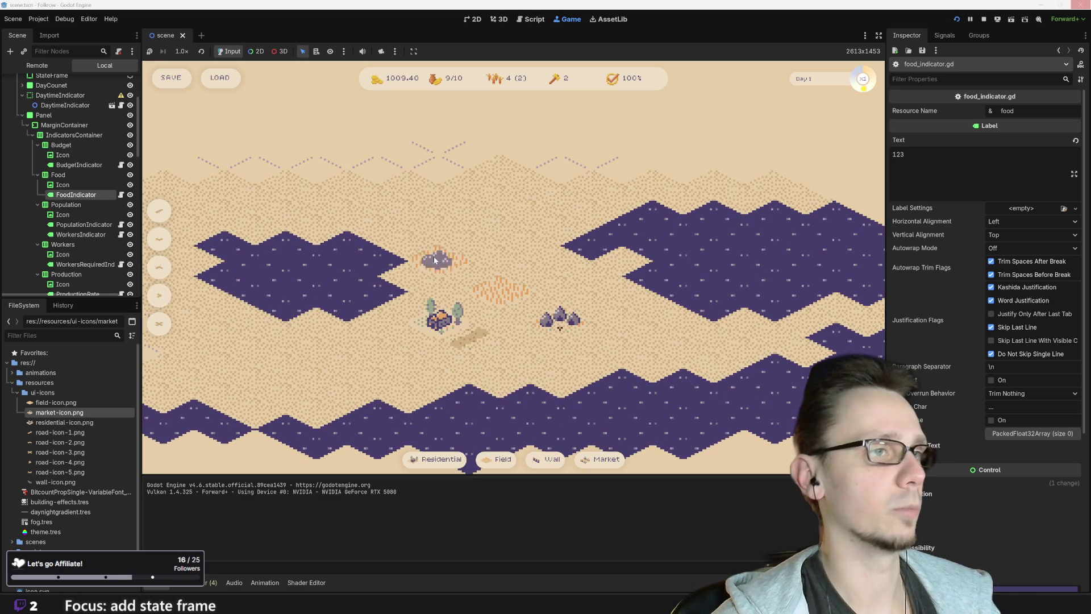
pyautogui.click(496, 460)
pyautogui.click(507, 258)
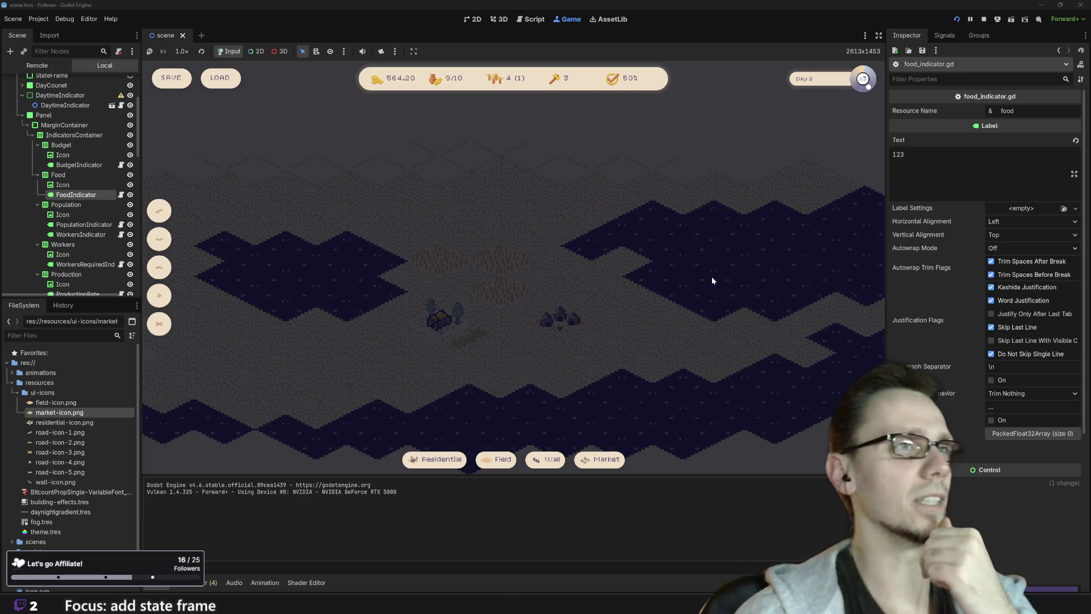
pyautogui.click(985, 20)
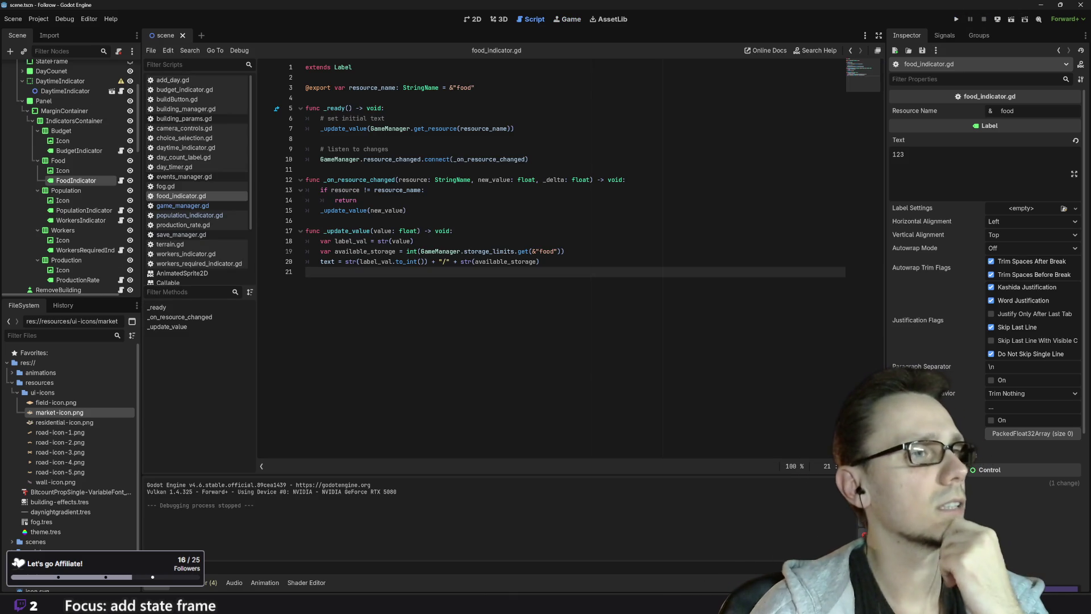
# Read the String.to_int documentation from the line 20 tooltip, then return to food_indicator.gd
pyautogui.moveTo(404, 262)
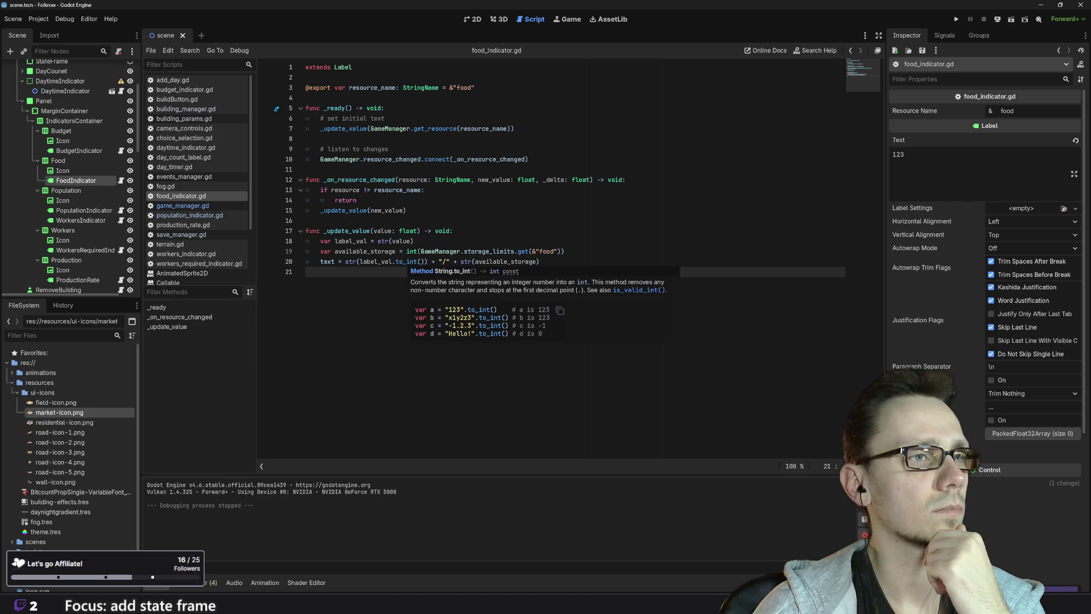
pyautogui.click(447, 273)
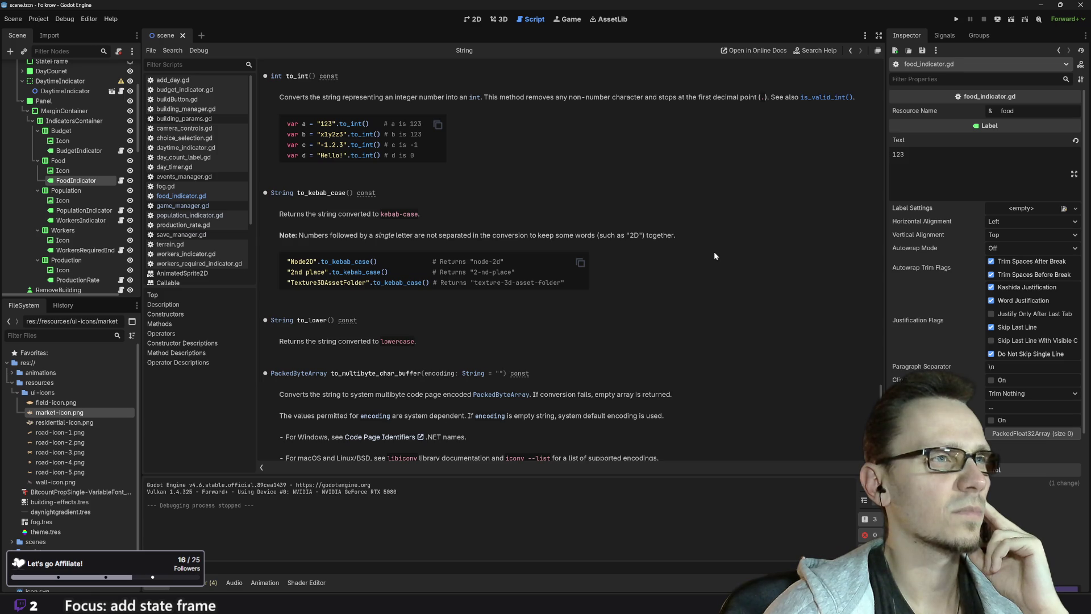
pyautogui.scroll(-10, 714, 253)
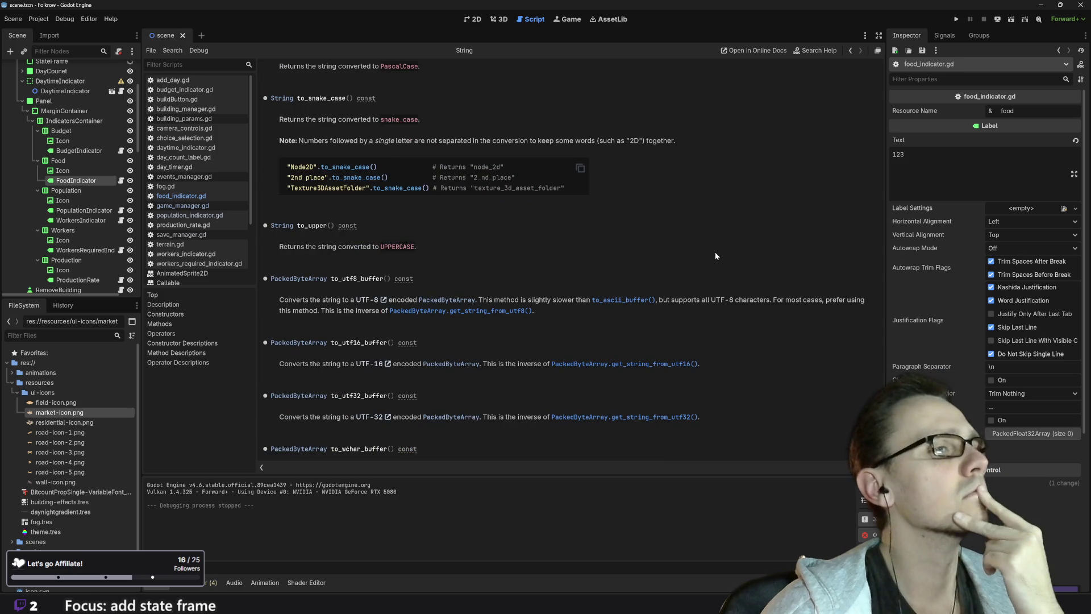
pyautogui.scroll(20, 715, 247)
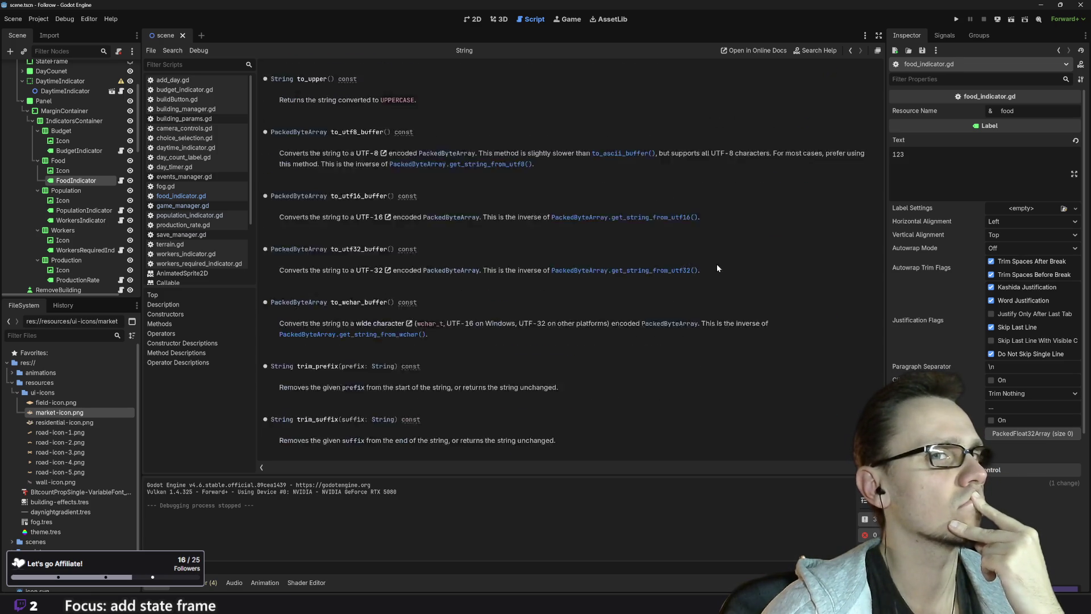
pyautogui.click(193, 197)
pyautogui.doubleClick(376, 262)
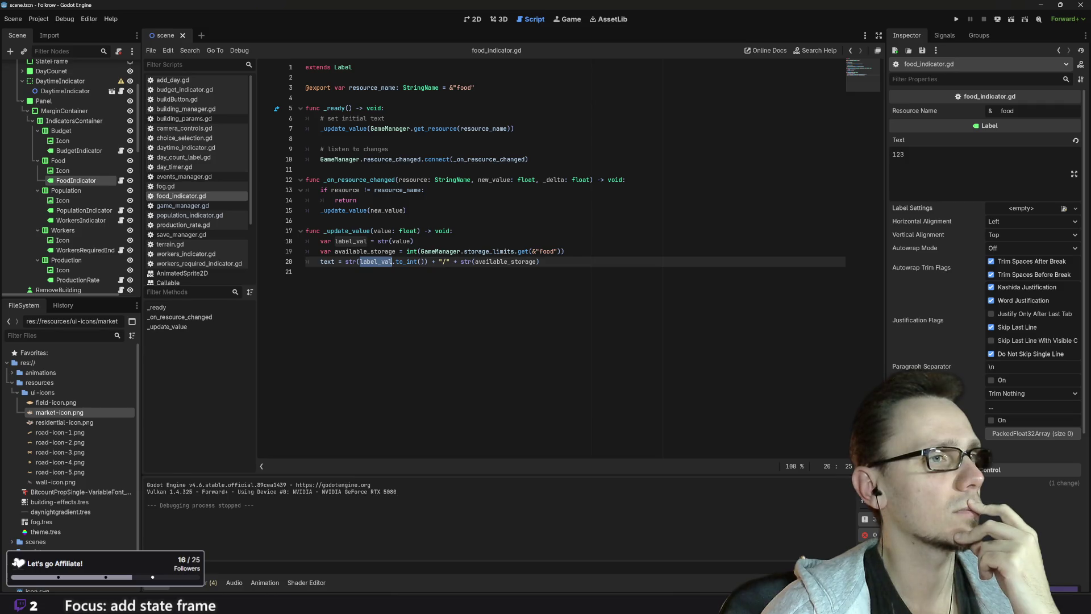
pyautogui.click(352, 241)
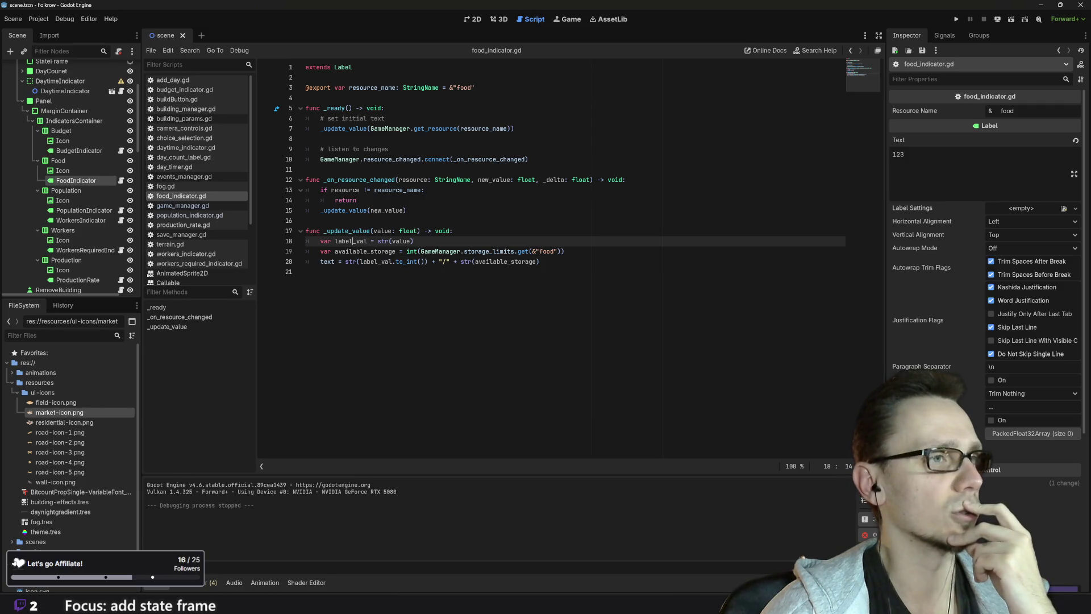
pyautogui.doubleClick(350, 241)
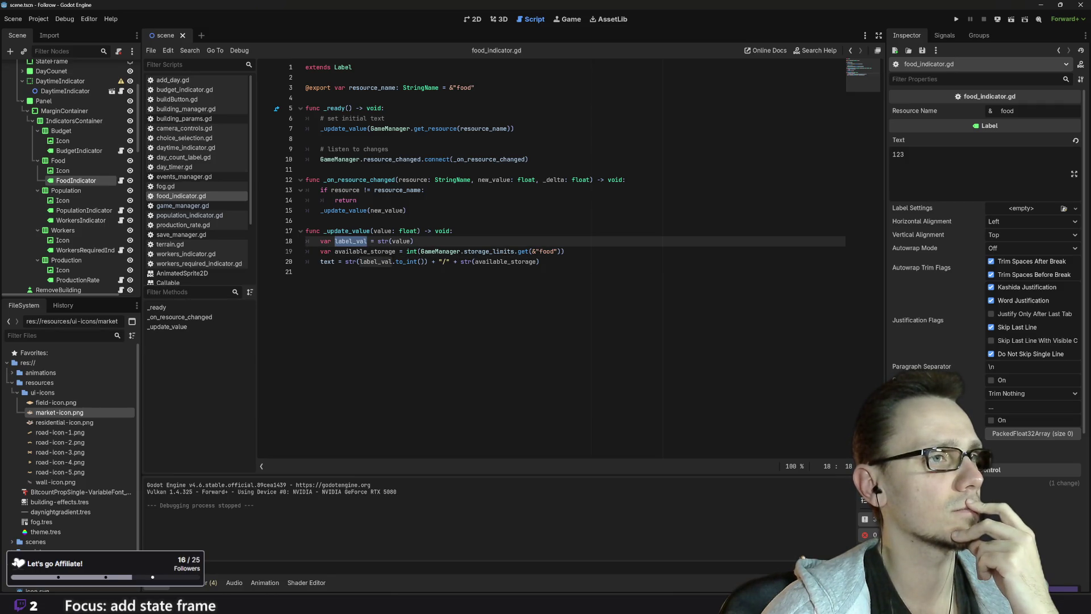
pyautogui.click(390, 241)
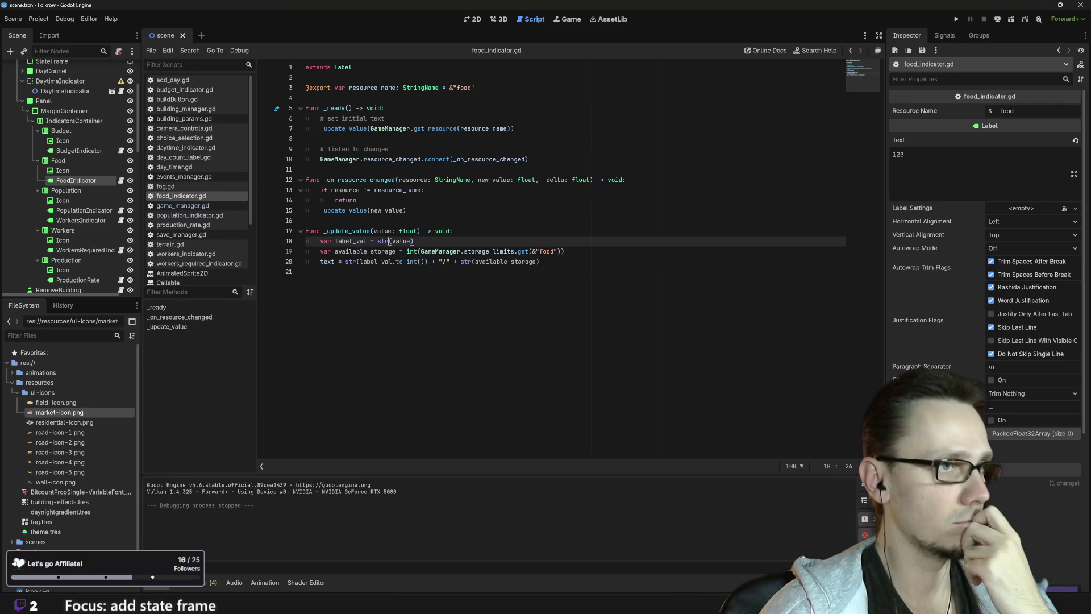
pyautogui.click(410, 231)
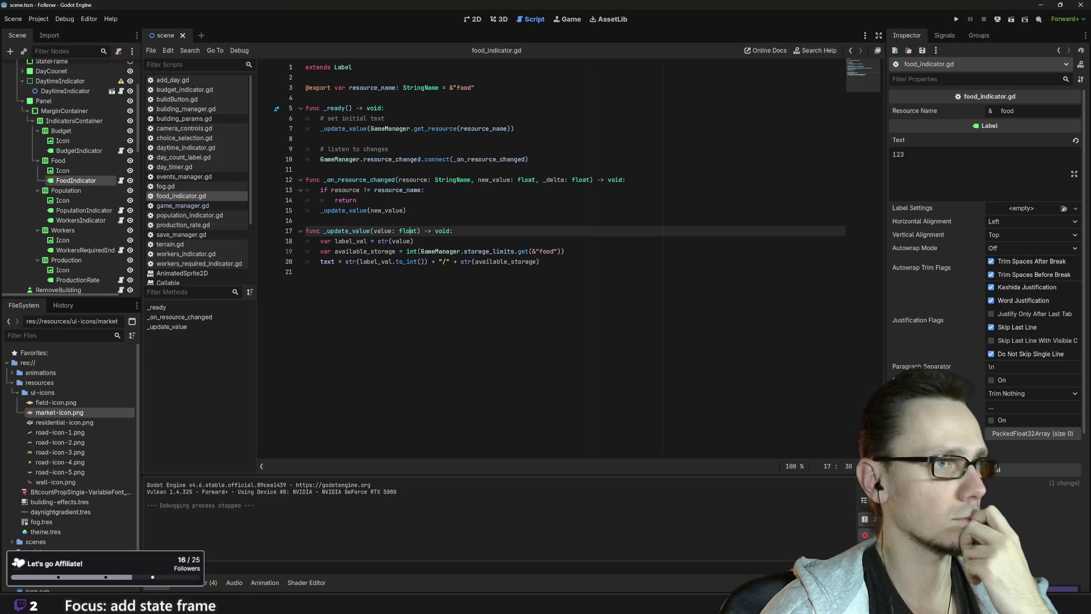
pyautogui.doubleClick(408, 230)
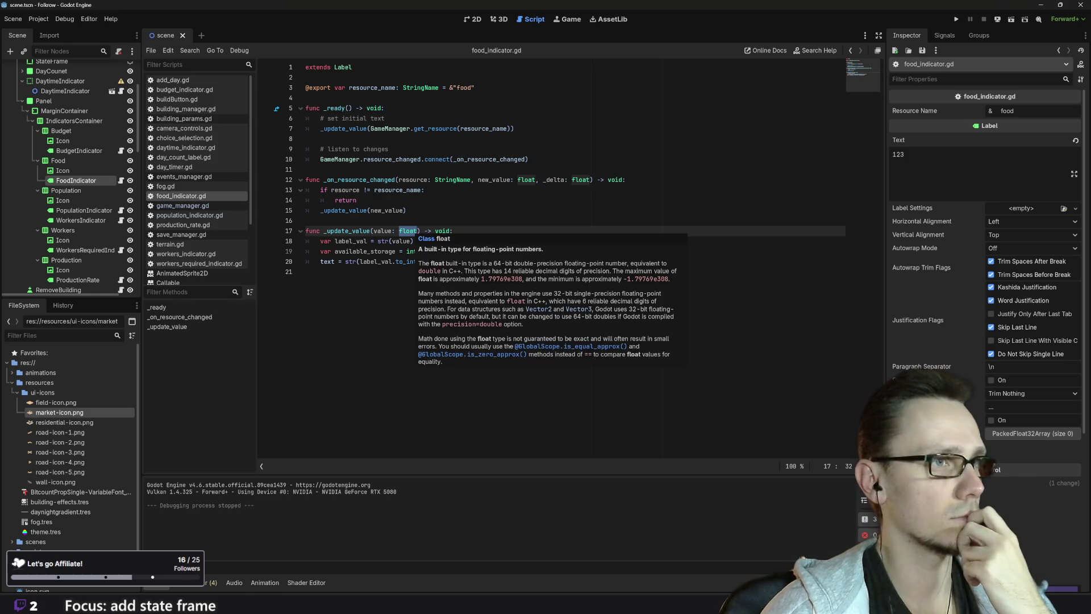
pyautogui.moveTo(398, 251)
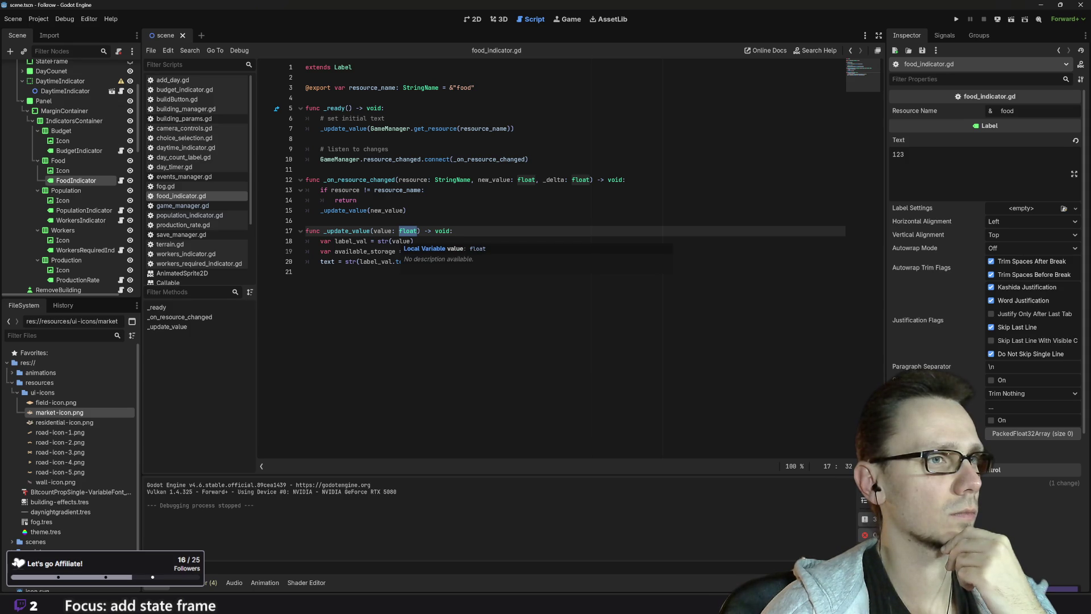
pyautogui.click(477, 249)
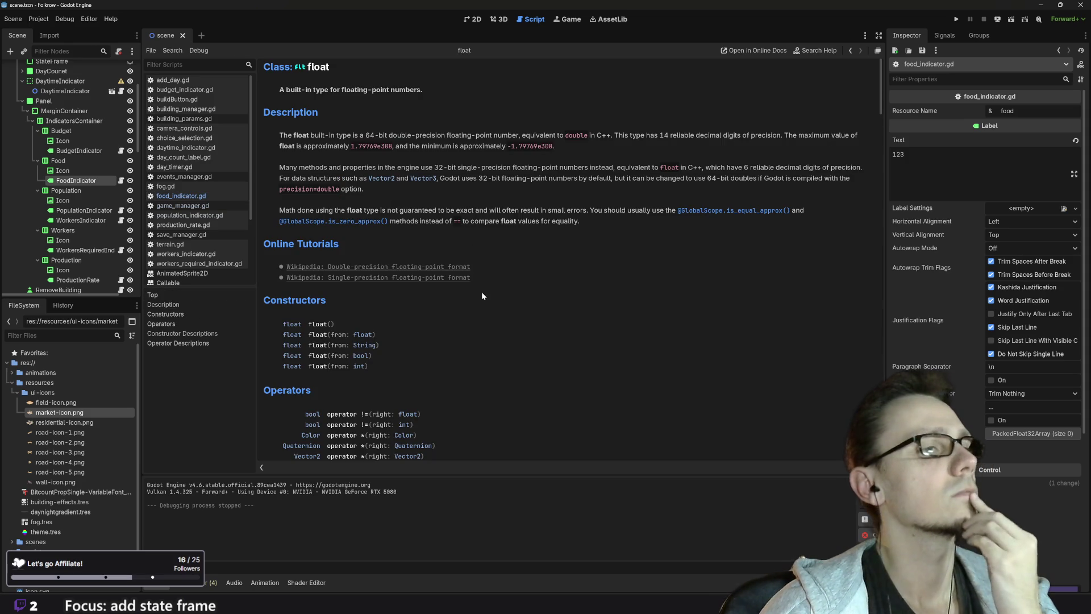
pyautogui.scroll(-3, 482, 291)
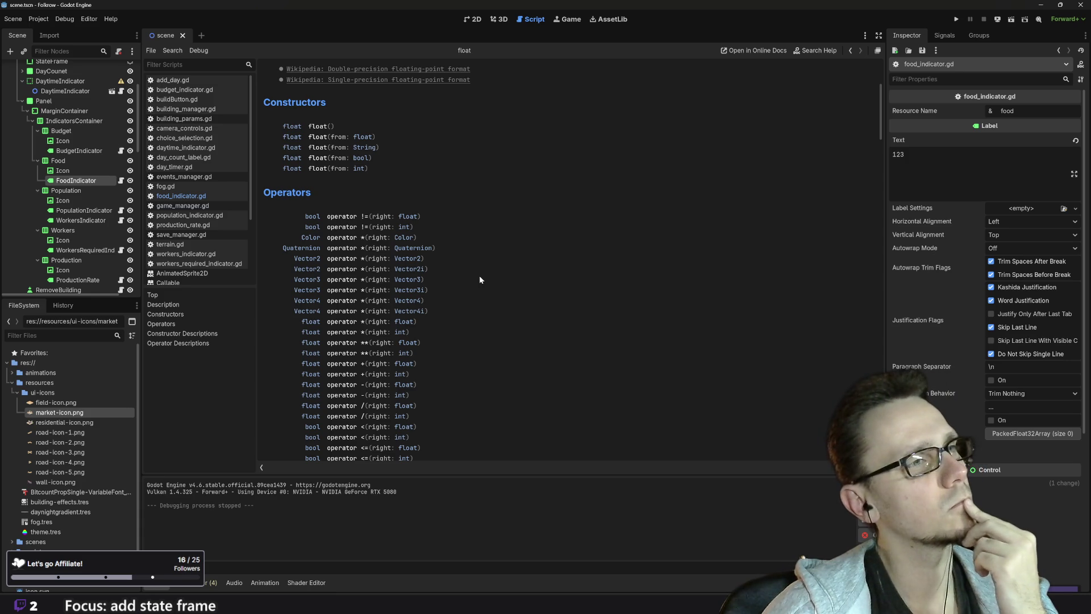
pyautogui.scroll(-6, 479, 275)
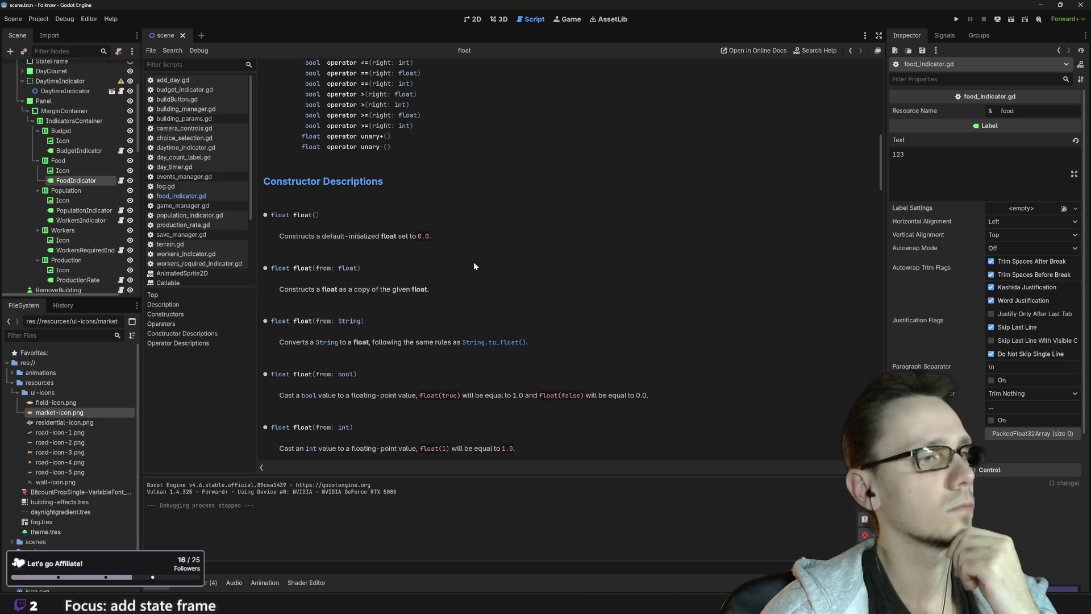
pyautogui.scroll(-1, 474, 266)
pyautogui.scroll(-1, 474, 265)
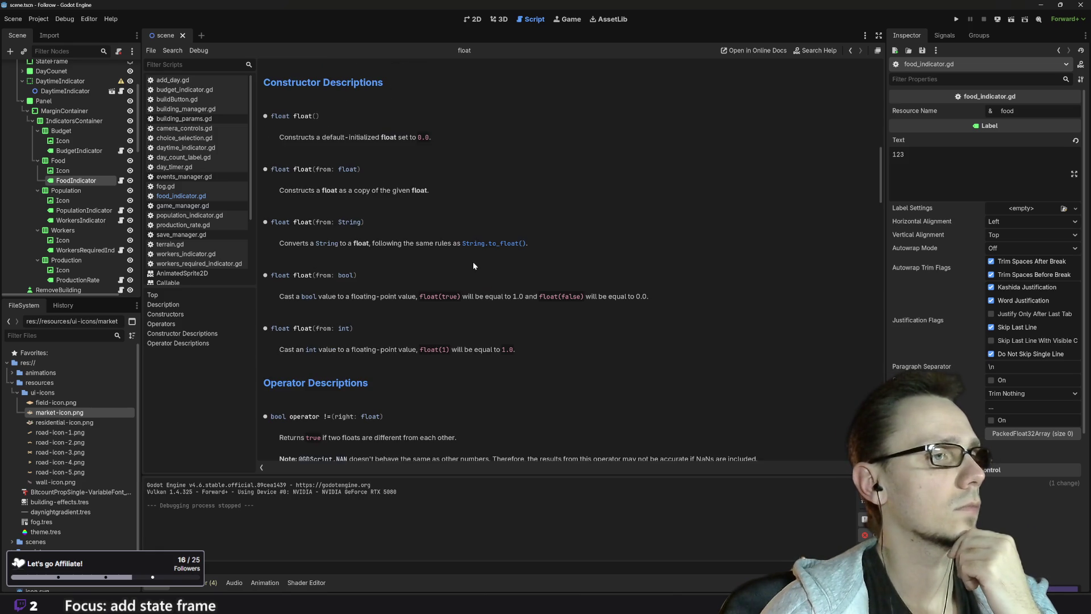
pyautogui.scroll(-2, 473, 262)
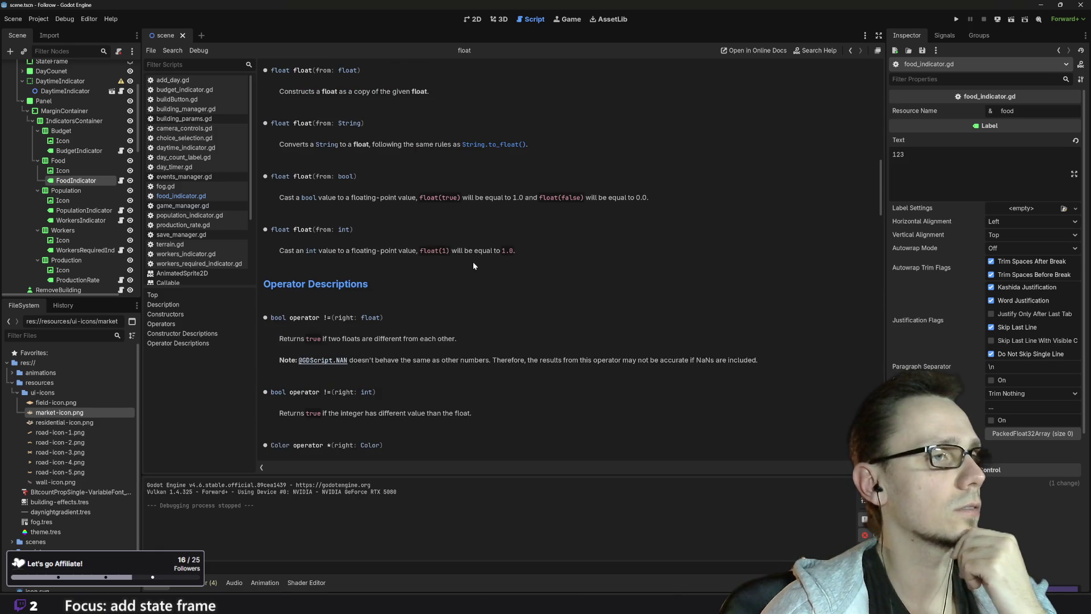
pyautogui.scroll(-4, 473, 265)
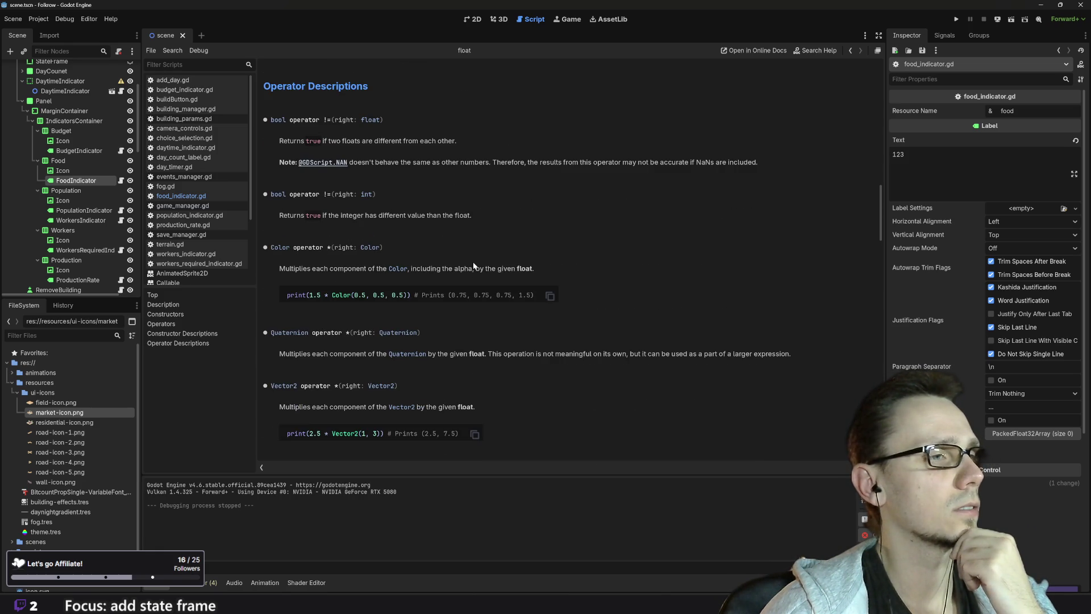
pyautogui.scroll(-4, 474, 266)
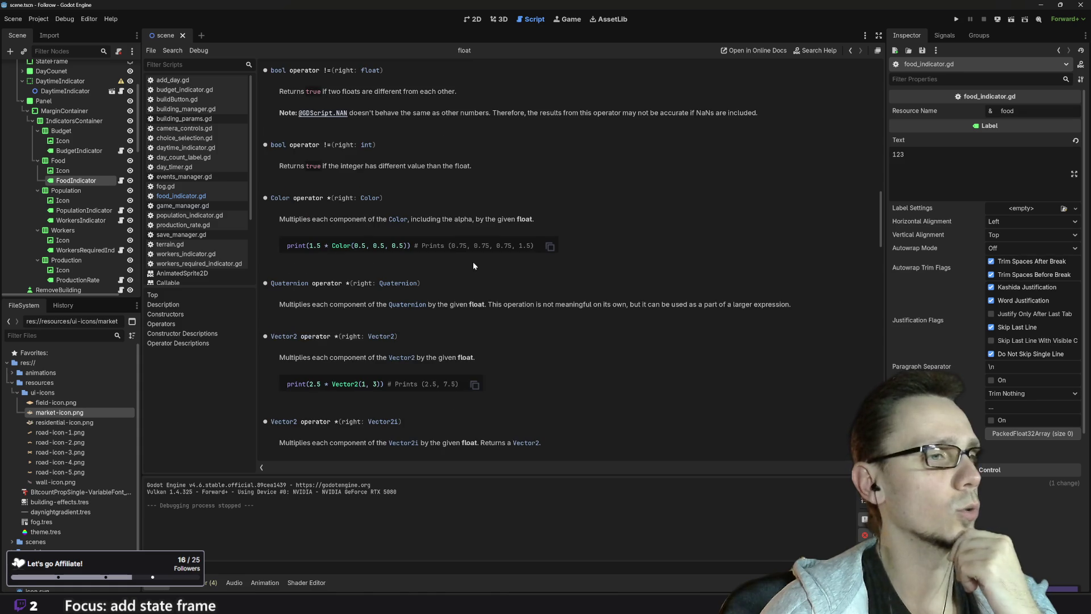
pyautogui.scroll(-3, 473, 265)
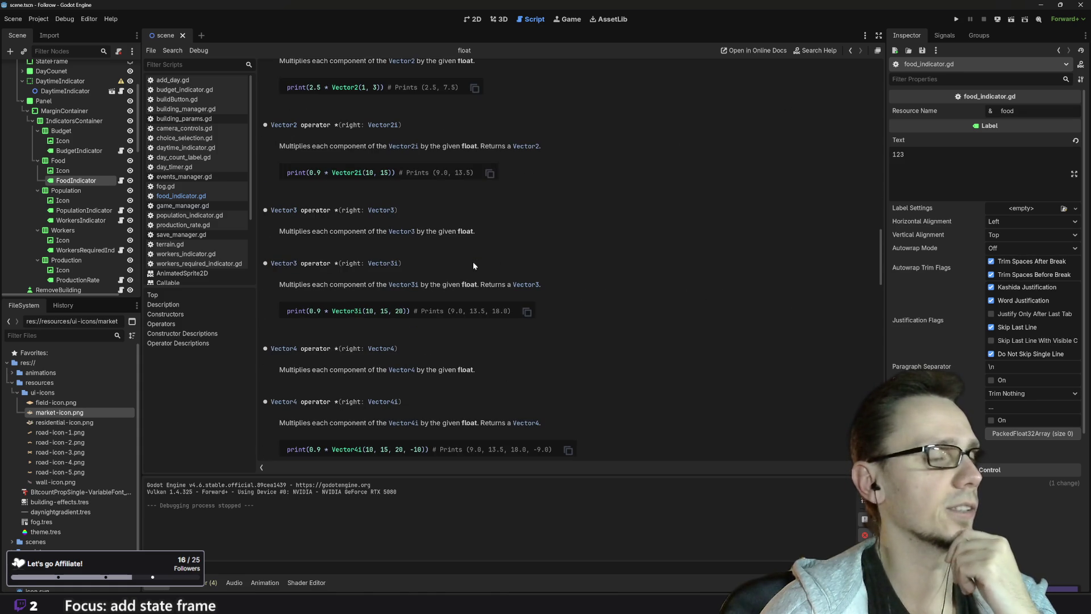
pyautogui.scroll(-3, 474, 265)
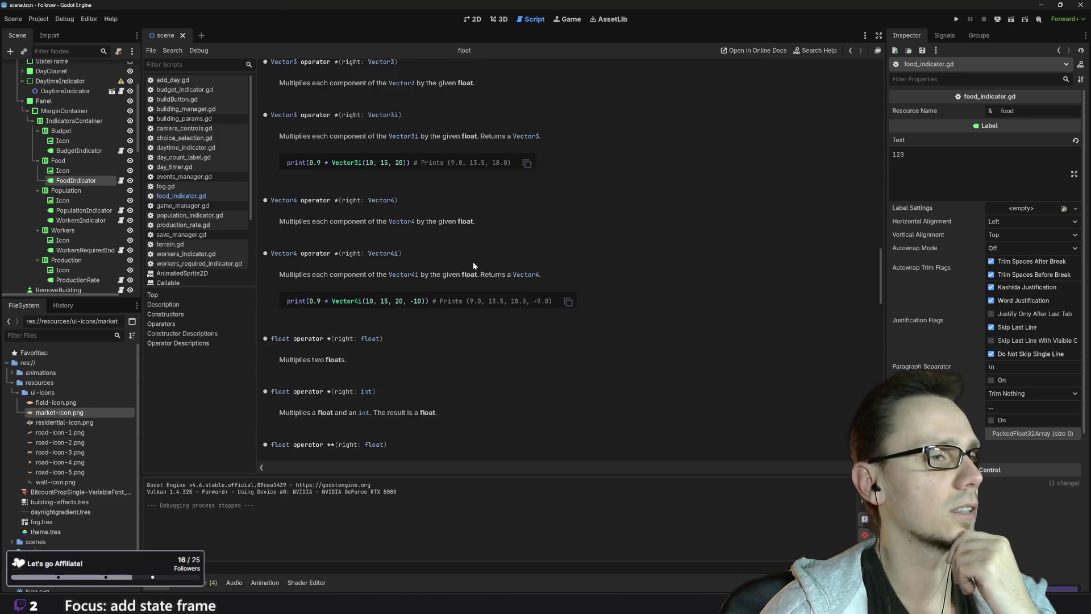
pyautogui.scroll(-4, 473, 265)
pyautogui.scroll(-4, 473, 265)
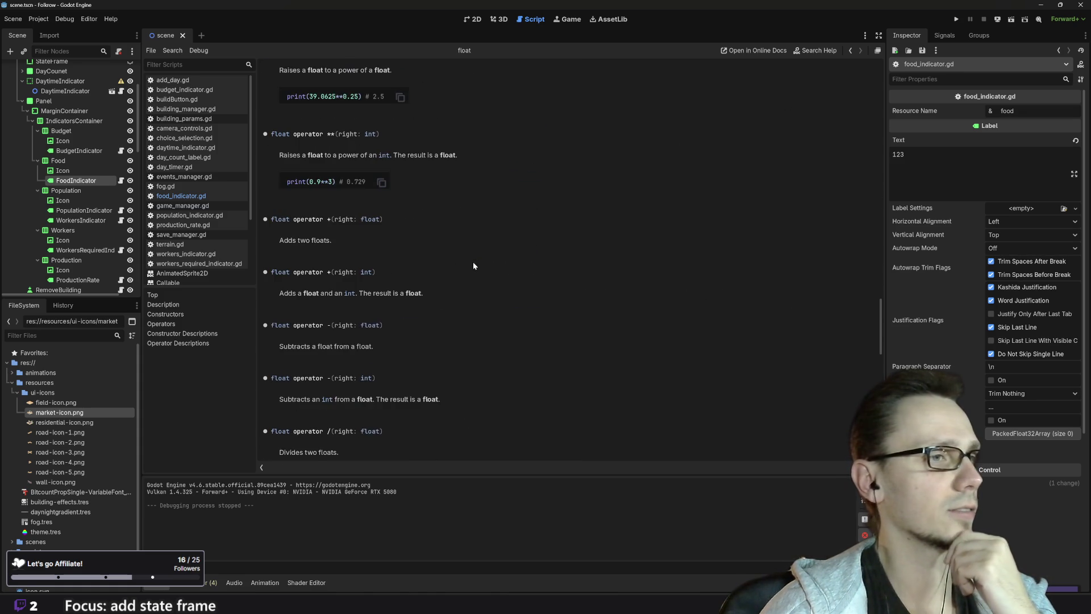
pyautogui.scroll(-4, 473, 265)
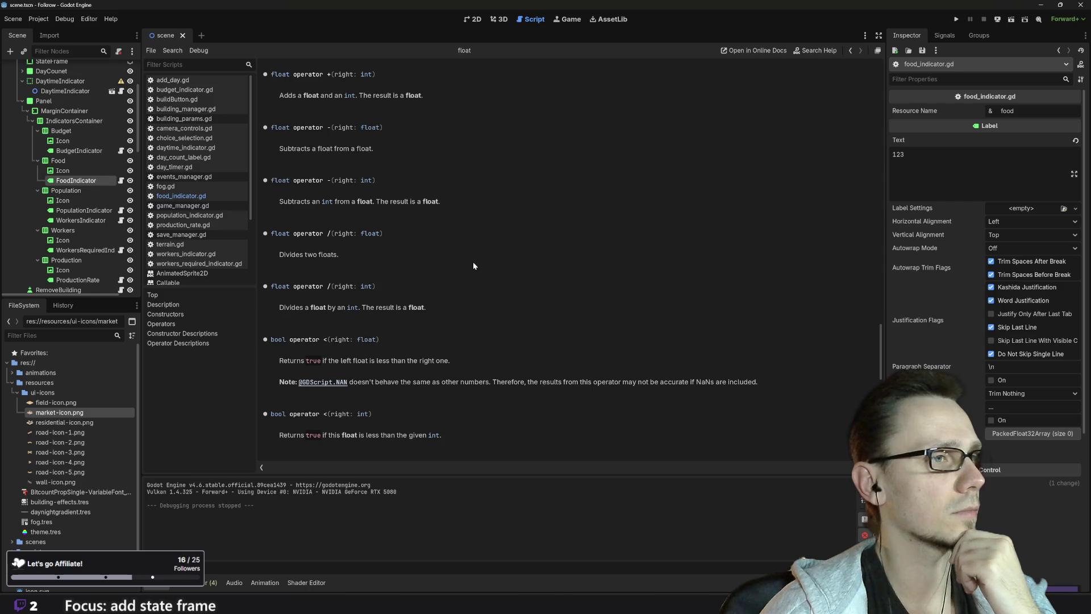
pyautogui.scroll(-9, 473, 266)
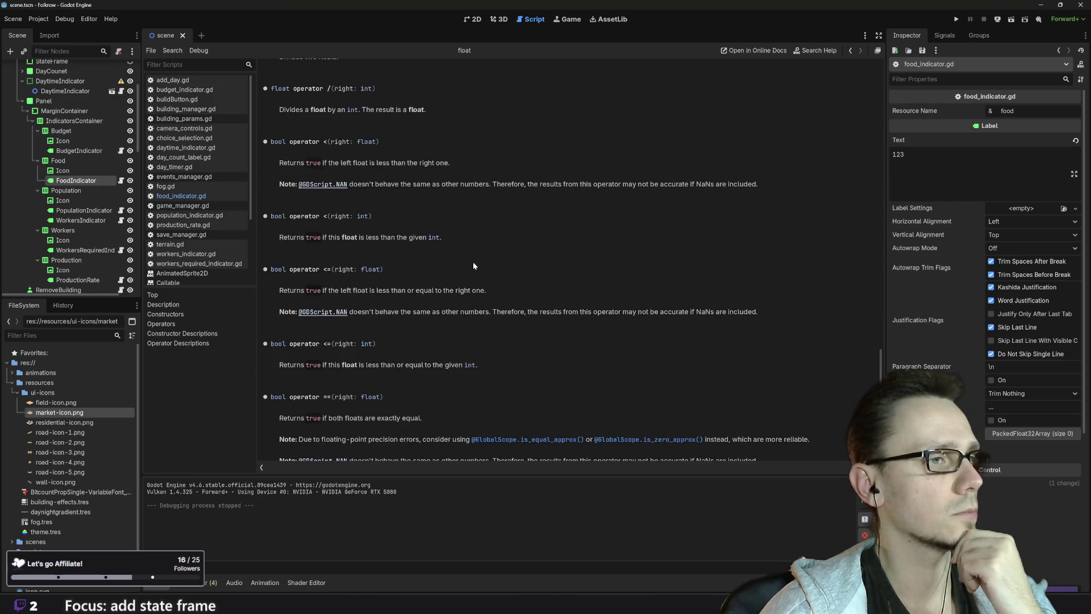
pyautogui.scroll(-4, 474, 265)
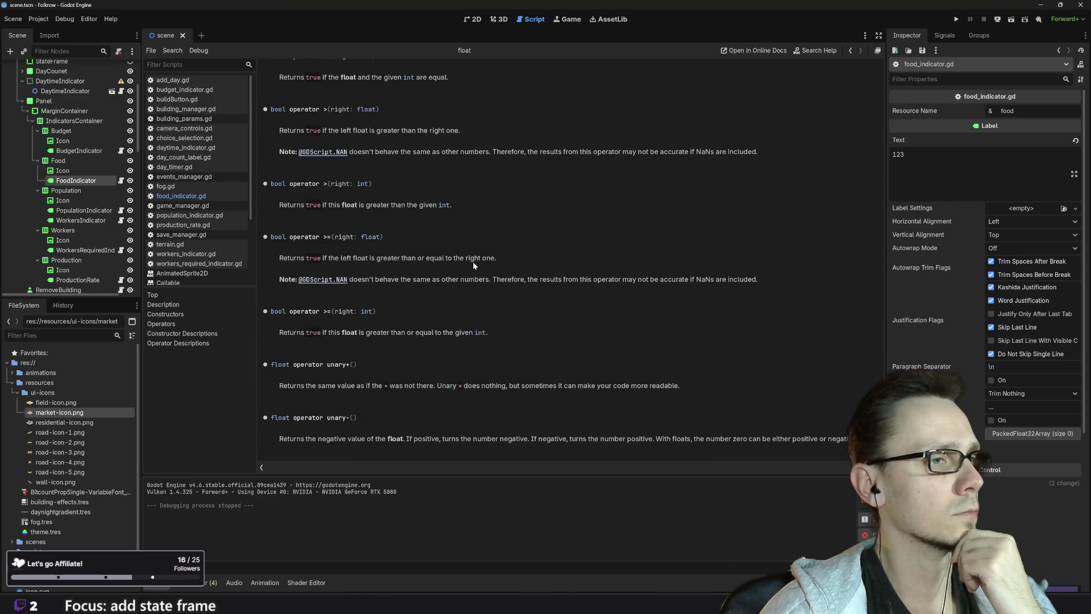
pyautogui.scroll(20, 470, 288)
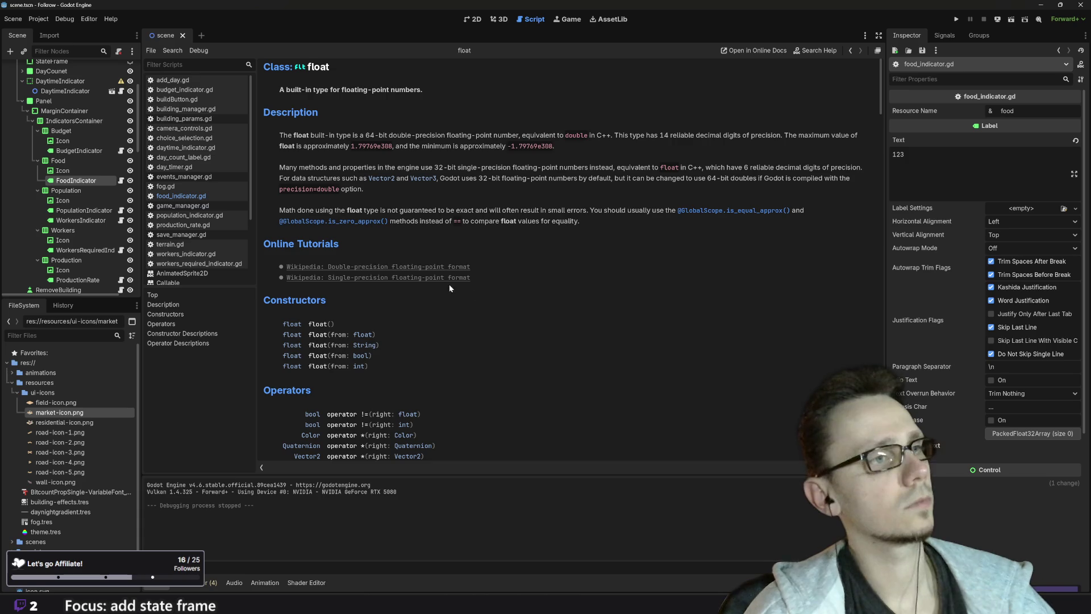
pyautogui.click(200, 198)
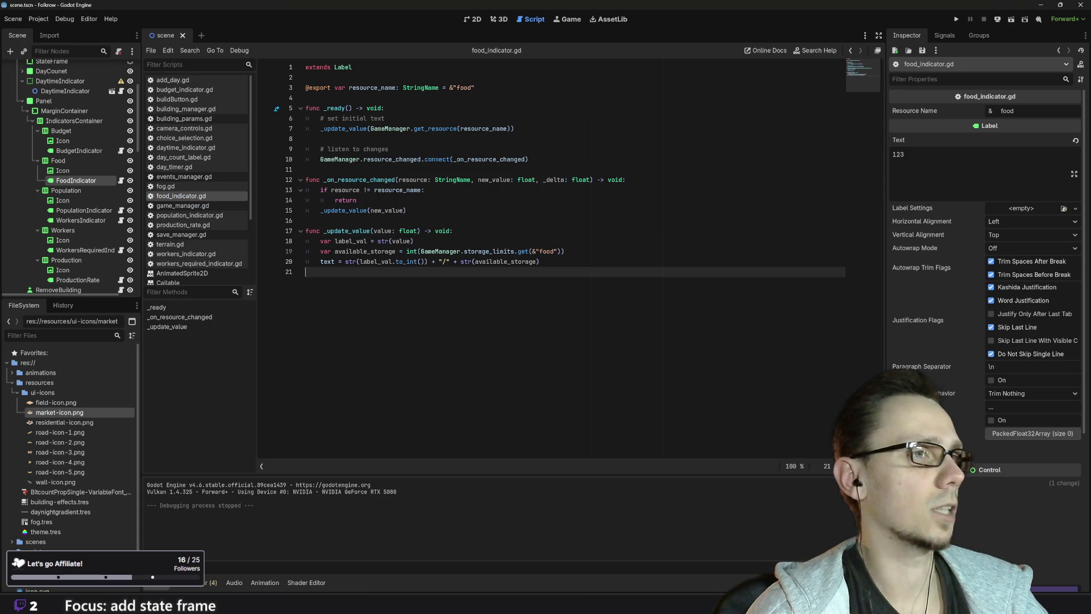
pyautogui.click(956, 18)
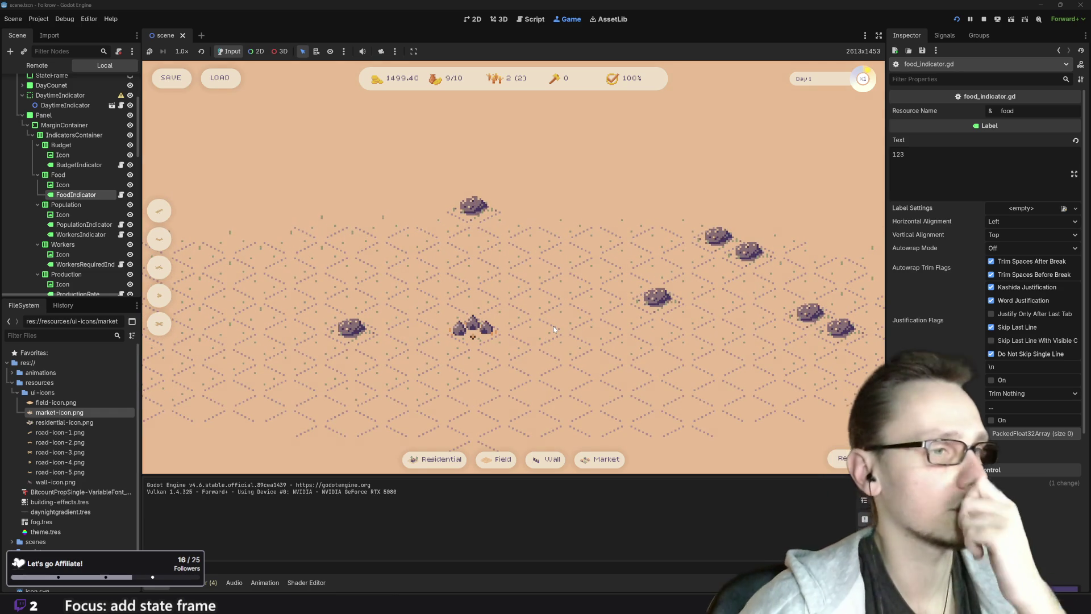
# Lay mud road tiles that extend, join and cross the existing road
pyautogui.click(496, 459)
pyautogui.press('Escape')
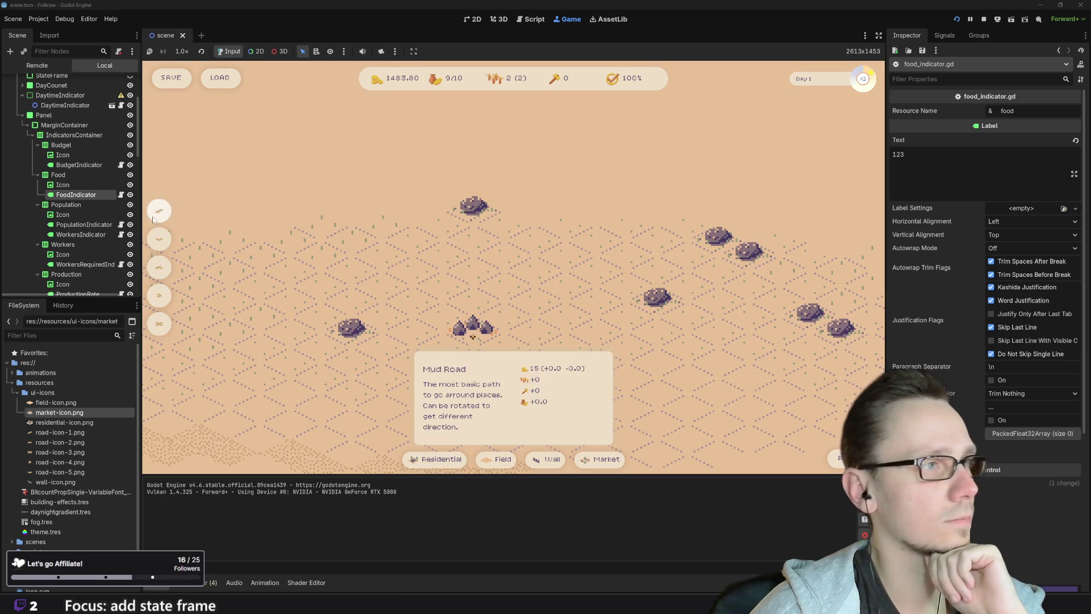
pyautogui.click(159, 211)
pyautogui.click(463, 357)
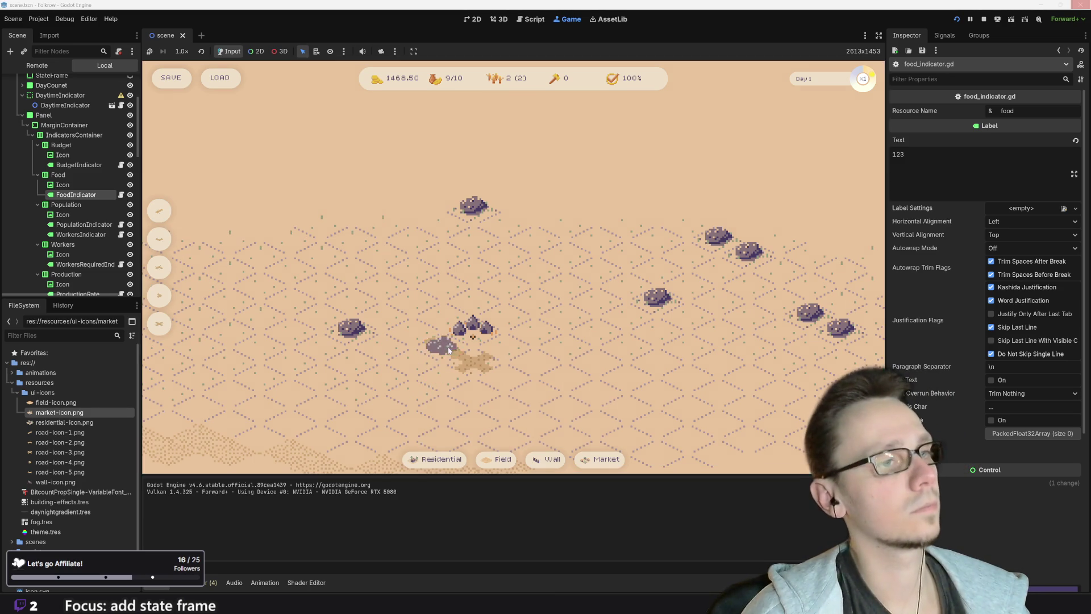
pyautogui.click(494, 372)
pyautogui.press('Escape')
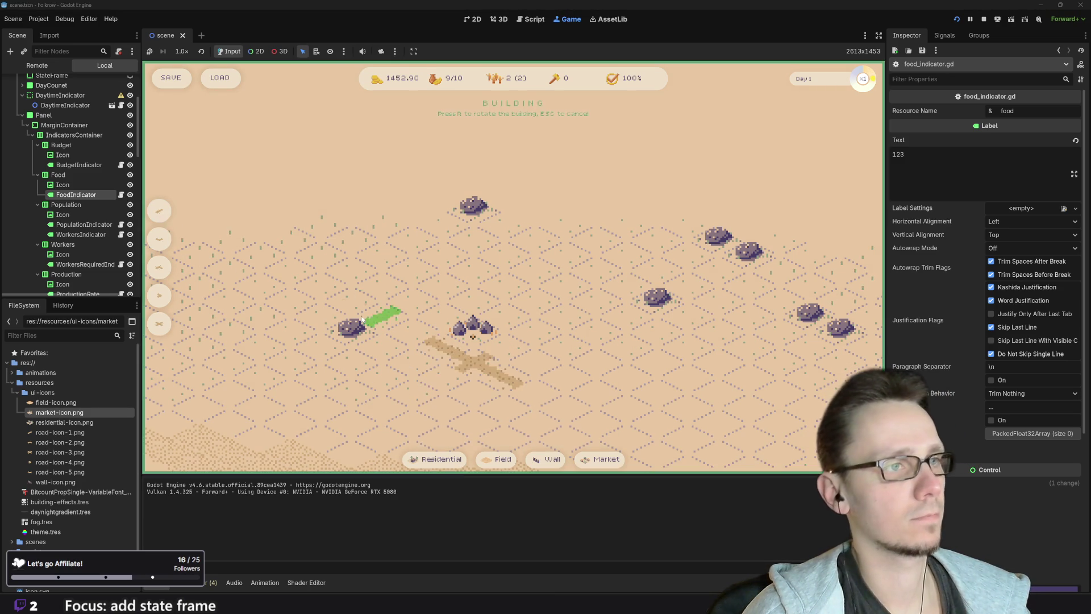
pyautogui.click(409, 333)
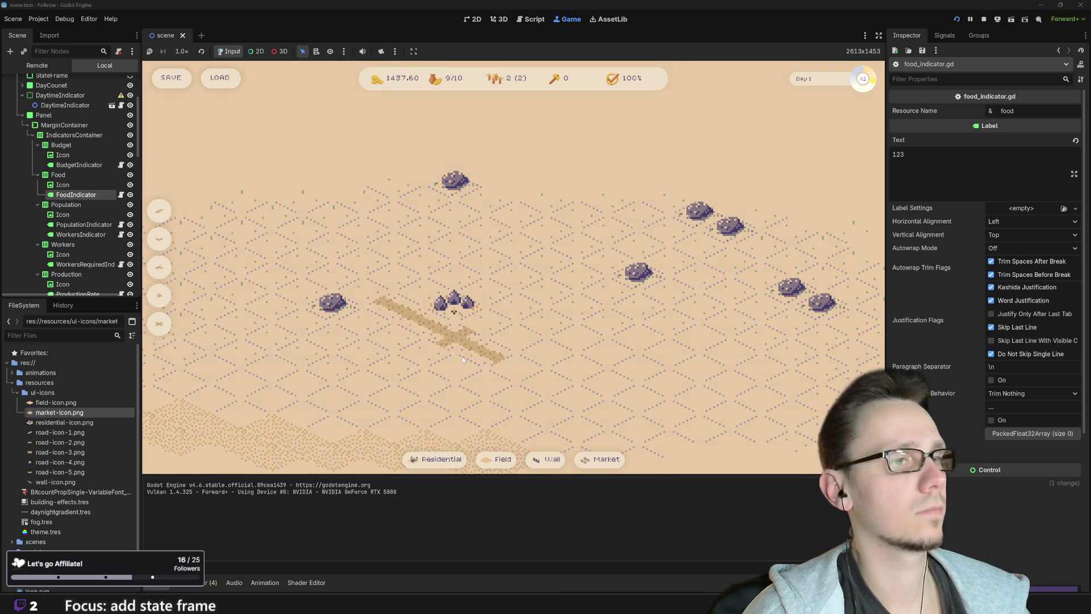
pyautogui.click(495, 459)
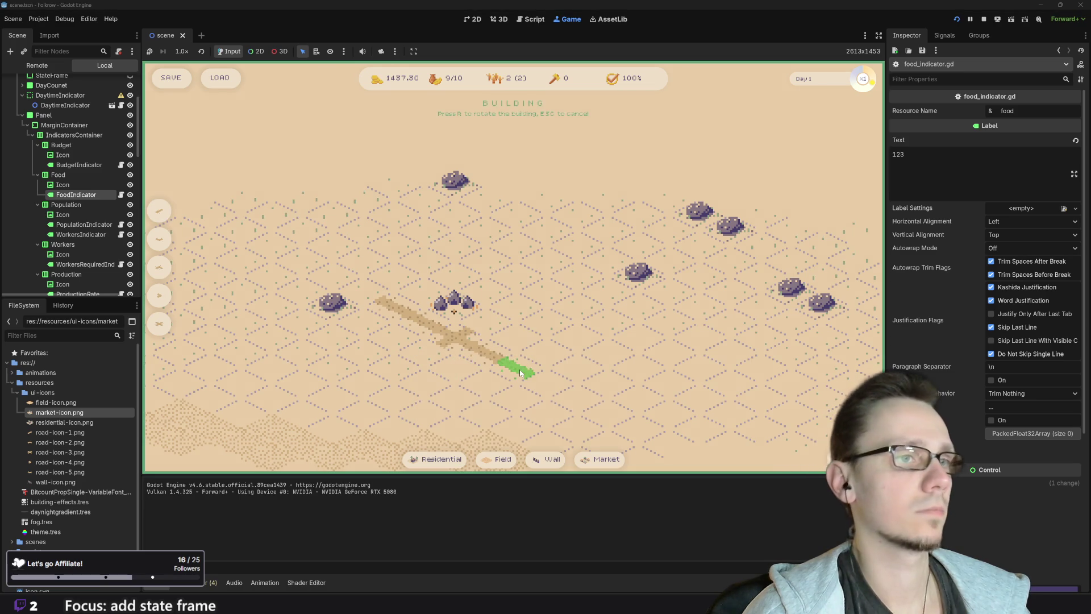
pyautogui.press('Escape')
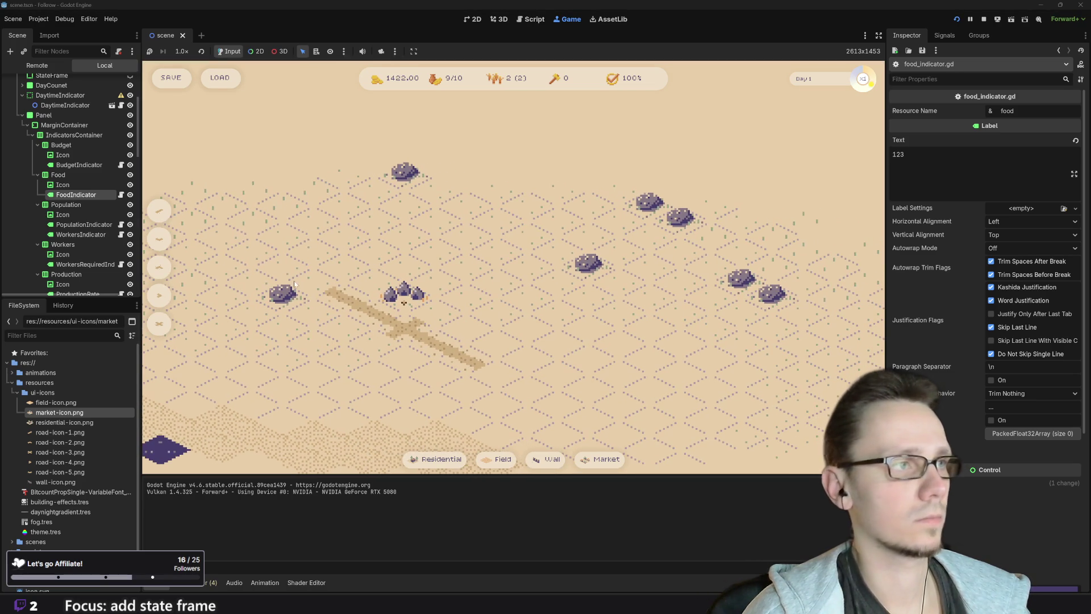
pyautogui.click(155, 211)
pyautogui.press('Escape')
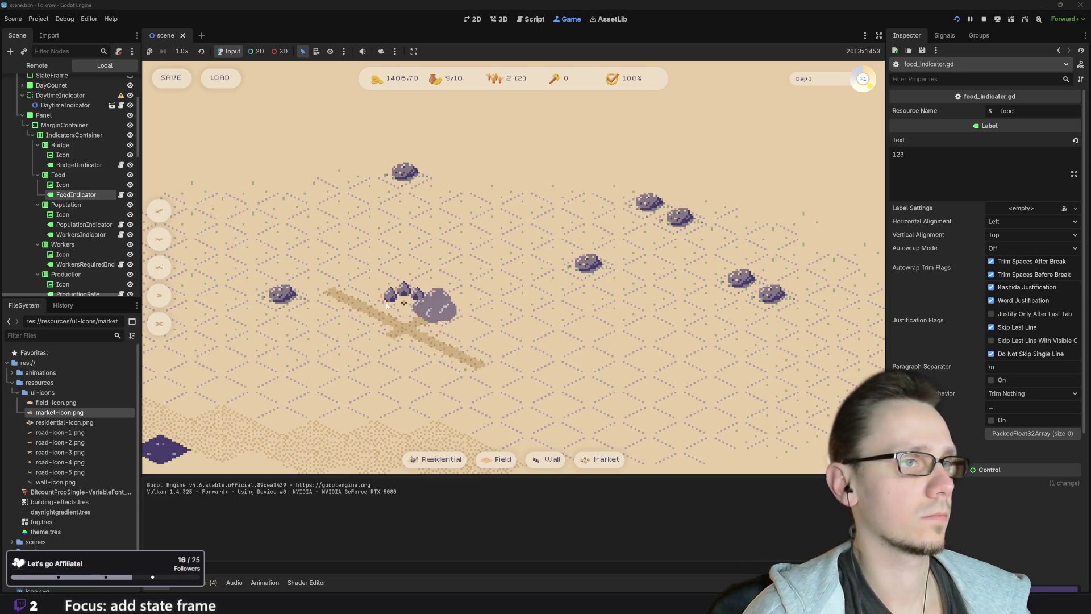
pyautogui.click(155, 210)
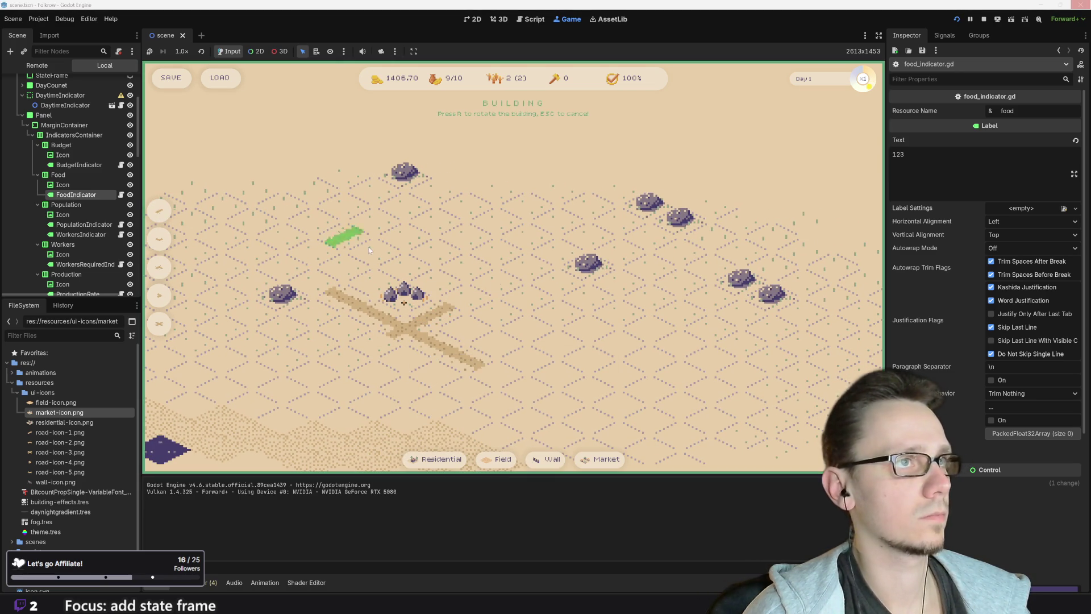
pyautogui.click(464, 298)
# Place a residential building, a market left of the road, and two wheat fields at the crossroads
pyautogui.click(437, 459)
pyautogui.click(471, 324)
pyautogui.click(498, 459)
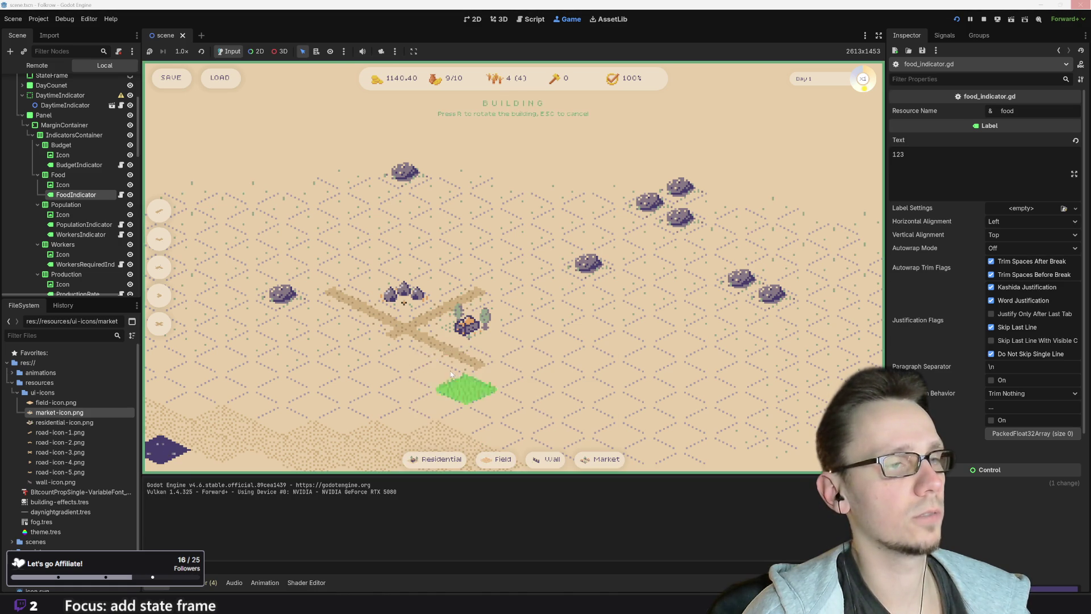
pyautogui.click(602, 459)
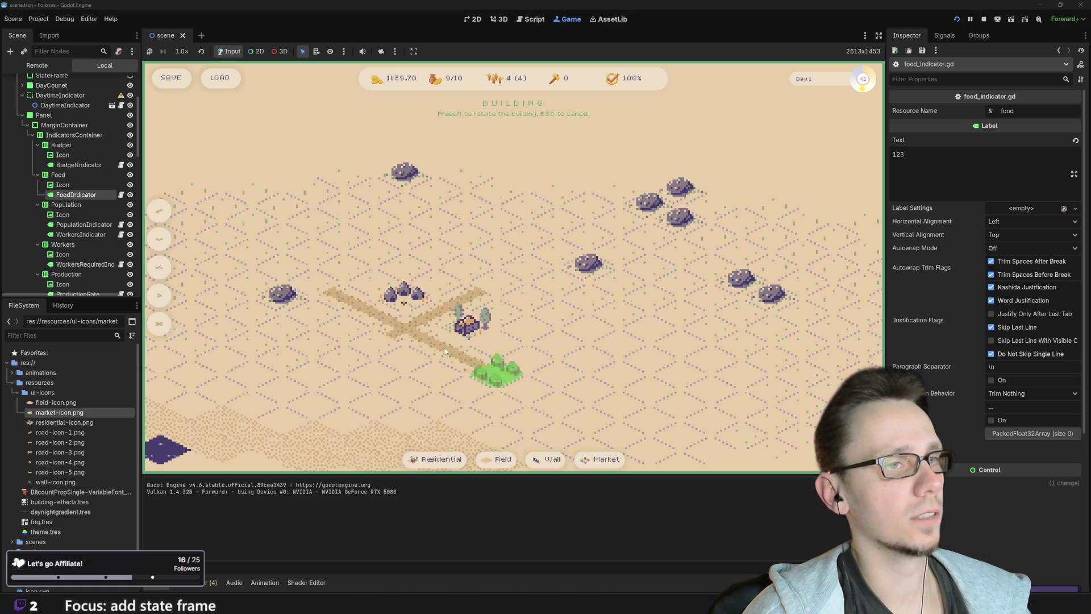
pyautogui.click(332, 335)
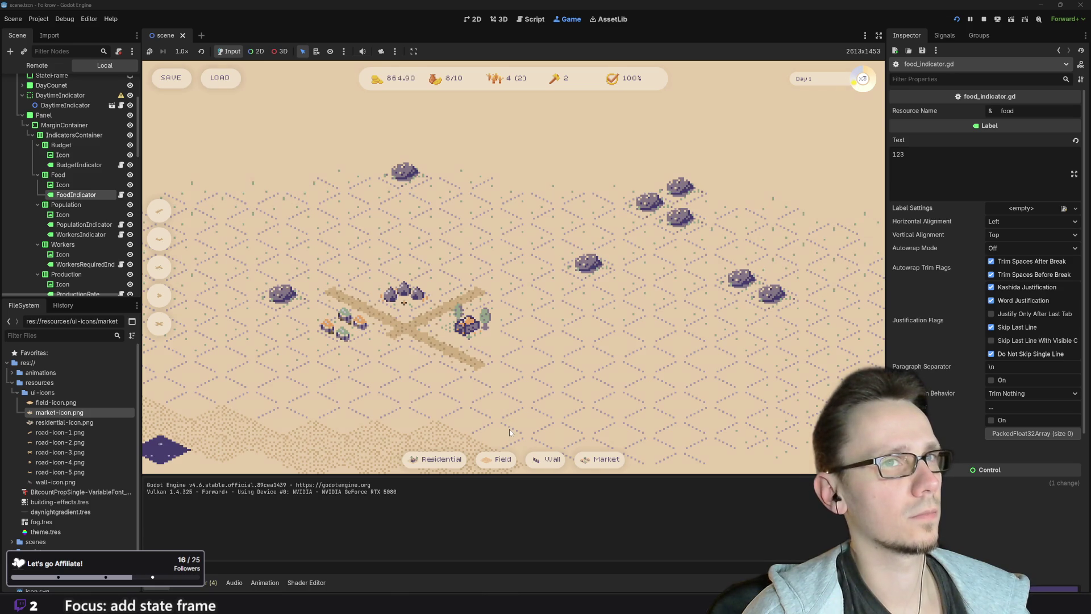
pyautogui.click(497, 459)
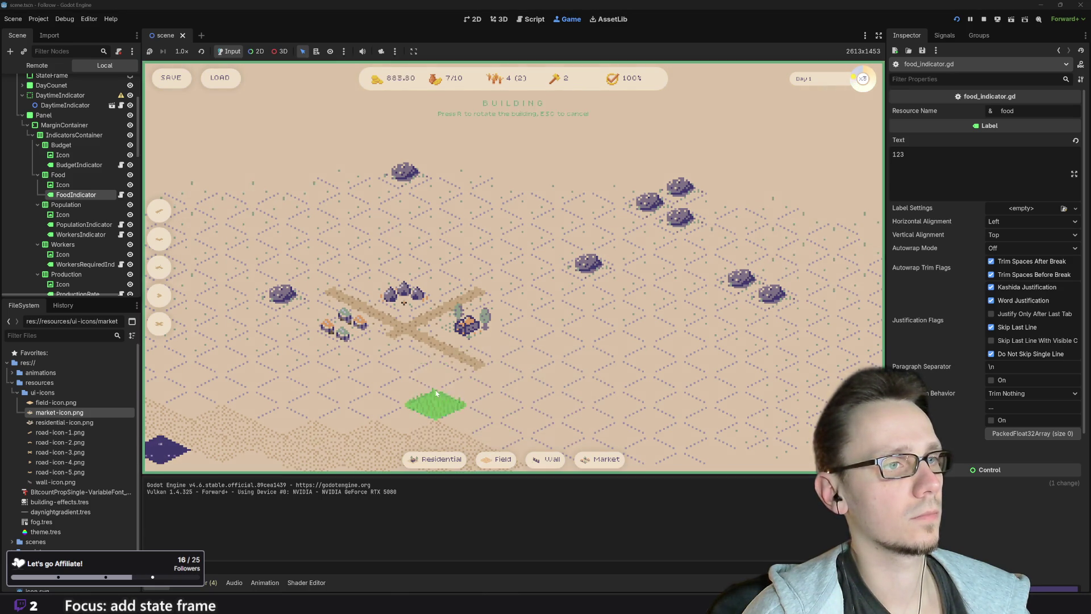
pyautogui.click(418, 364)
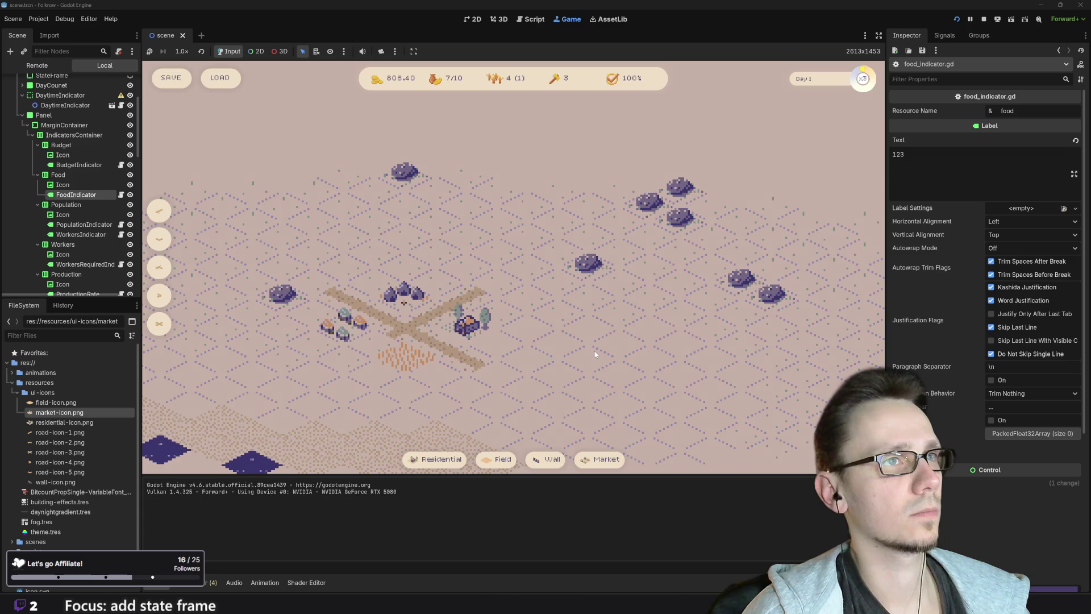
pyautogui.click(501, 461)
pyautogui.click(438, 371)
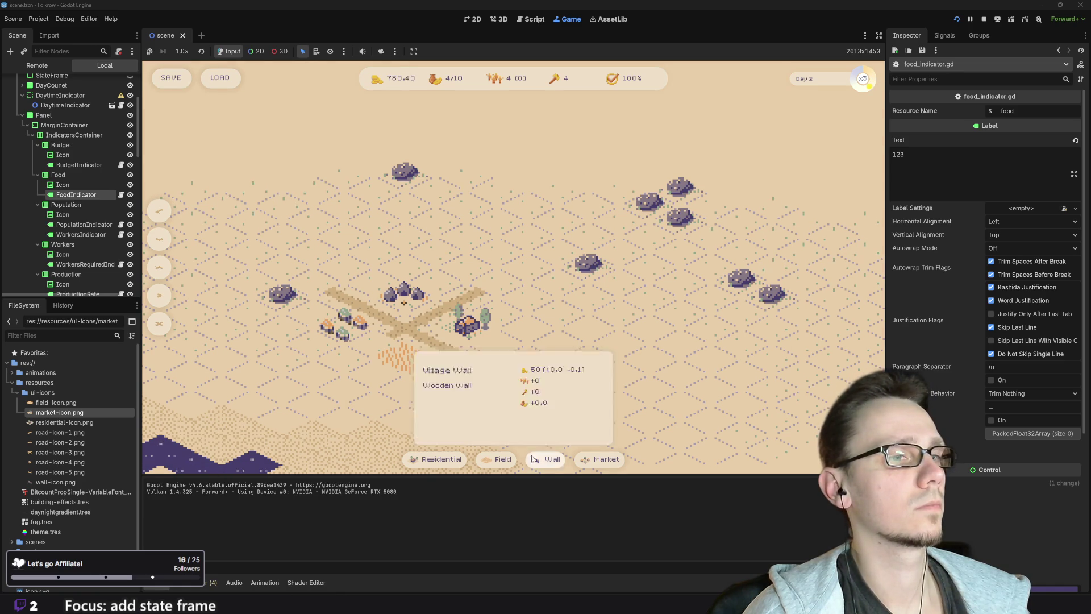
# Place a house beside the road and two wheat fields next to the existing field
pyautogui.click(507, 460)
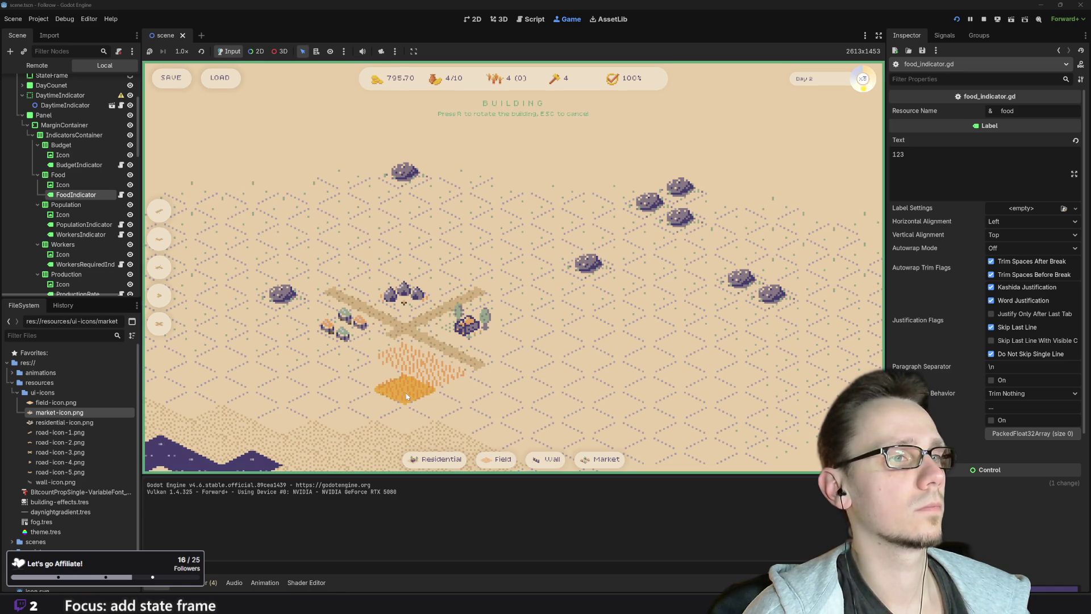
pyautogui.press('Escape')
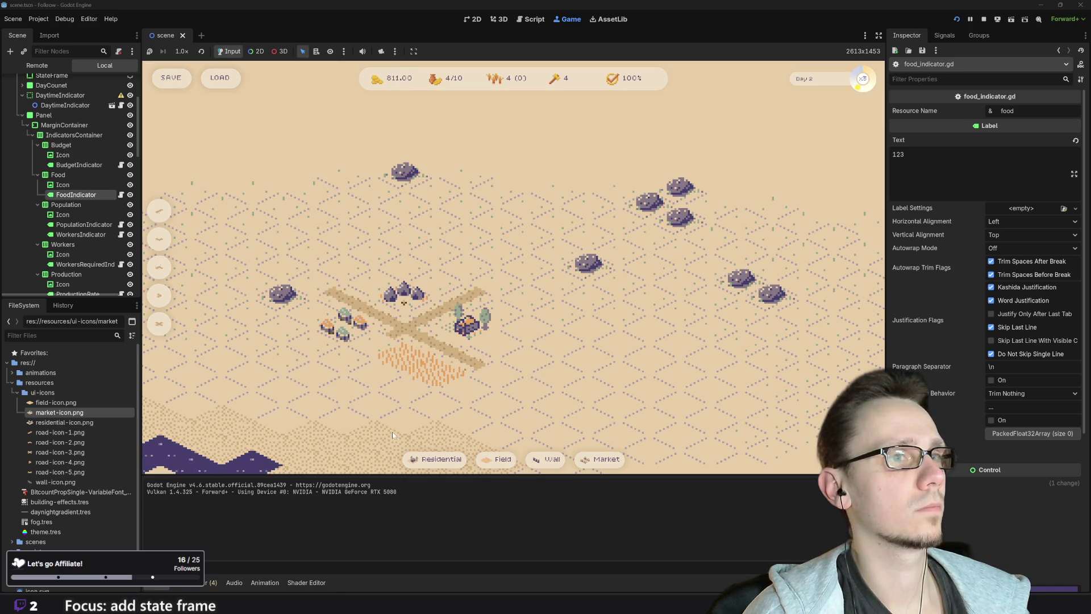
pyautogui.click(435, 458)
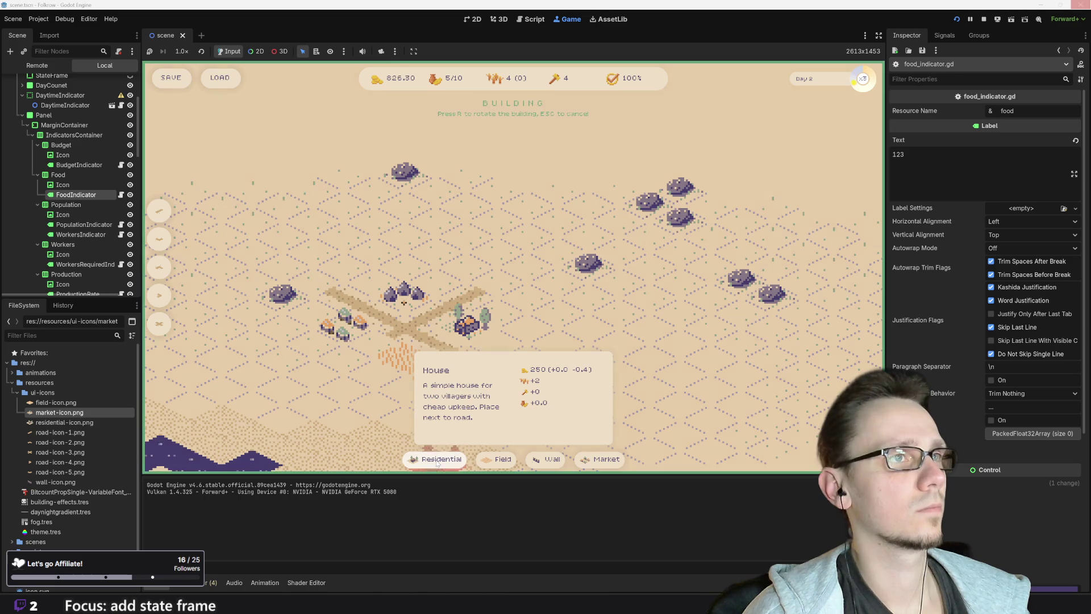
pyautogui.click(503, 367)
pyautogui.click(498, 460)
pyautogui.click(426, 383)
pyautogui.click(497, 459)
pyautogui.click(382, 366)
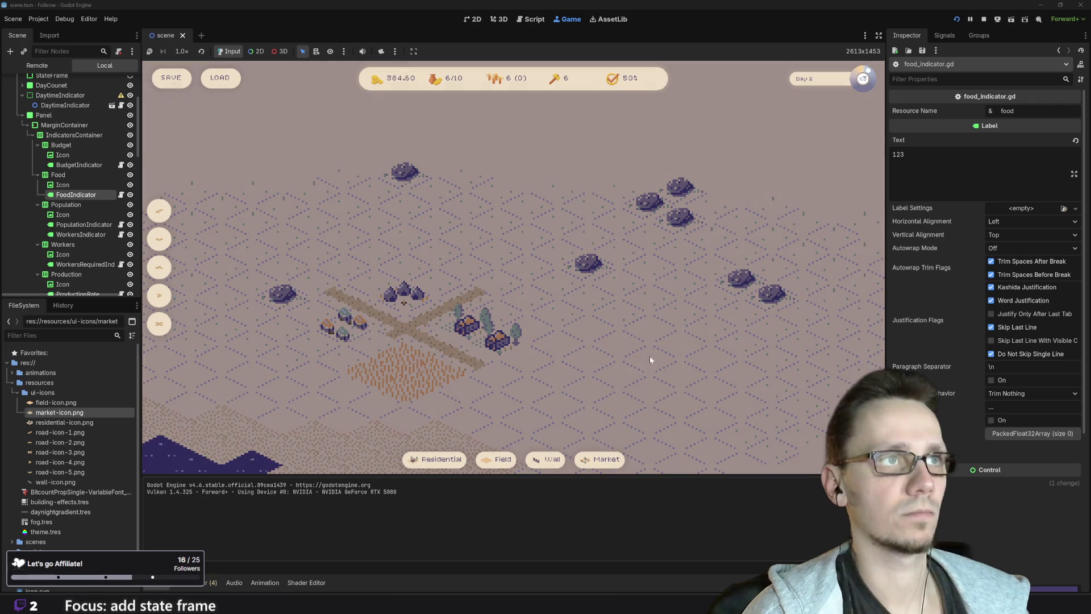
pyautogui.scroll(-2, 600, 358)
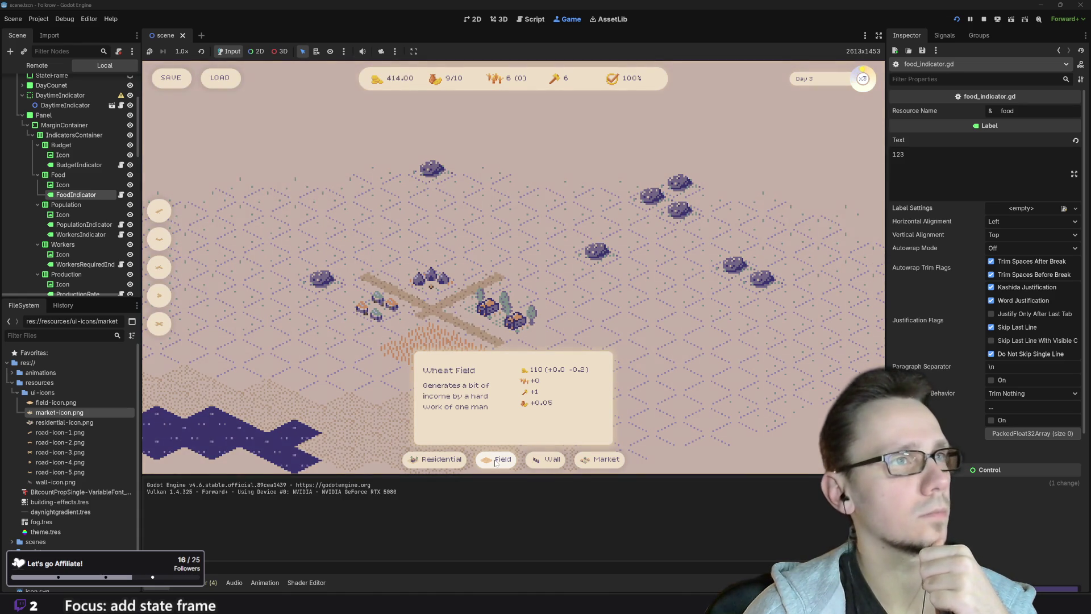
# Stop the running game and scroll through the game_manager.gd script
pyautogui.click(983, 20)
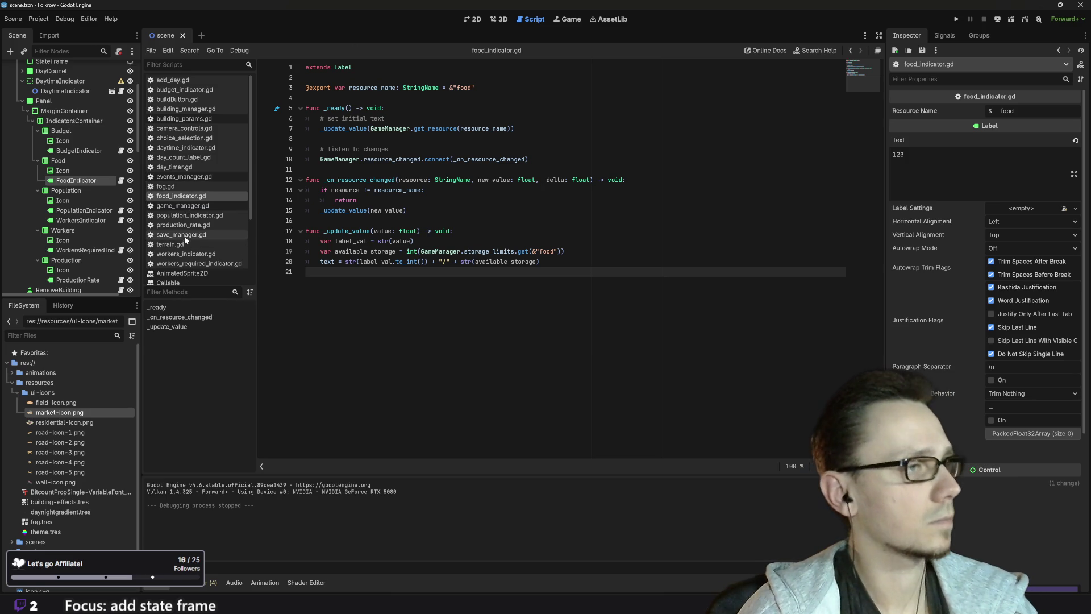
pyautogui.click(184, 206)
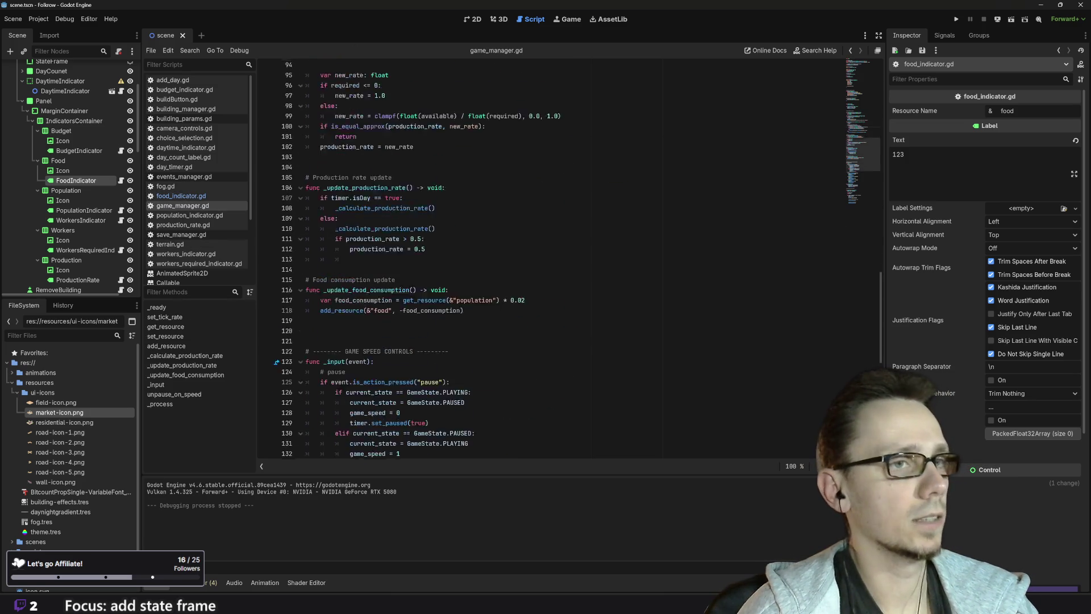
pyautogui.scroll(-10, 568, 255)
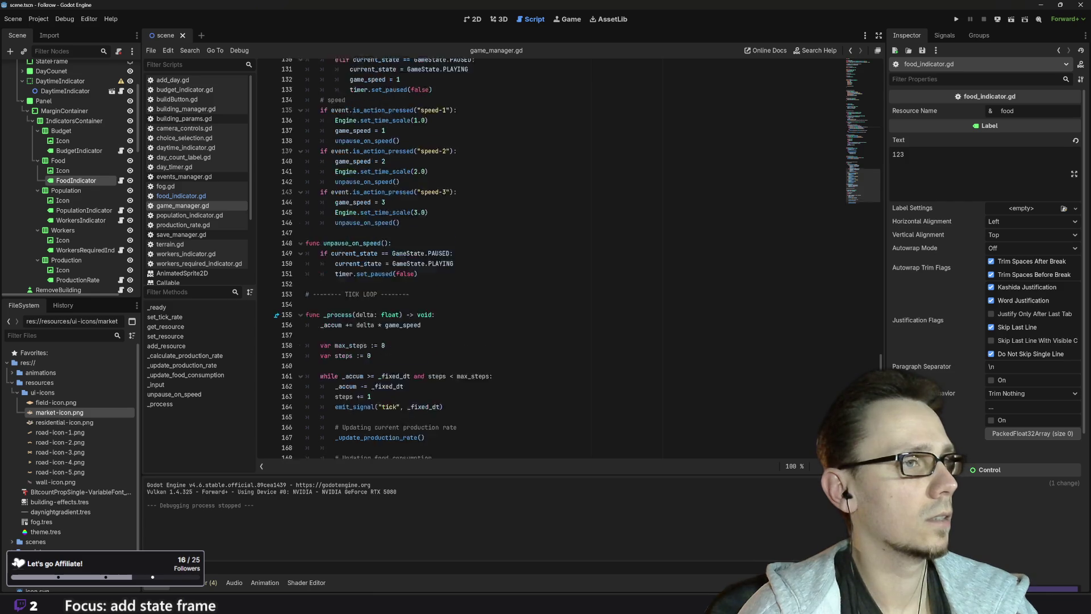
pyautogui.scroll(5, 569, 256)
pyautogui.scroll(5, 568, 255)
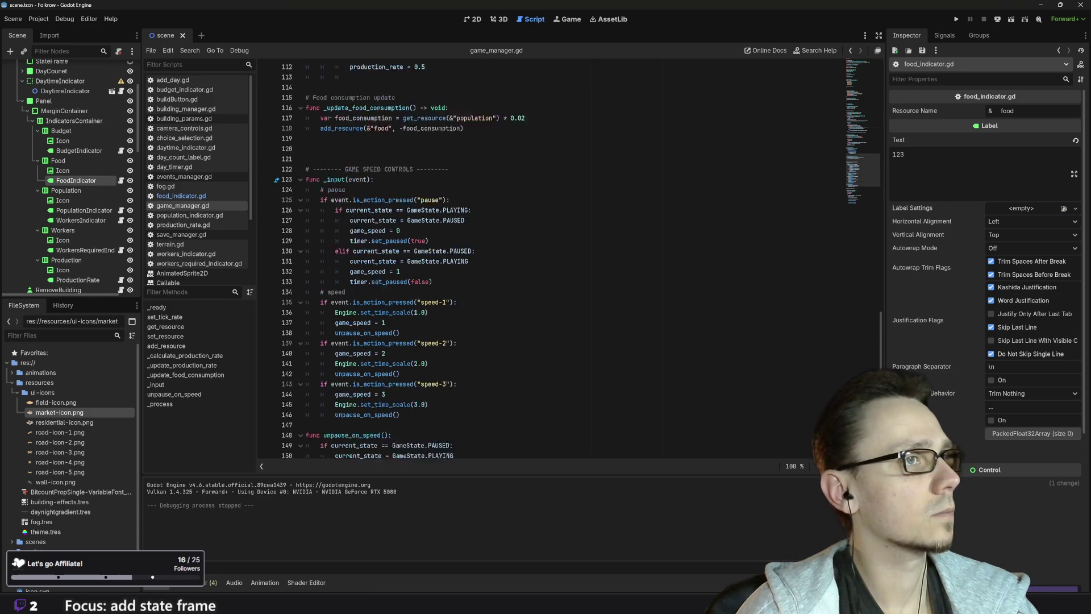
pyautogui.scroll(3, 568, 255)
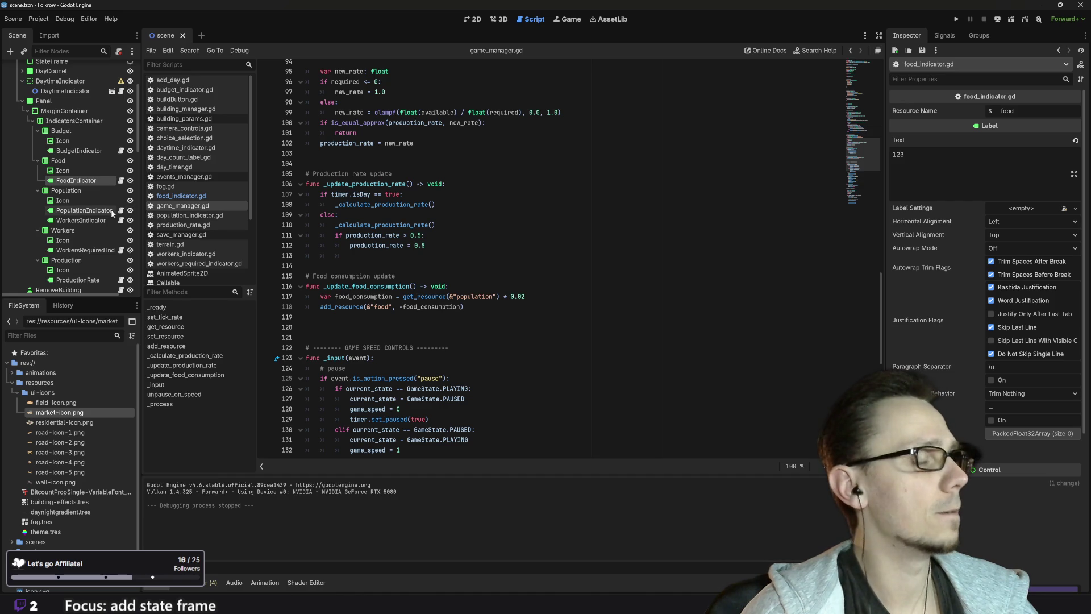
pyautogui.scroll(3, 94, 210)
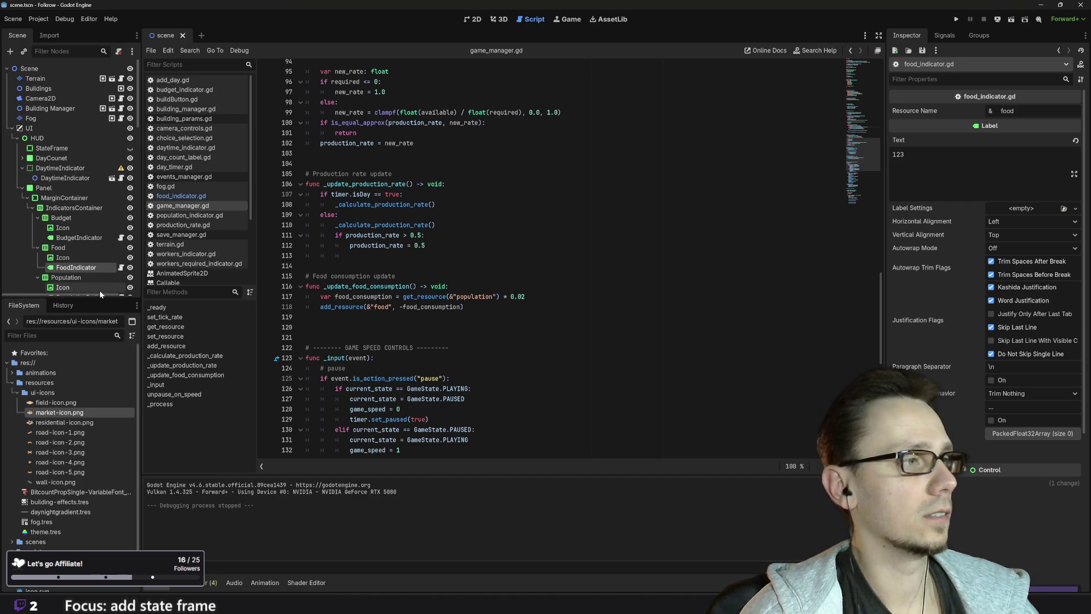
pyautogui.scroll(-10, 68, 170)
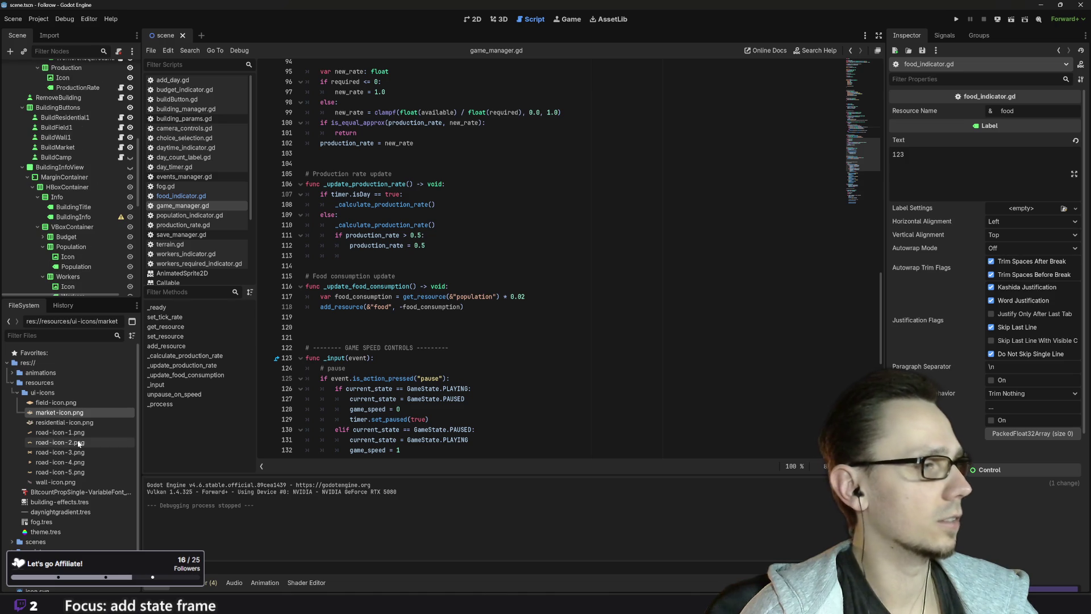
pyautogui.scroll(-1, 56, 531)
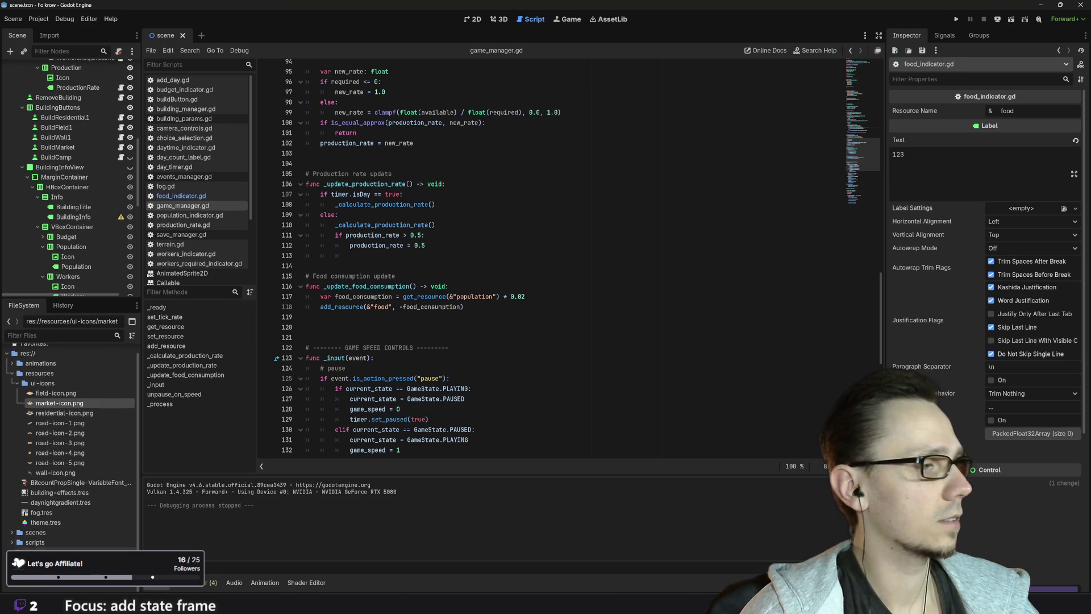
pyautogui.scroll(1, 78, 531)
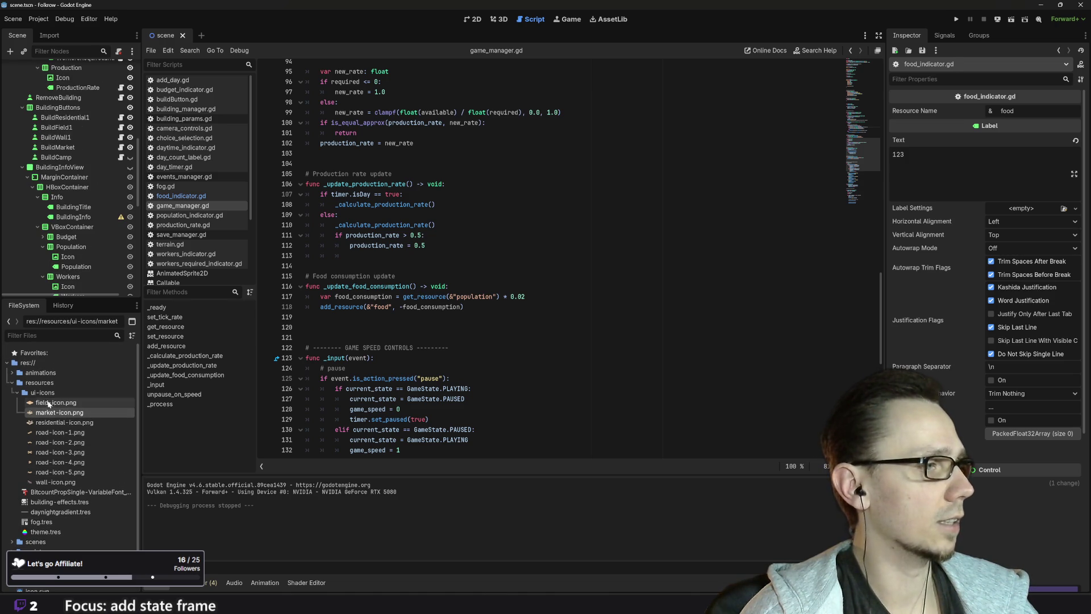
pyautogui.scroll(-1, 14, 531)
# Expand the scenes folder in FileSystem and open the field1.tscn building scene
pyautogui.click(12, 531)
pyautogui.scroll(-3, 77, 527)
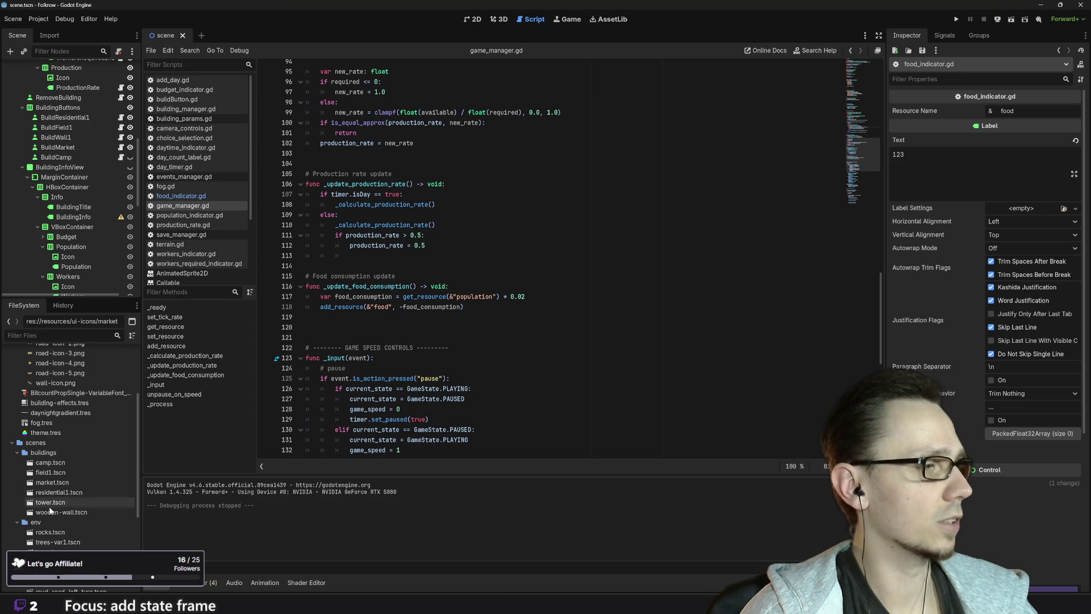
pyautogui.doubleClick(49, 477)
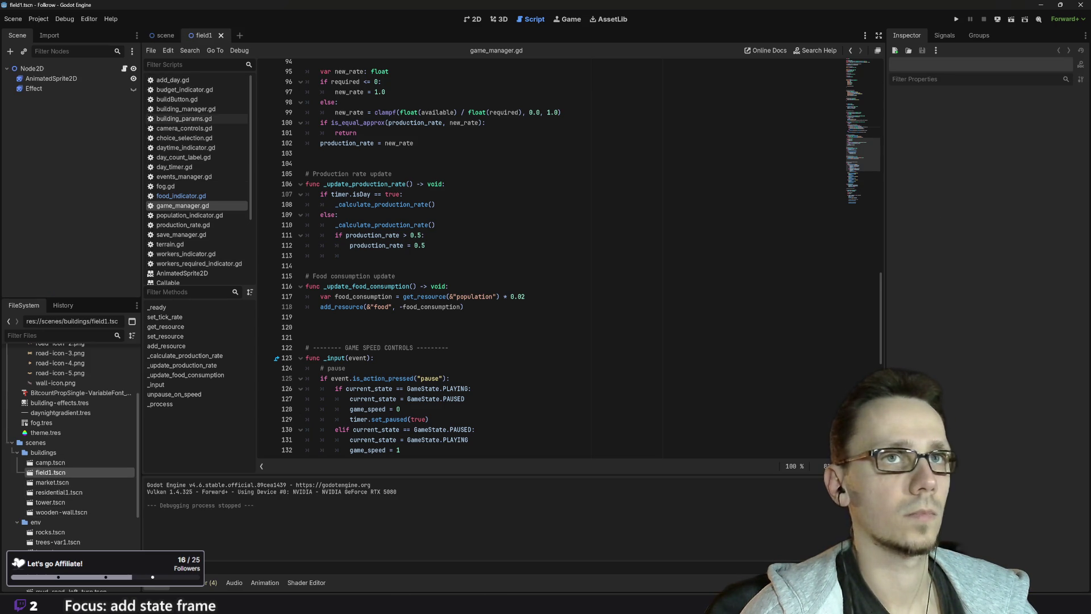
# Change the Wheat Field description to 'Provides enough food for a family of two', save field1.tscn, and rerun
pyautogui.click(32, 68)
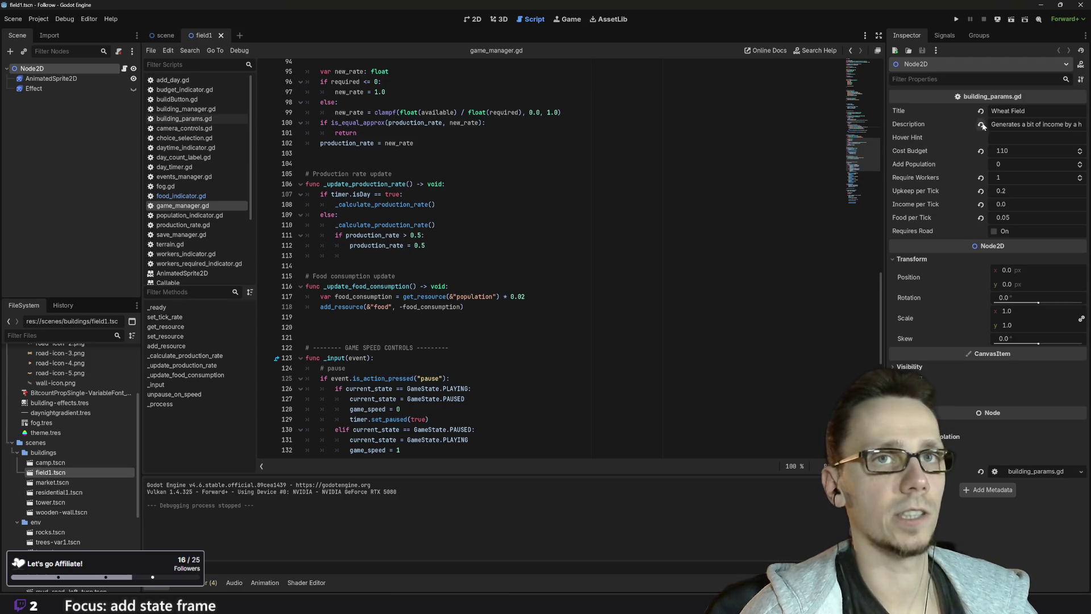
pyautogui.click(1010, 123)
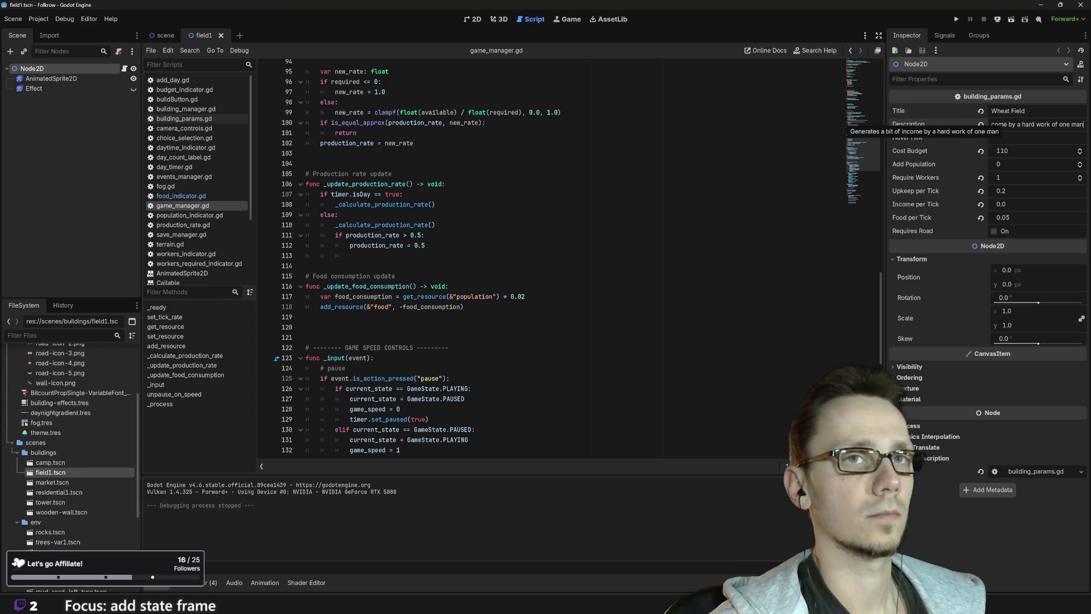
pyautogui.press('Home')
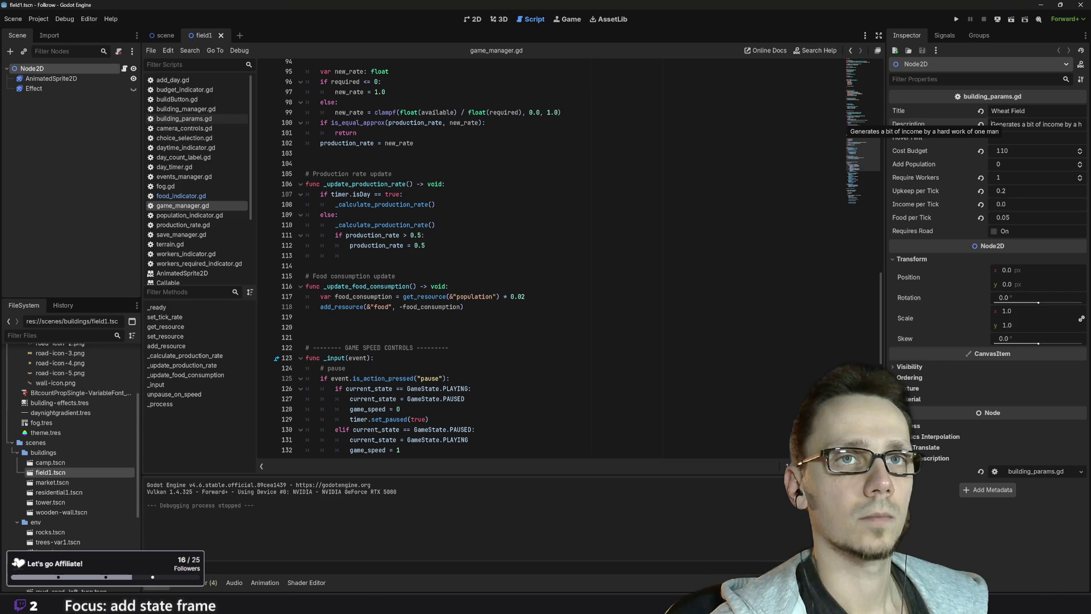
pyautogui.hotkey('ctrl', 'shift', 'Right')
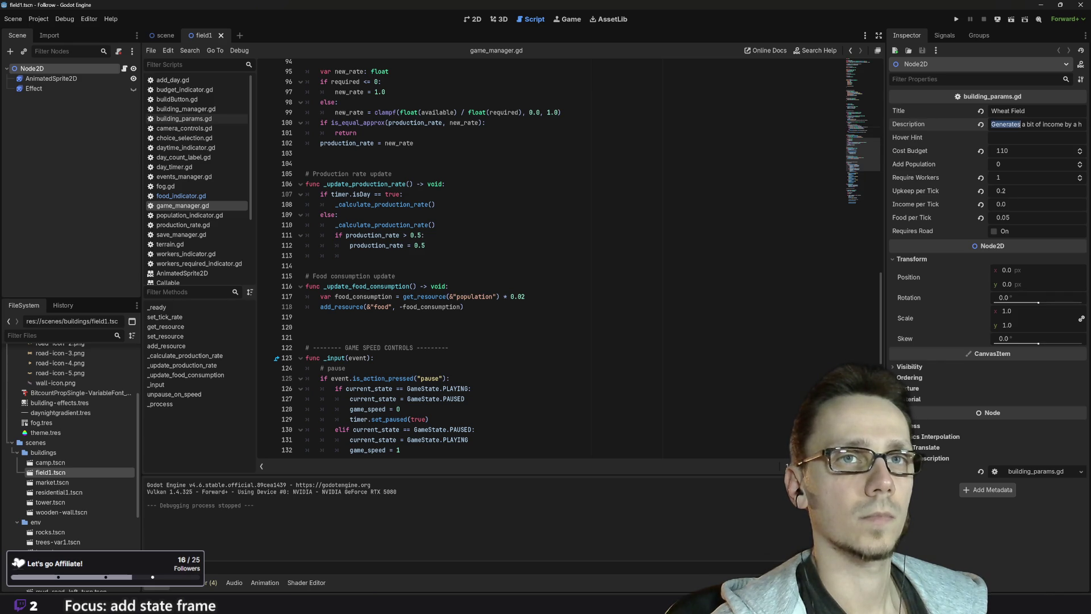
pyautogui.hotkey('shift', 'End')
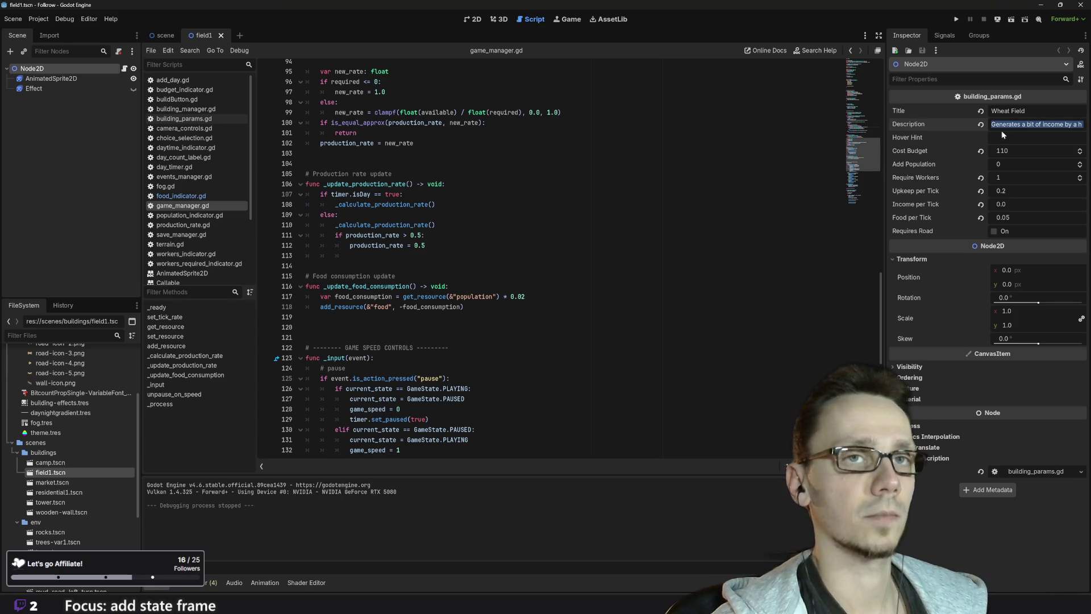
pyautogui.press('Home')
pyautogui.hotkey('ctrl', 'shift', 'Right')
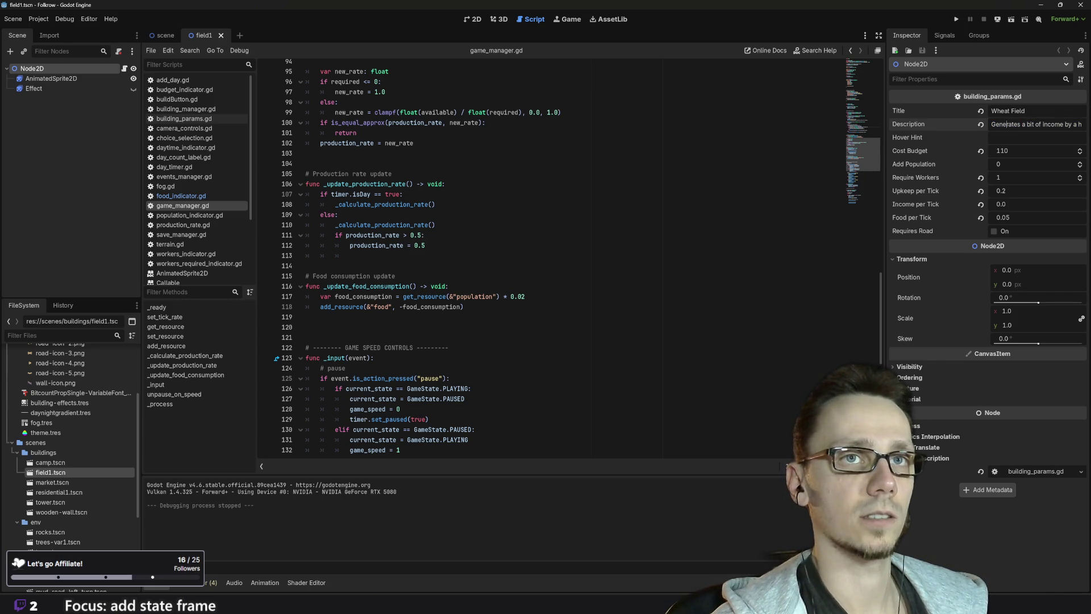
pyautogui.hotkey('shift', 'End')
pyautogui.write('P')
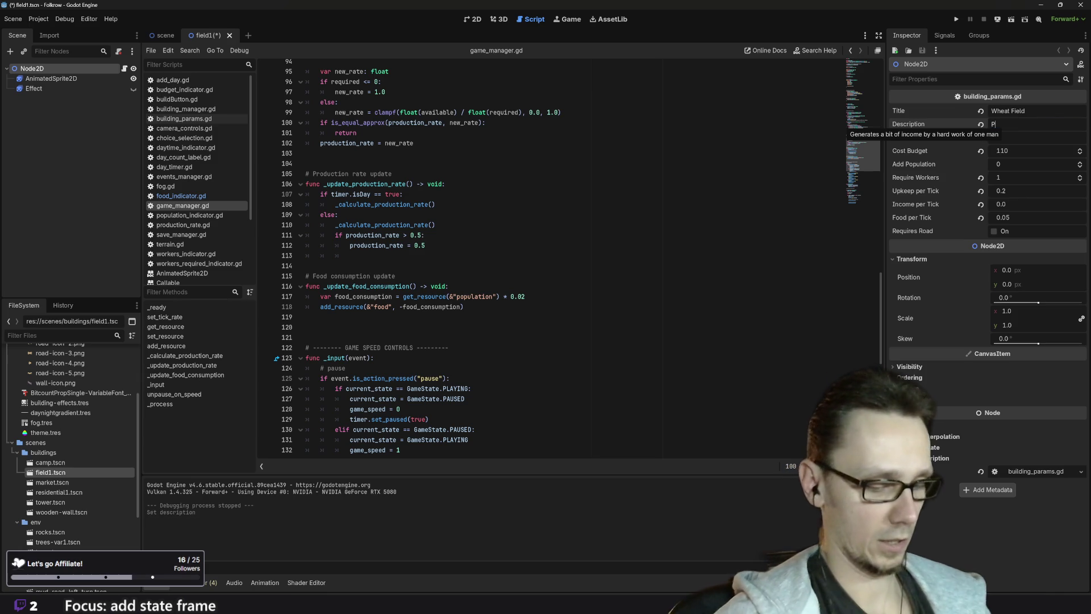
pyautogui.write('rovides ')
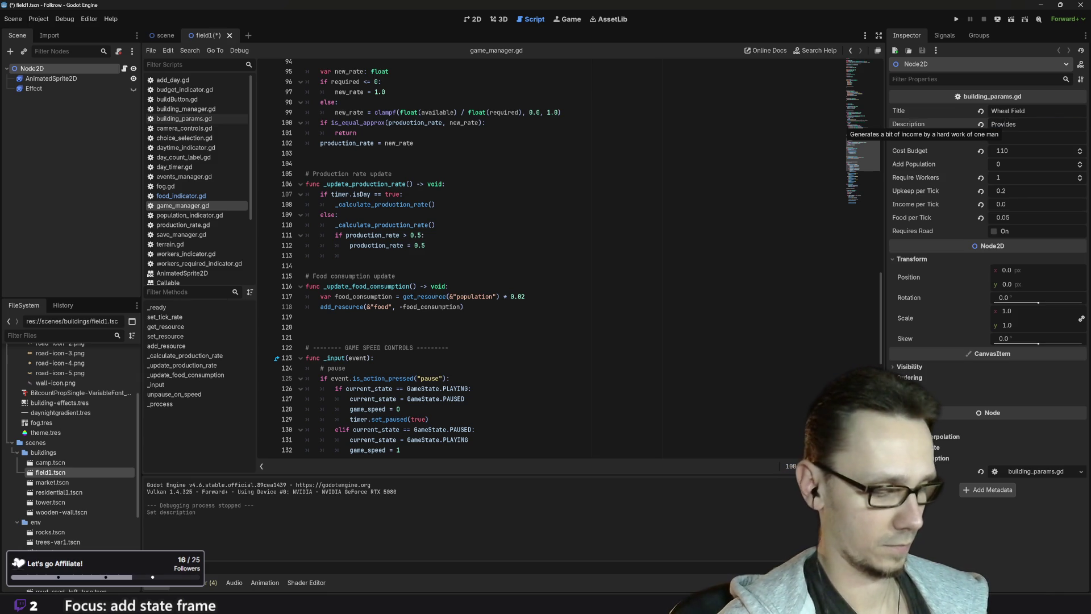
pyautogui.write('enou')
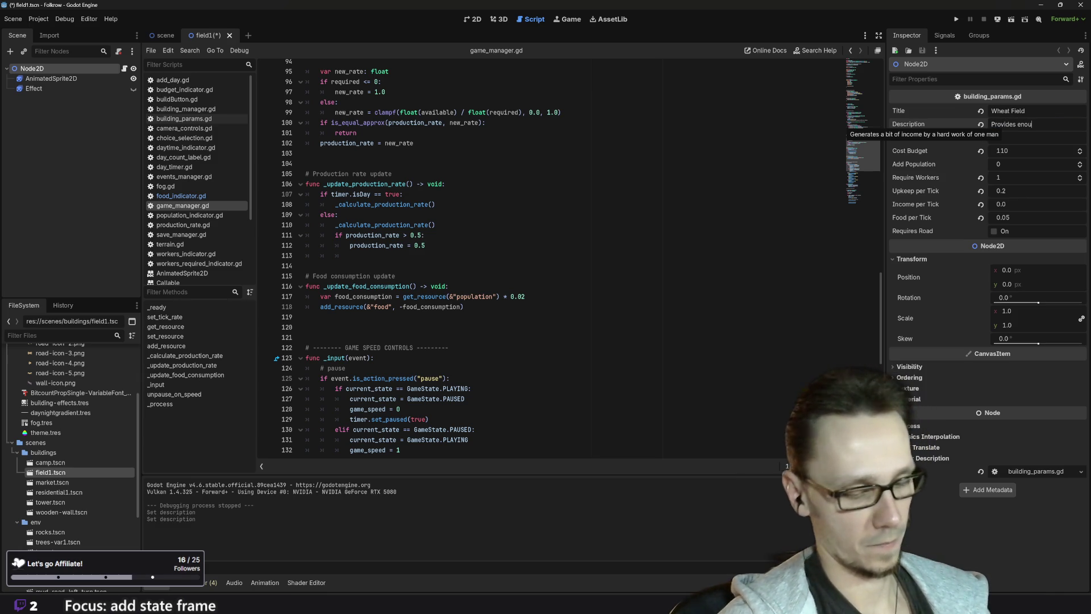
pyautogui.write('gh food for')
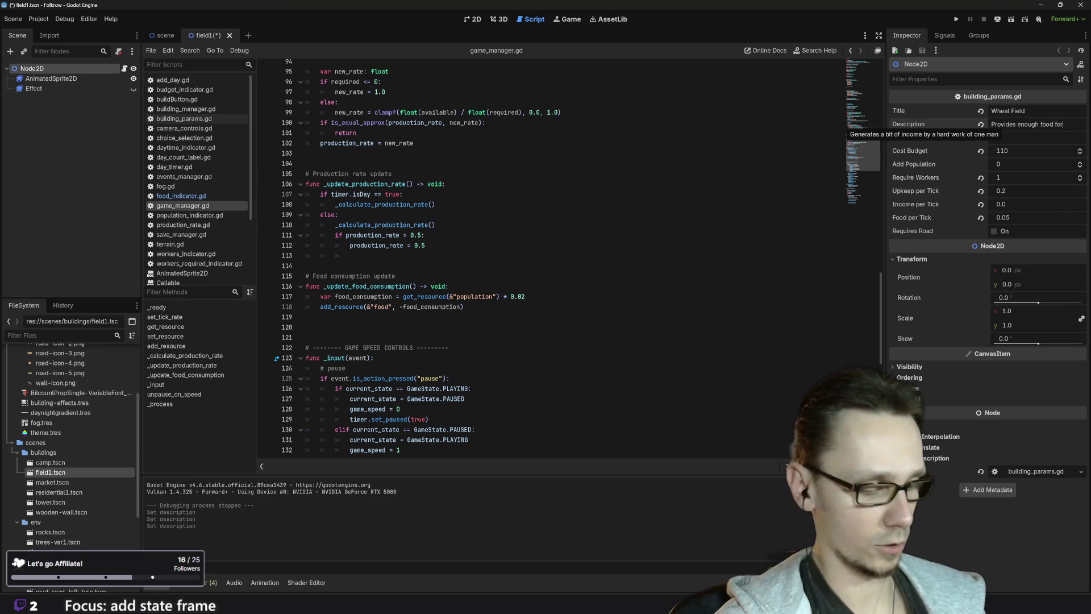
pyautogui.write(' a')
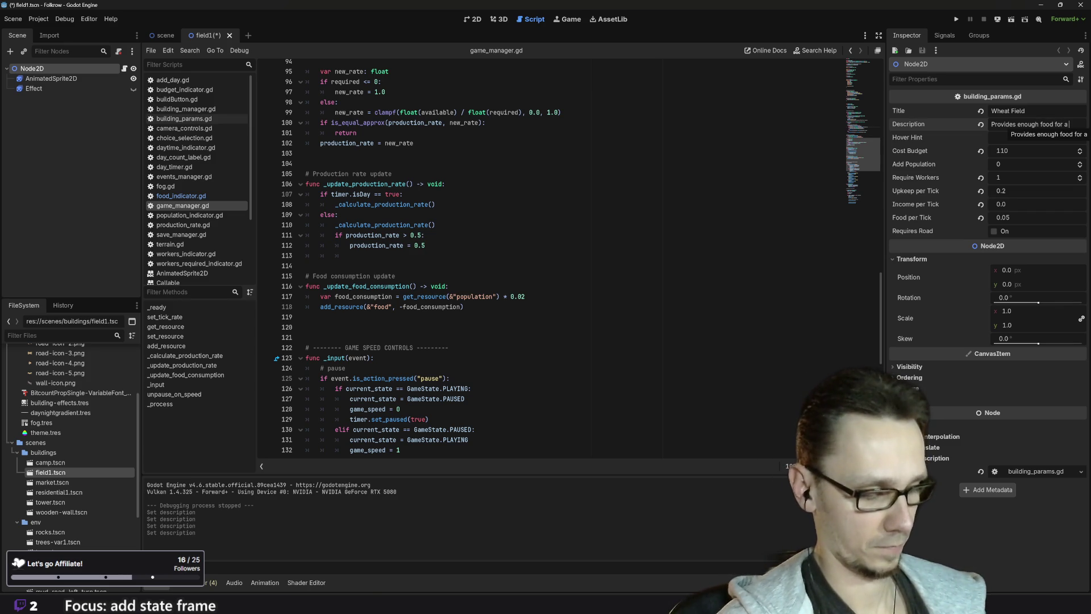
pyautogui.write('mily o')
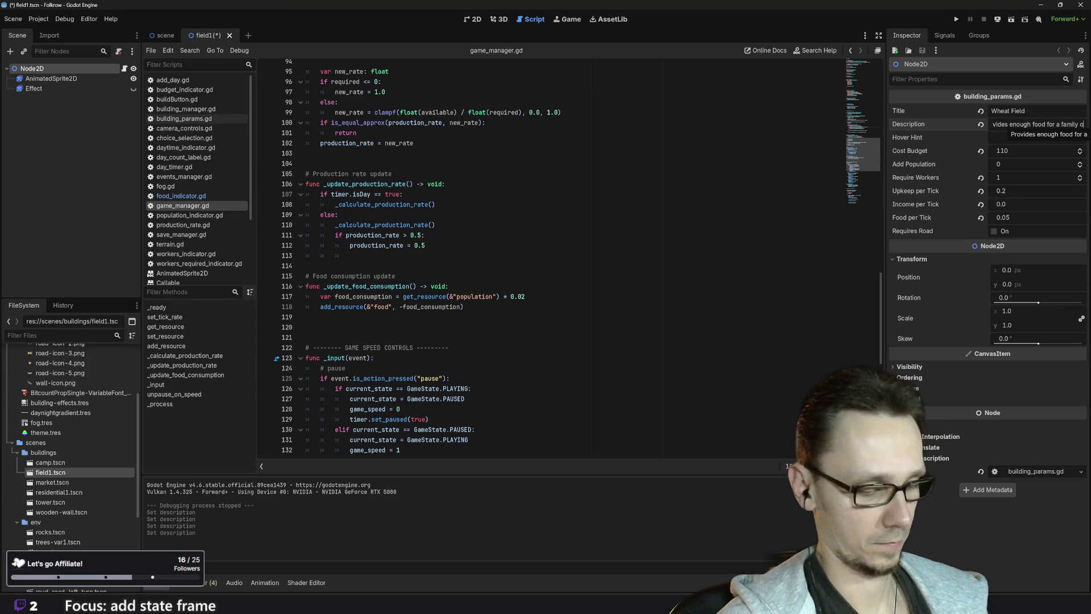
pyautogui.write('f two')
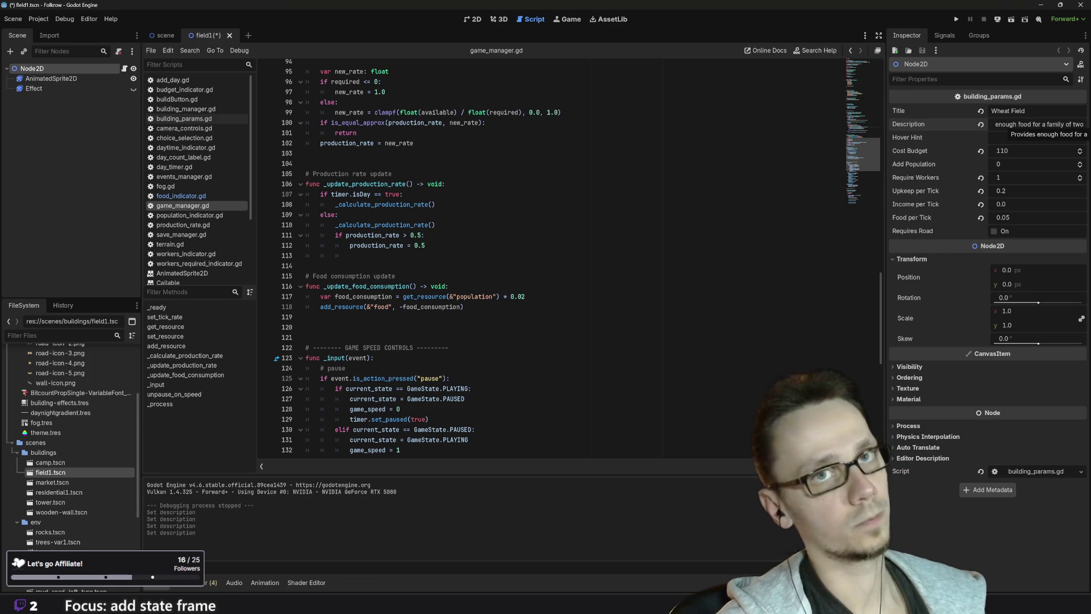
pyautogui.hotkey('ctrl', 's')
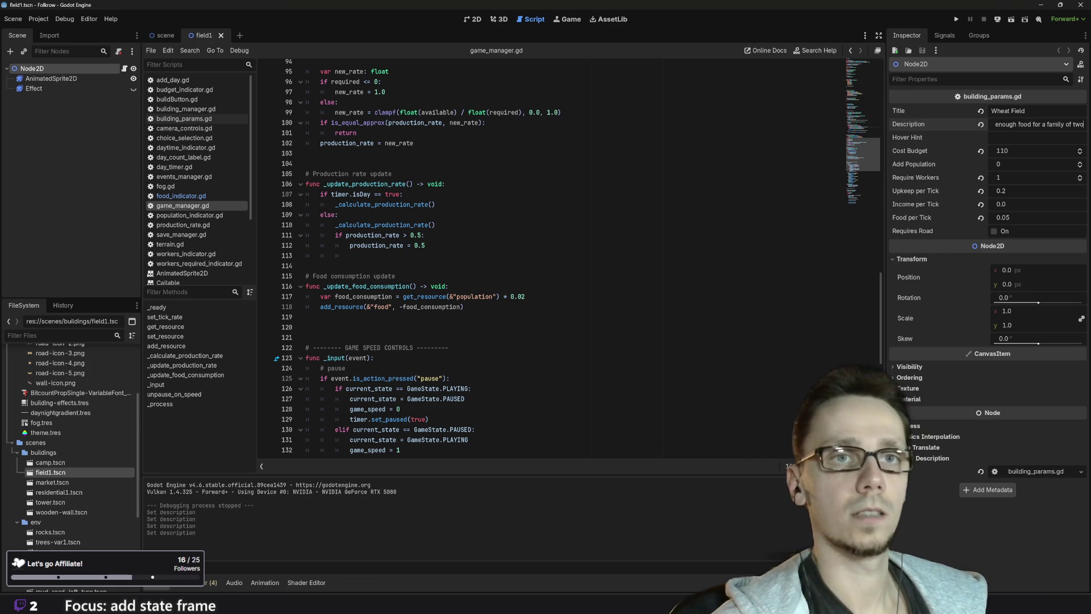
pyautogui.click(957, 20)
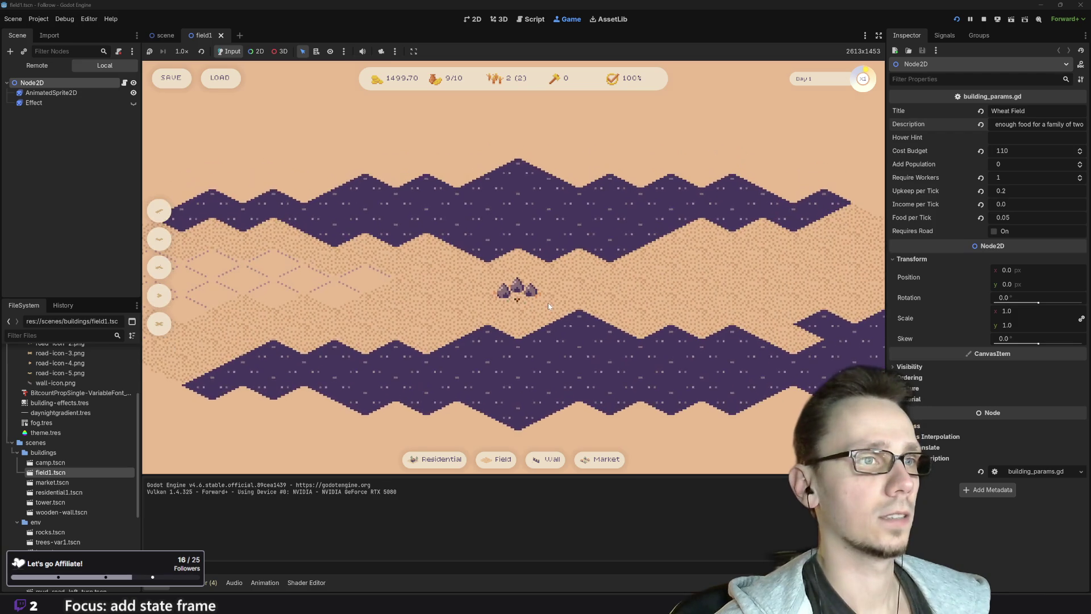
# Place two wheat fields and lay a mud road on the starting map
pyautogui.scroll(-2, 500, 304)
pyautogui.scroll(3, 515, 272)
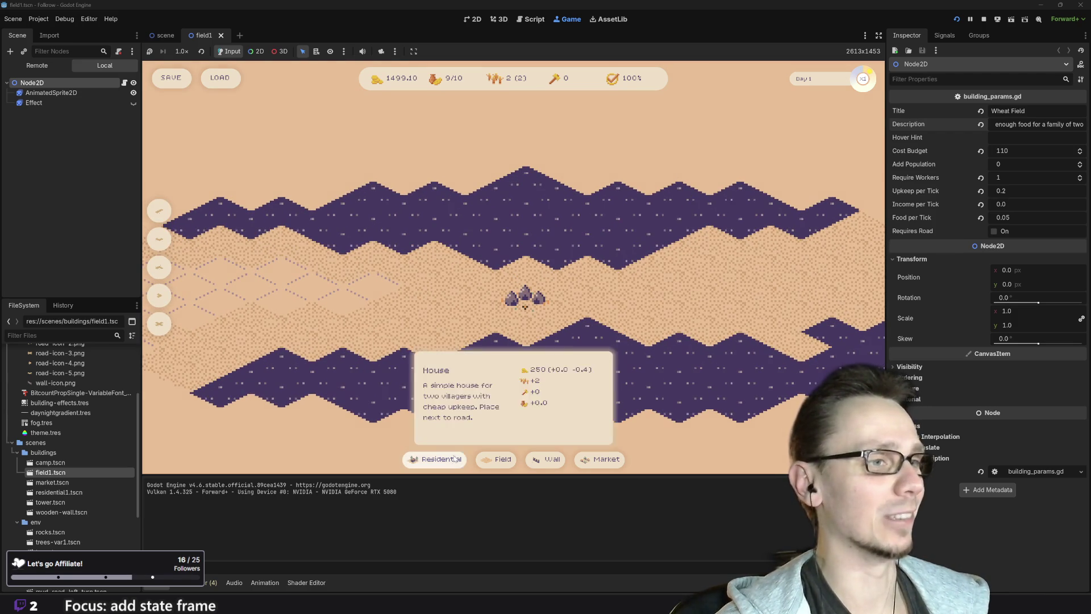
pyautogui.click(497, 460)
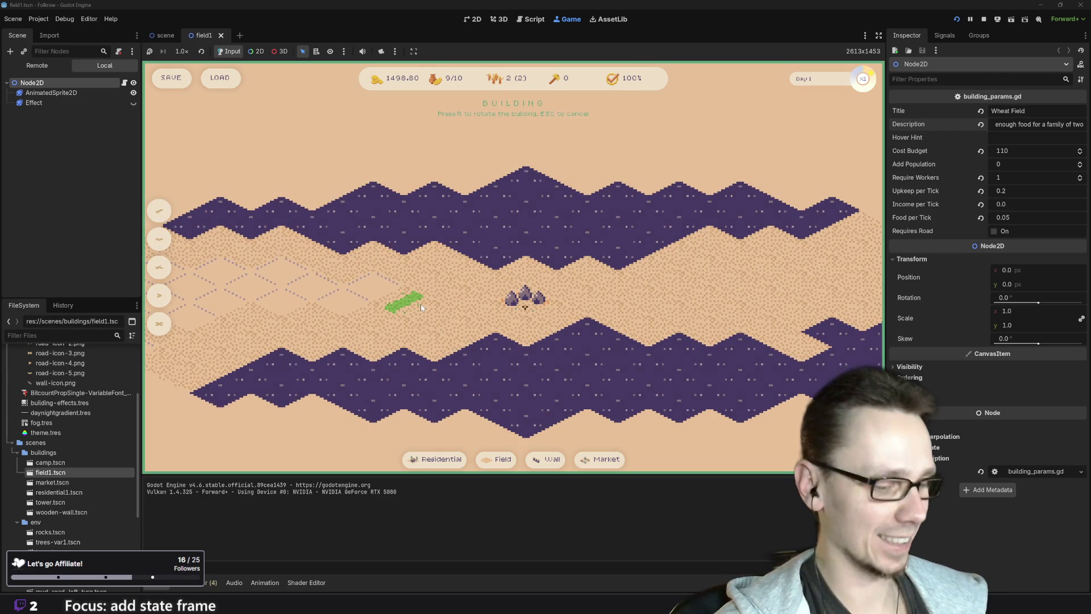
pyautogui.click(427, 315)
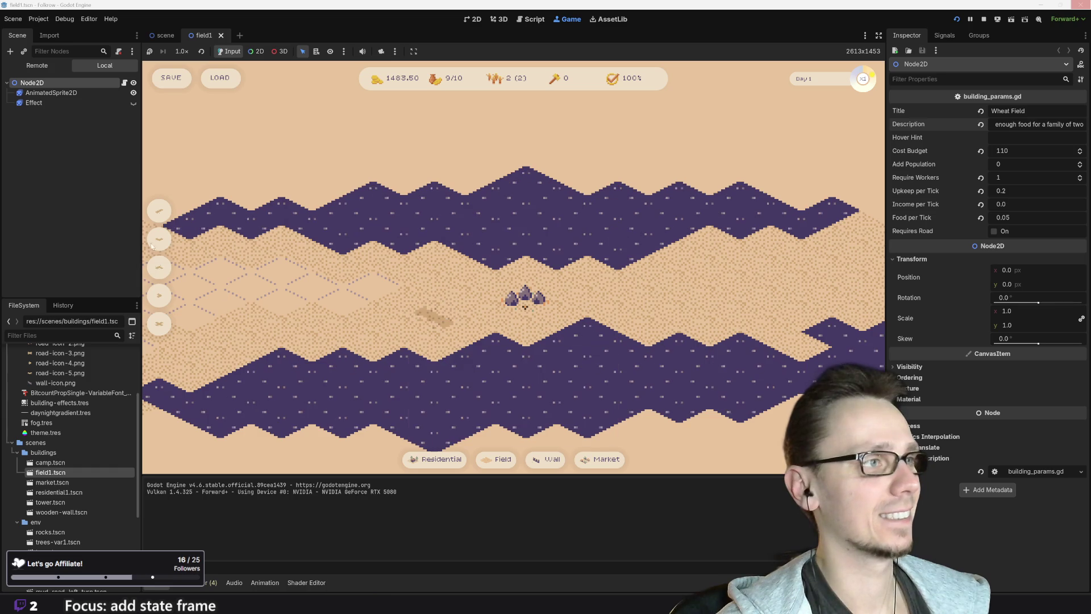
pyautogui.click(497, 459)
pyautogui.click(420, 312)
pyautogui.click(159, 210)
pyautogui.click(369, 310)
pyautogui.click(160, 267)
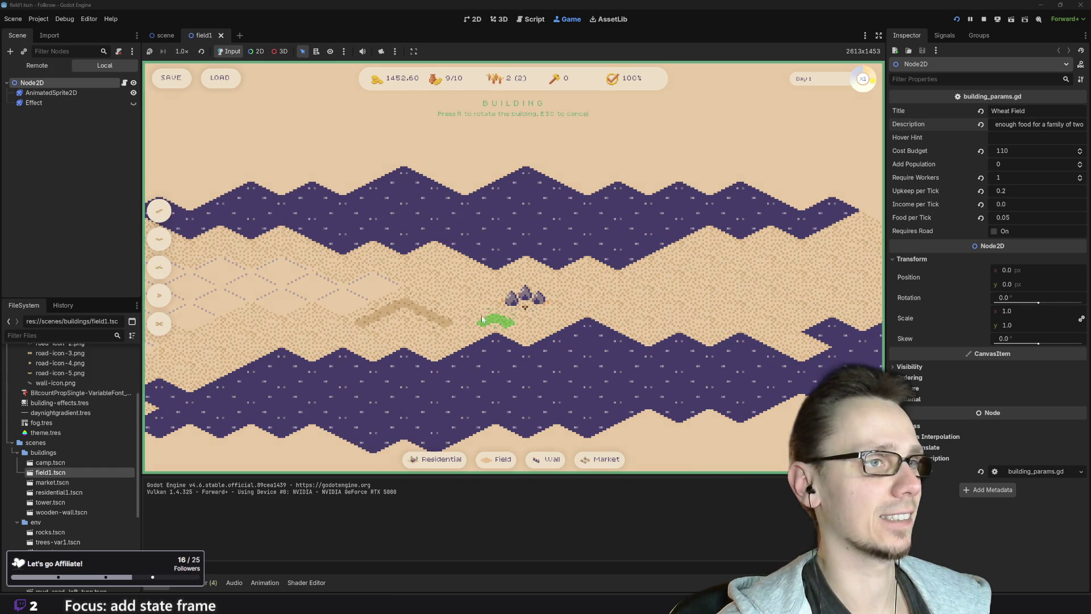
pyautogui.press('Escape')
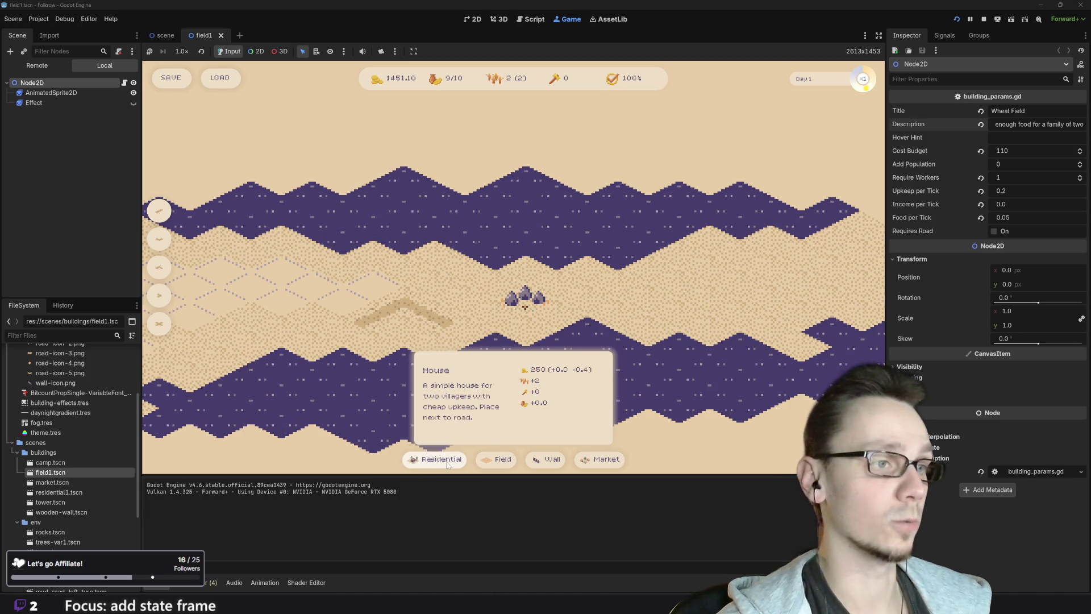
# Place a house beside the road and two wheat fields next to it
pyautogui.click(427, 460)
pyautogui.click(356, 305)
pyautogui.click(496, 459)
pyautogui.click(461, 308)
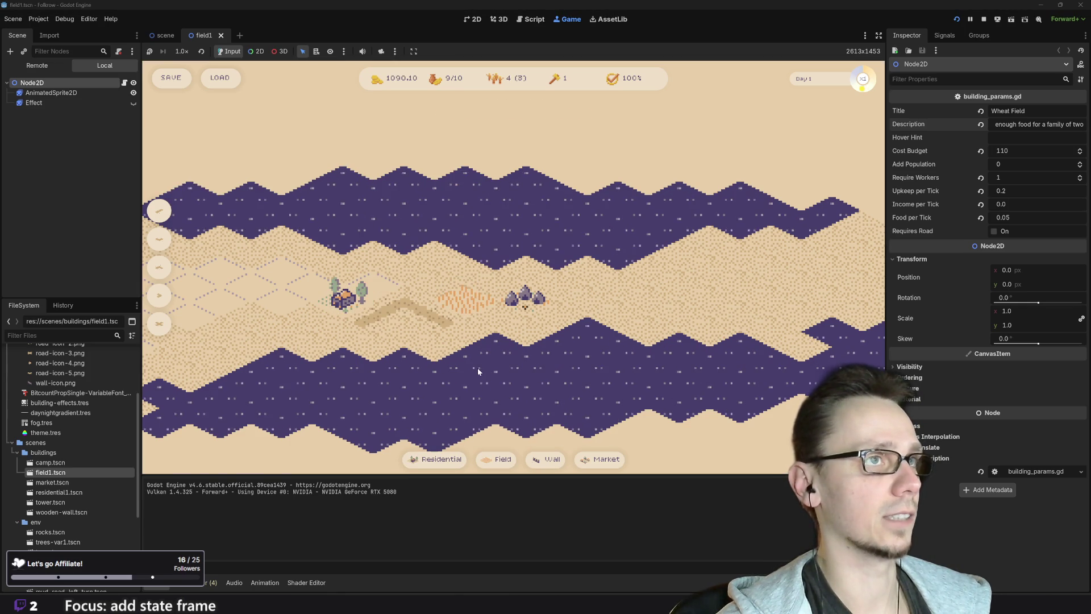
pyautogui.click(496, 459)
pyautogui.click(432, 289)
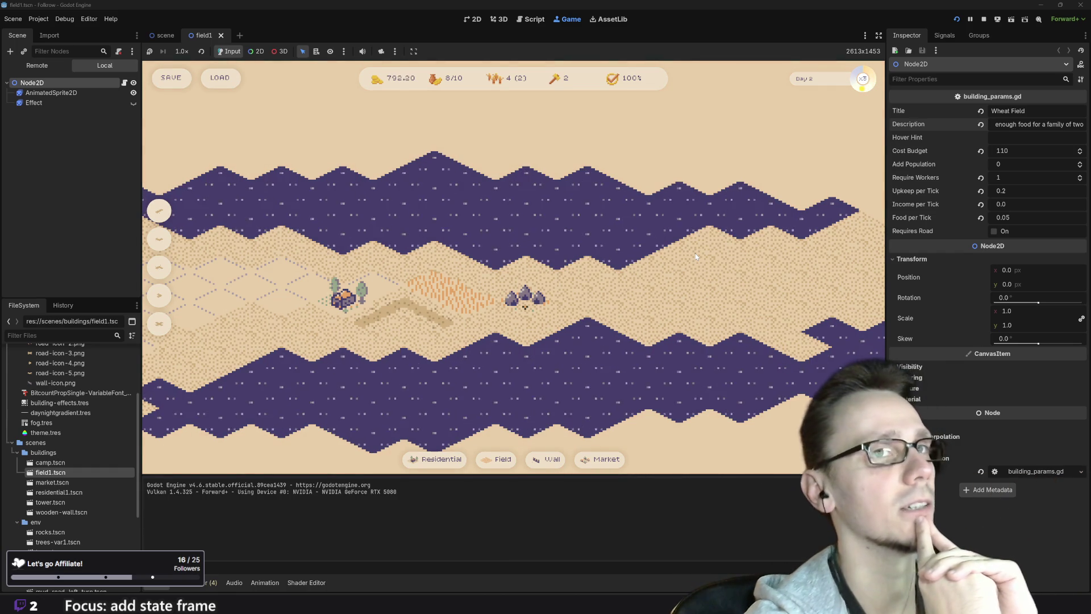
# Lower and mute the system sound while the town runs into day 3, then save the game
pyautogui.press('XF86AudioMute')
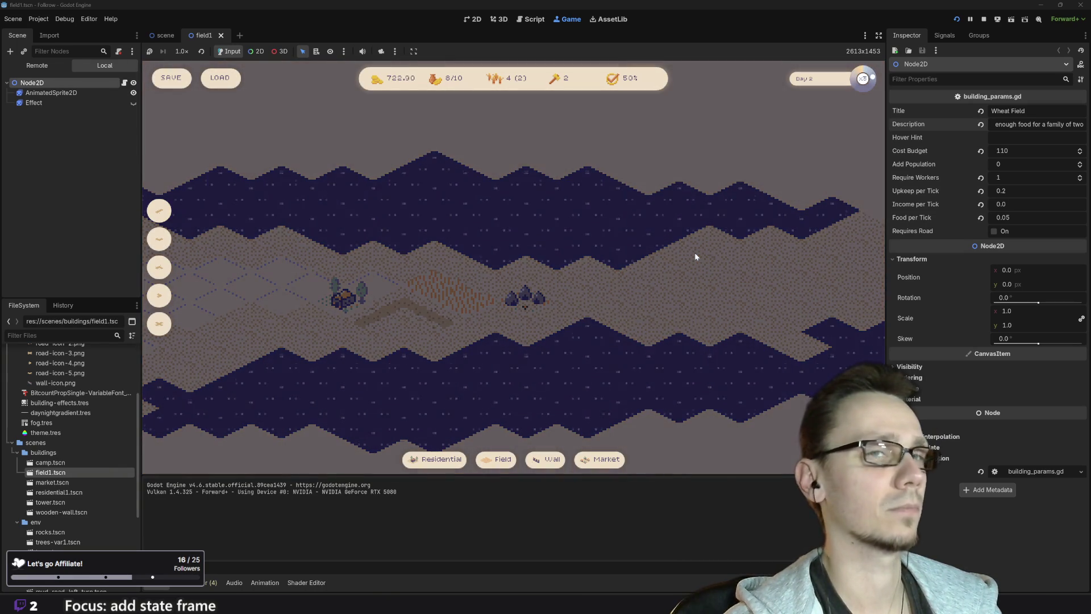
pyautogui.press('XF86AudioLowerVolume')
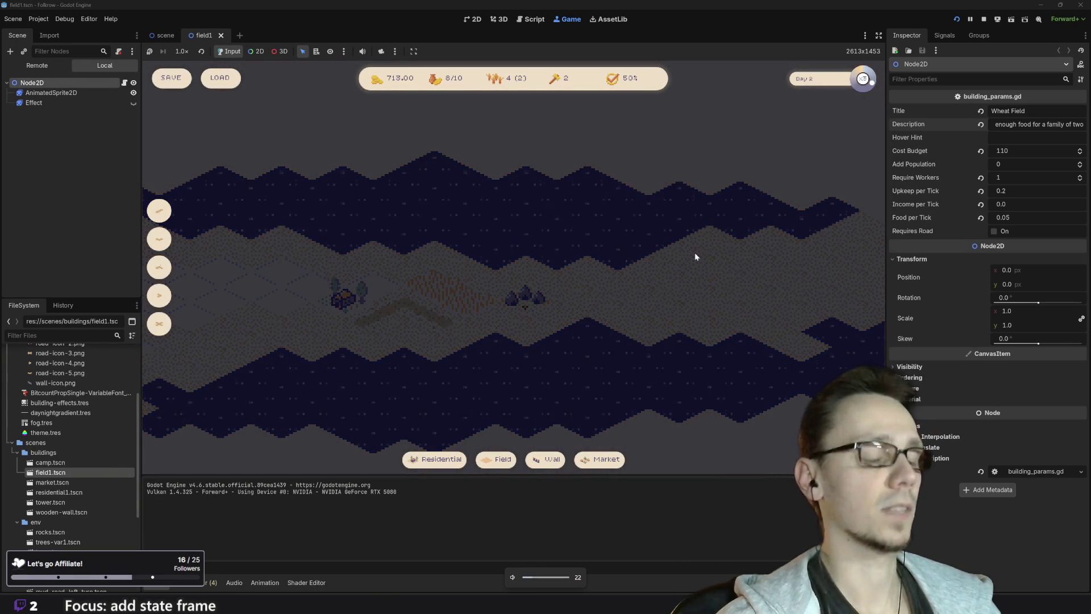
pyautogui.press('XF86AudioMute')
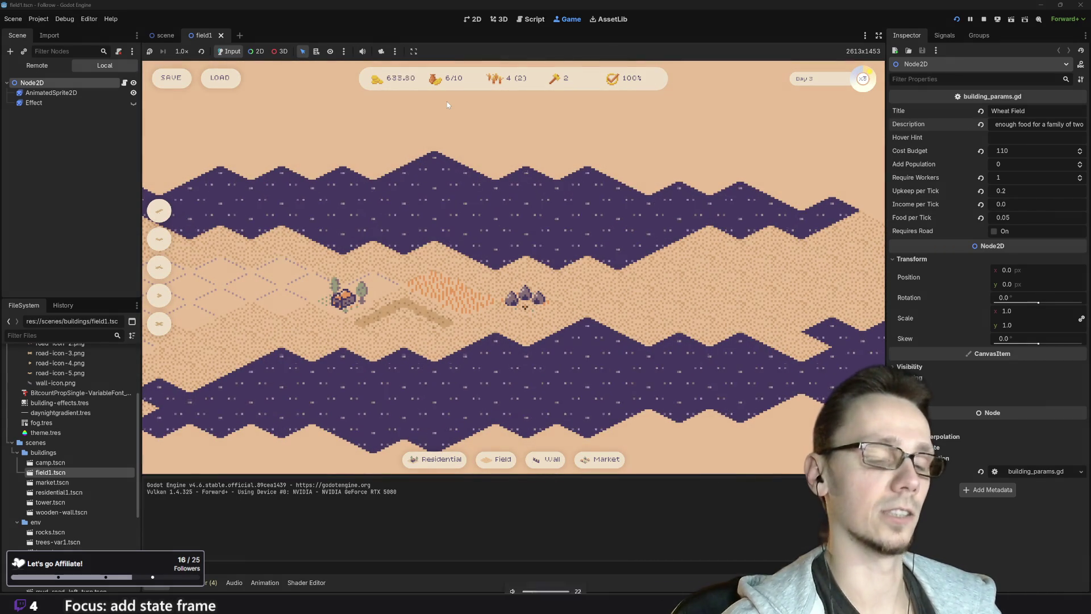
pyautogui.press('XF86AudioLowerVolume')
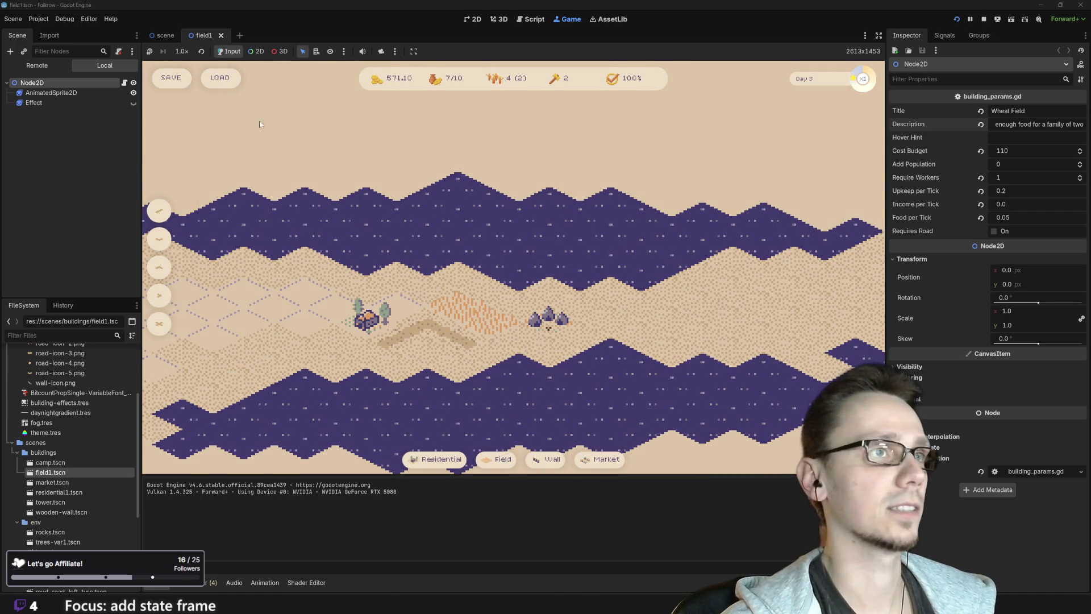
pyautogui.click(180, 86)
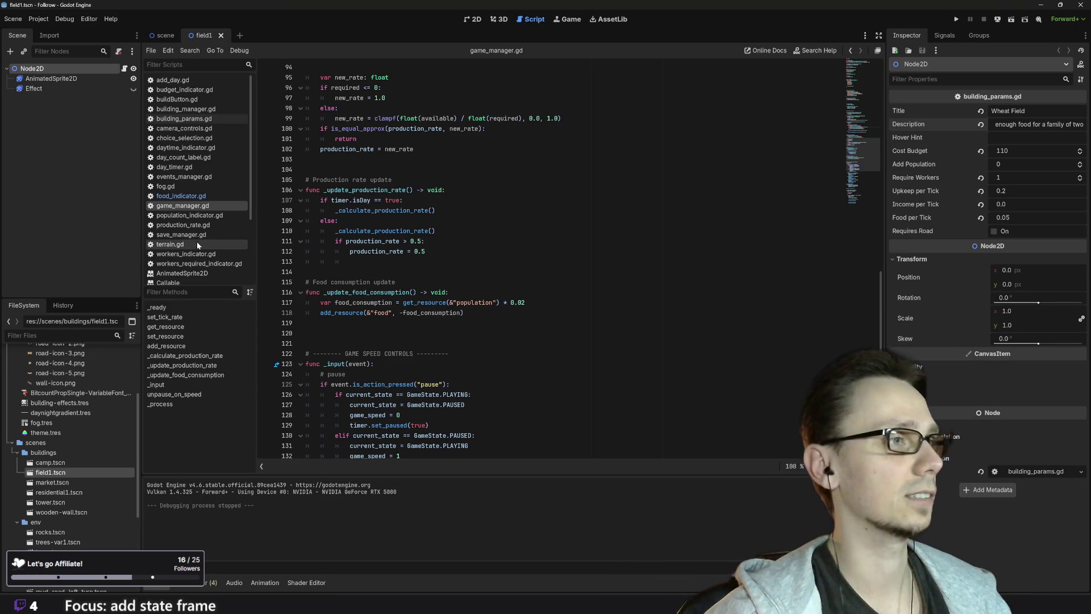
# Open save_manager.gd and review how save_game and load_game store and restore resources
pyautogui.scroll(-3, 183, 250)
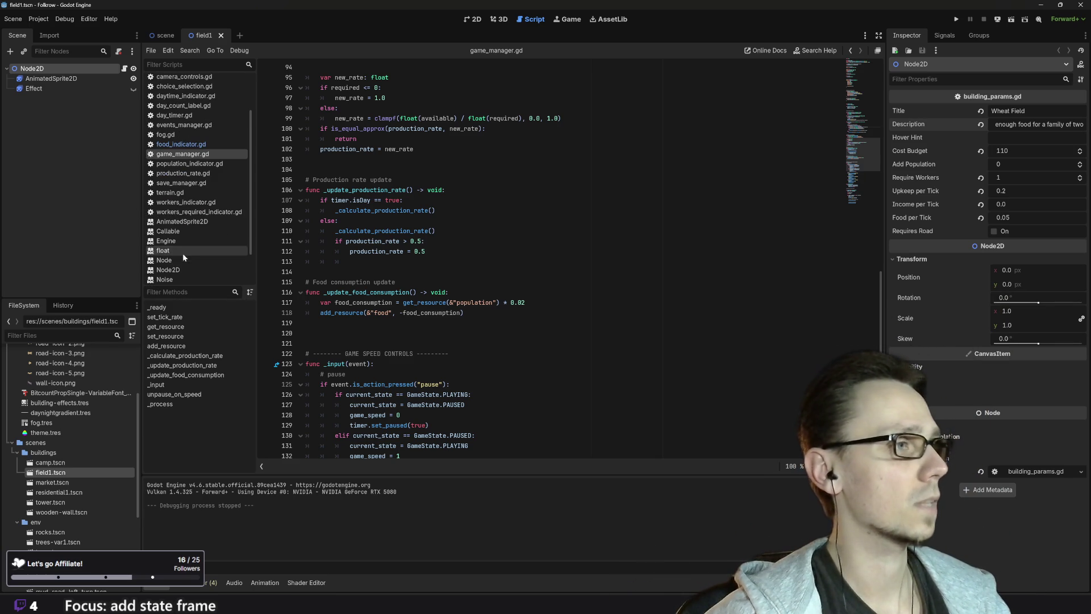
pyautogui.click(189, 184)
pyautogui.scroll(4, 568, 267)
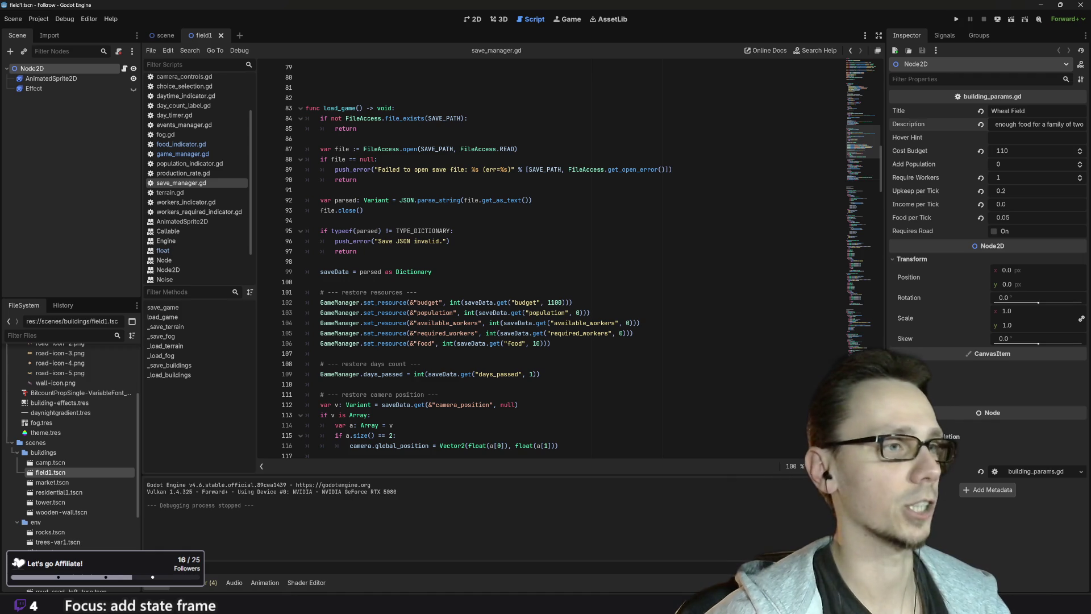
pyautogui.scroll(-2, 551, 262)
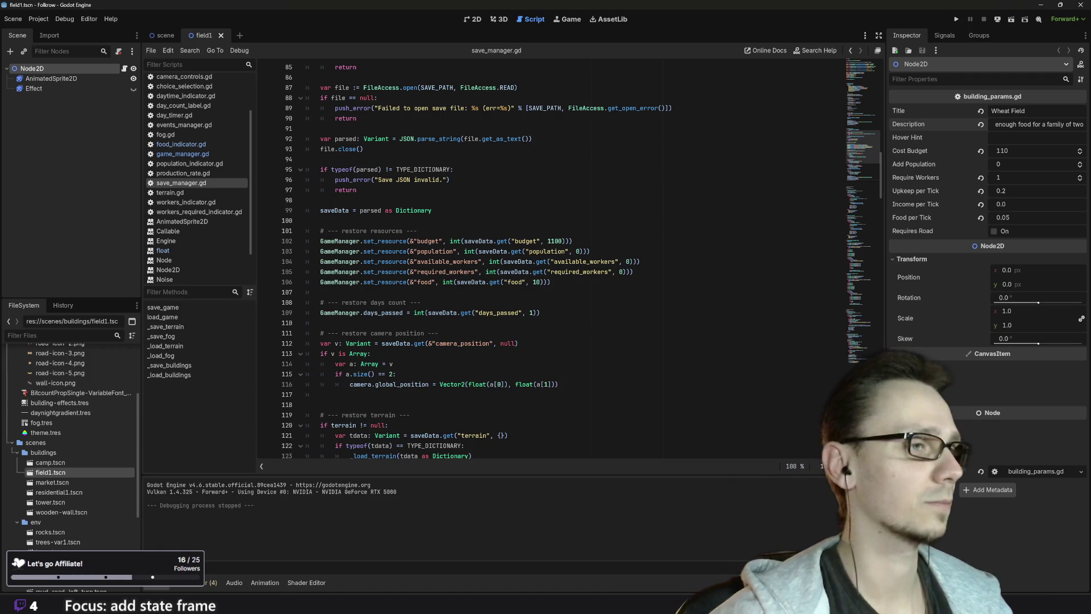
pyautogui.scroll(7, 551, 261)
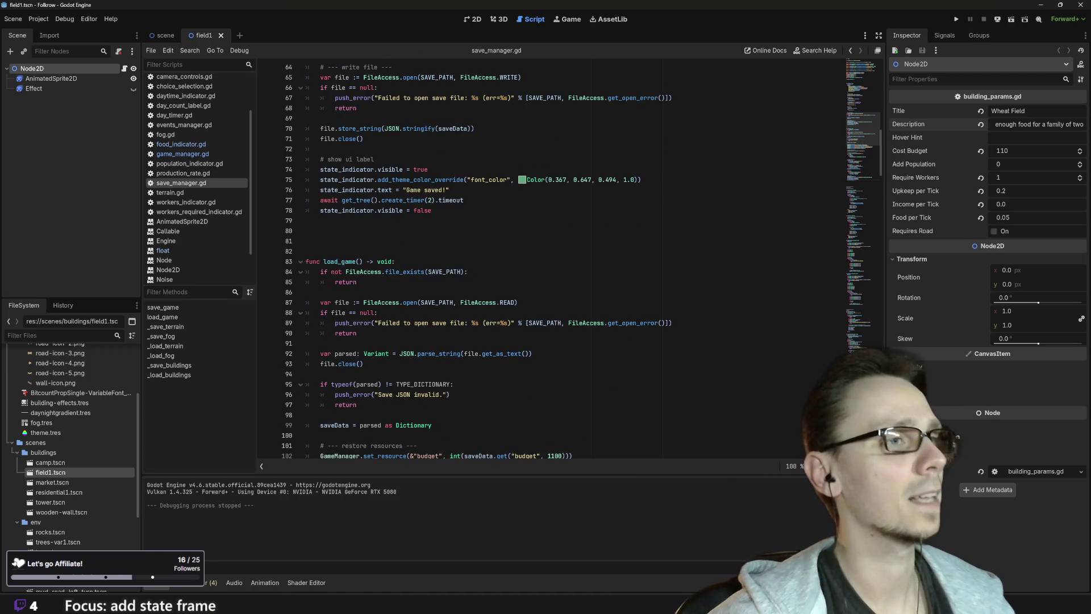
pyautogui.scroll(7, 551, 261)
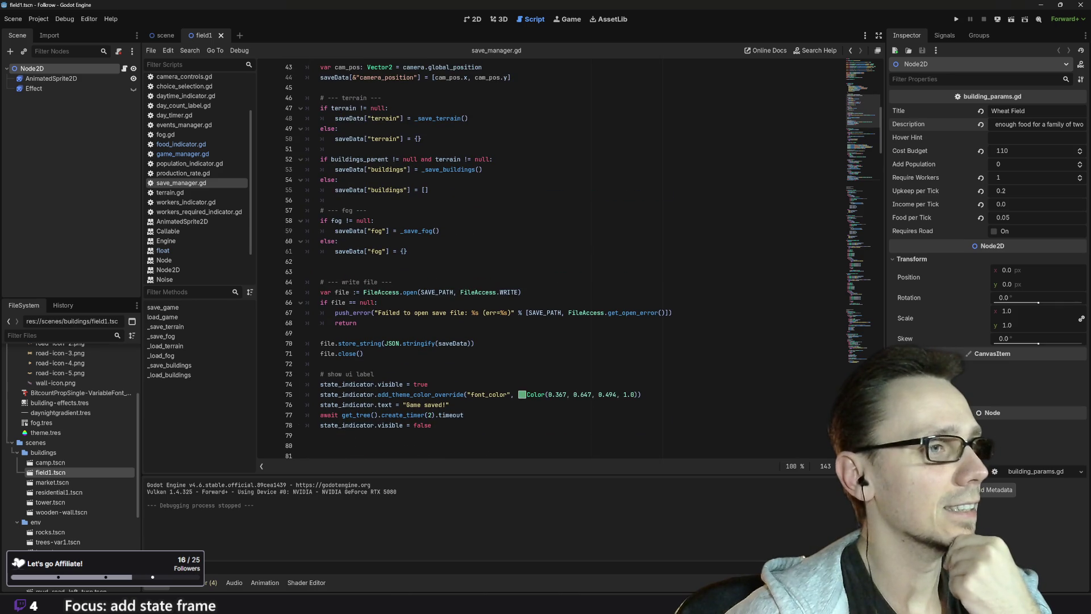
pyautogui.scroll(14, 552, 262)
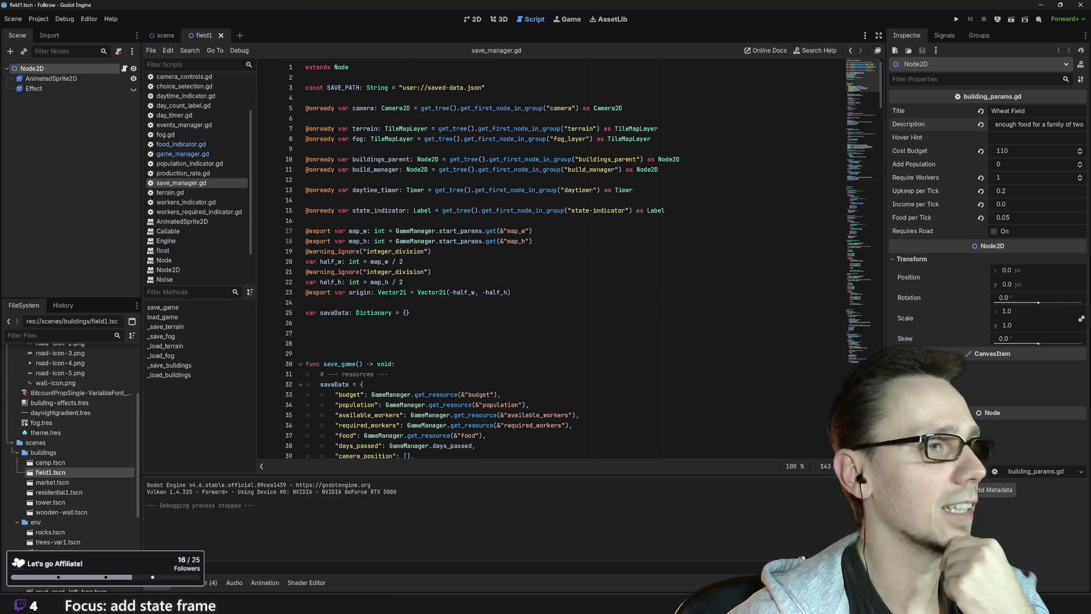
pyautogui.scroll(-3, 551, 261)
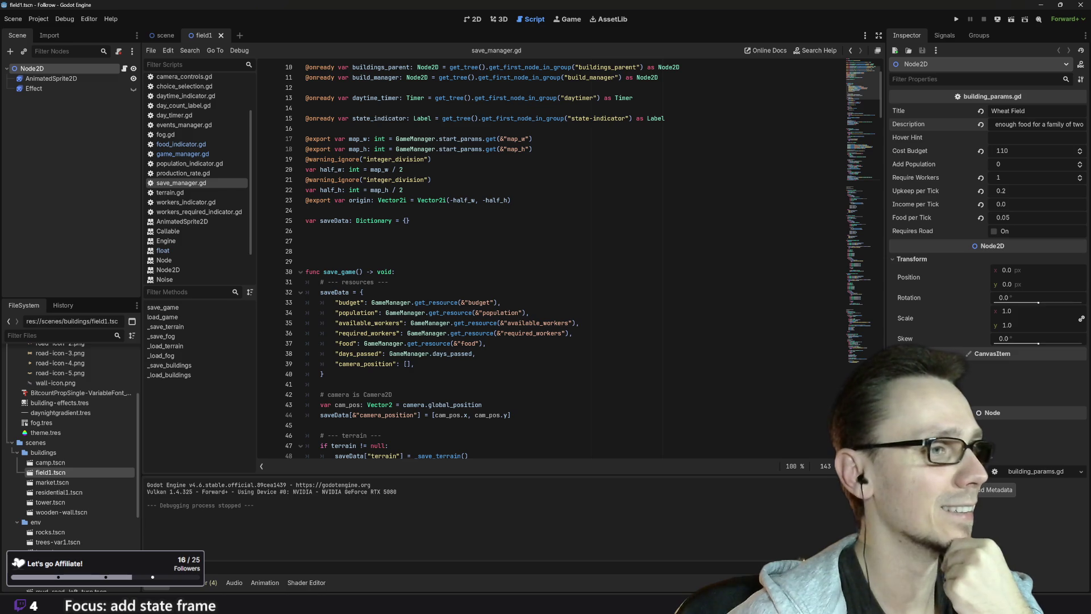
# Below the food entry in save_game's saveData, start a new "food_storage": GameManager line
pyautogui.click(485, 343)
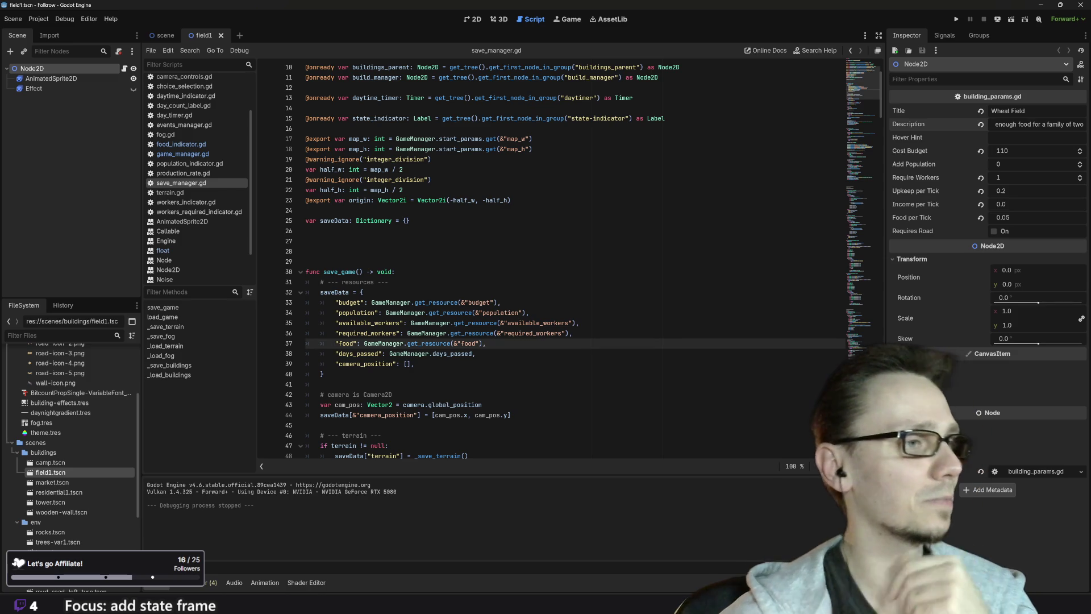
pyautogui.press('Return')
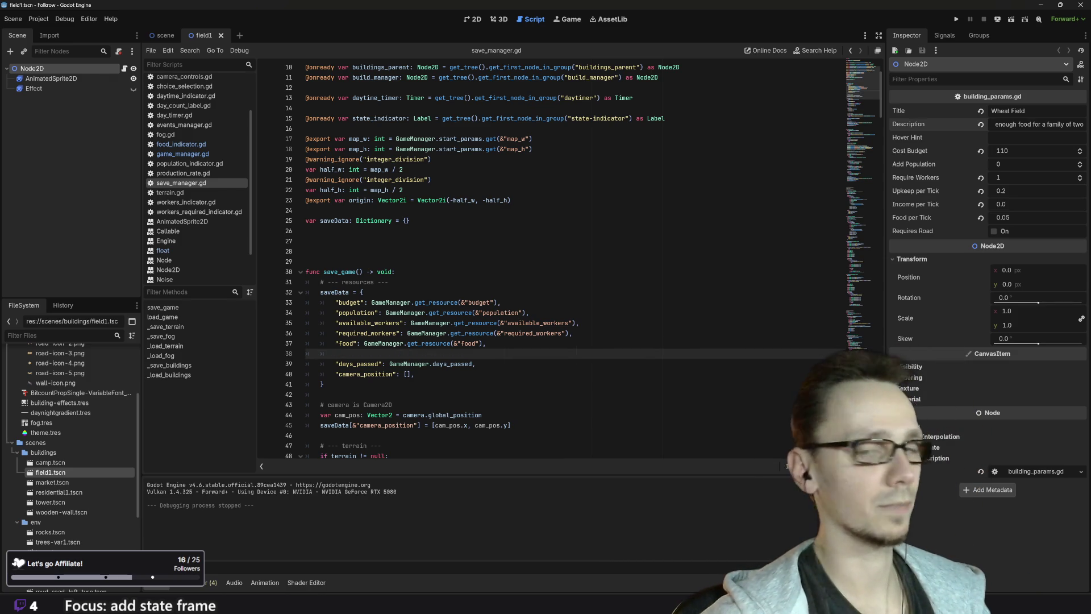
pyautogui.write('"')
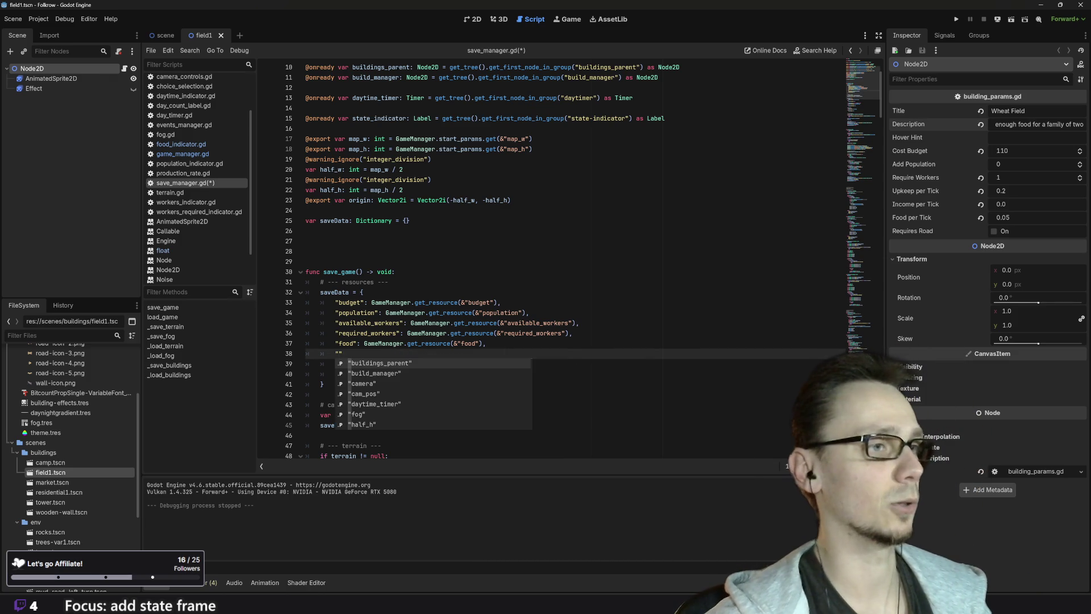
pyautogui.write('food')
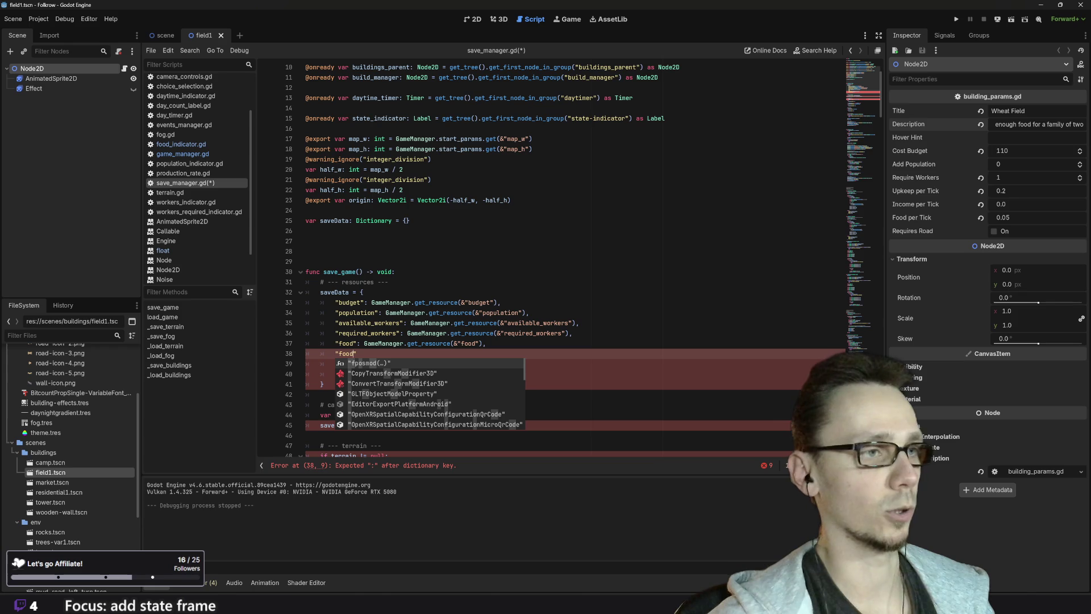
pyautogui.write('_storage": ')
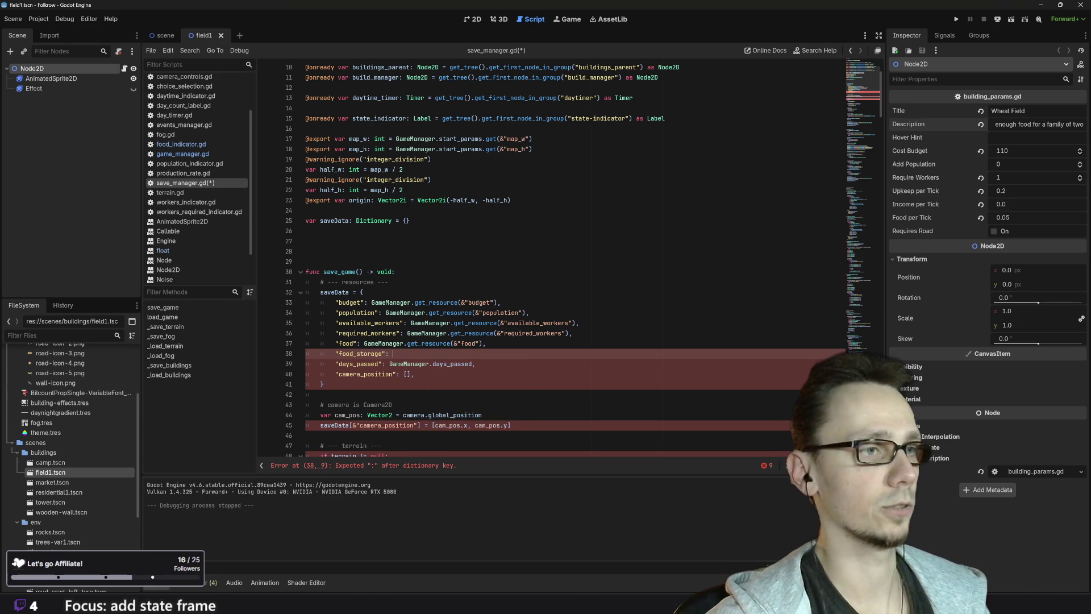
pyautogui.write('GameManager.')
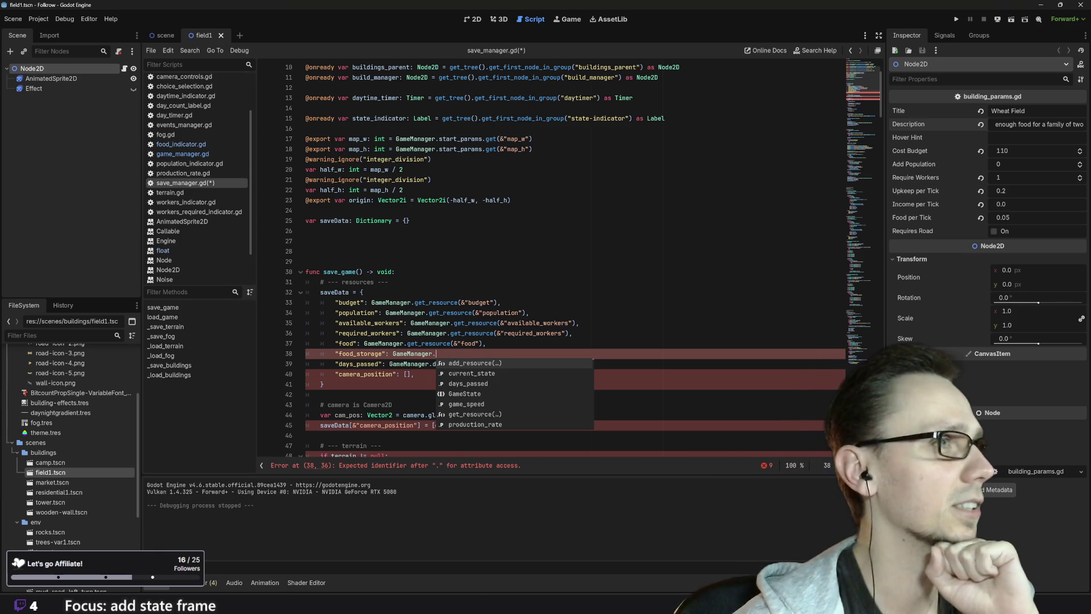
pyautogui.scroll(2, 183, 244)
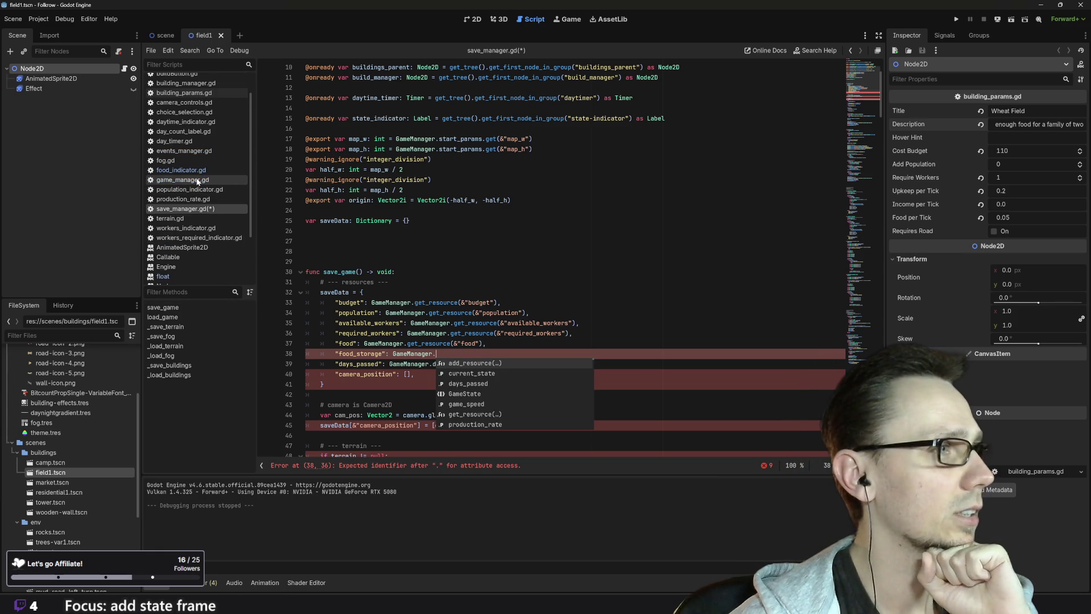
pyautogui.click(181, 170)
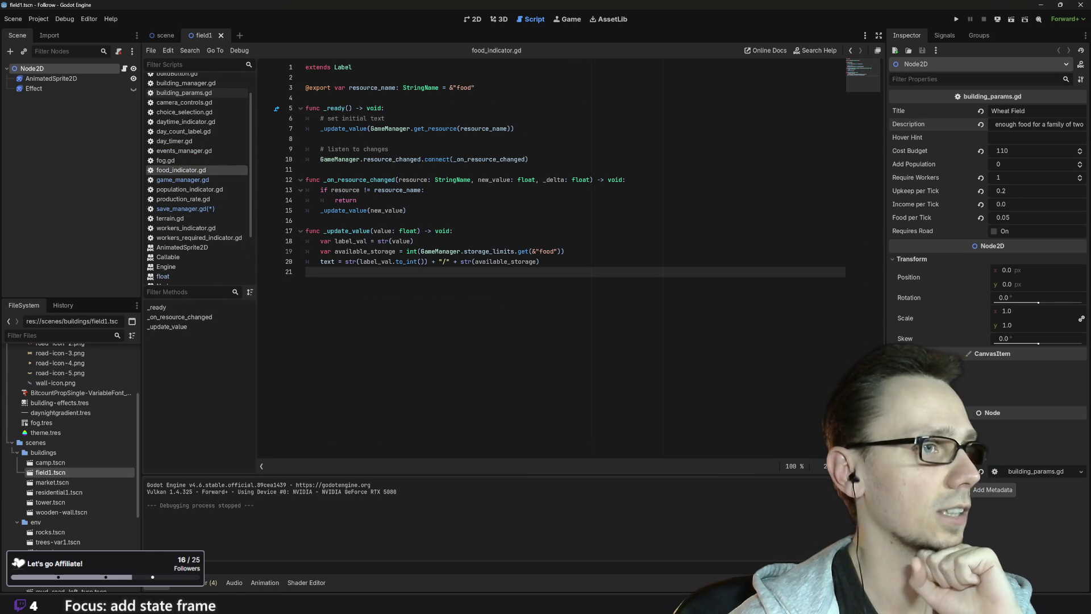
# Copy int(GameManager.storage_limits.get(&"food")) from line 19 of food_indicator.gd, then return to save_manager.gd
pyautogui.moveTo(462, 251); pyautogui.dragTo(472, 251)
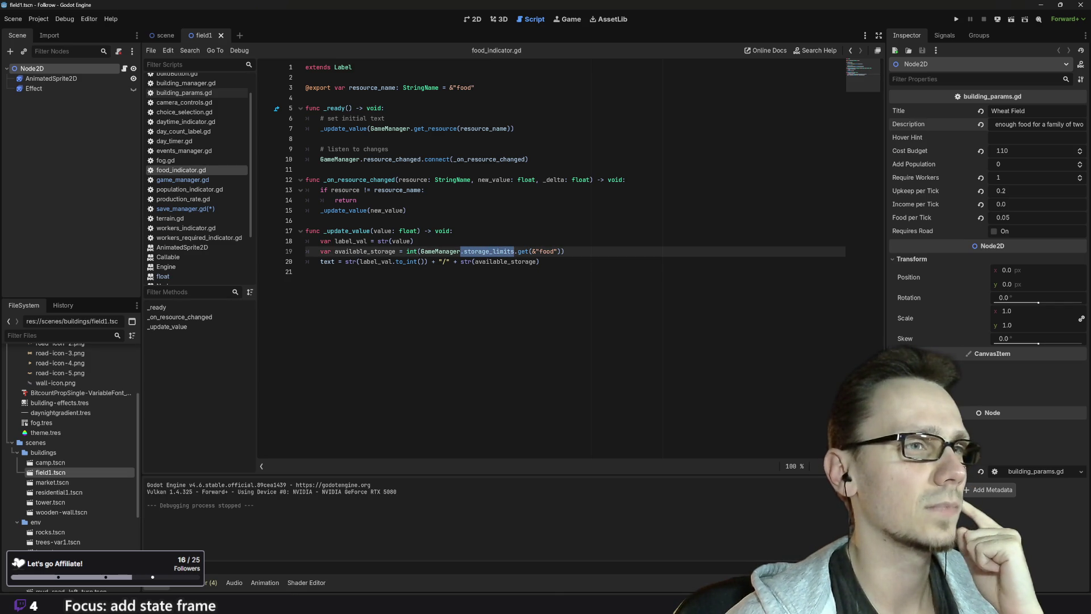
pyautogui.hotkey('shift', 'Right')
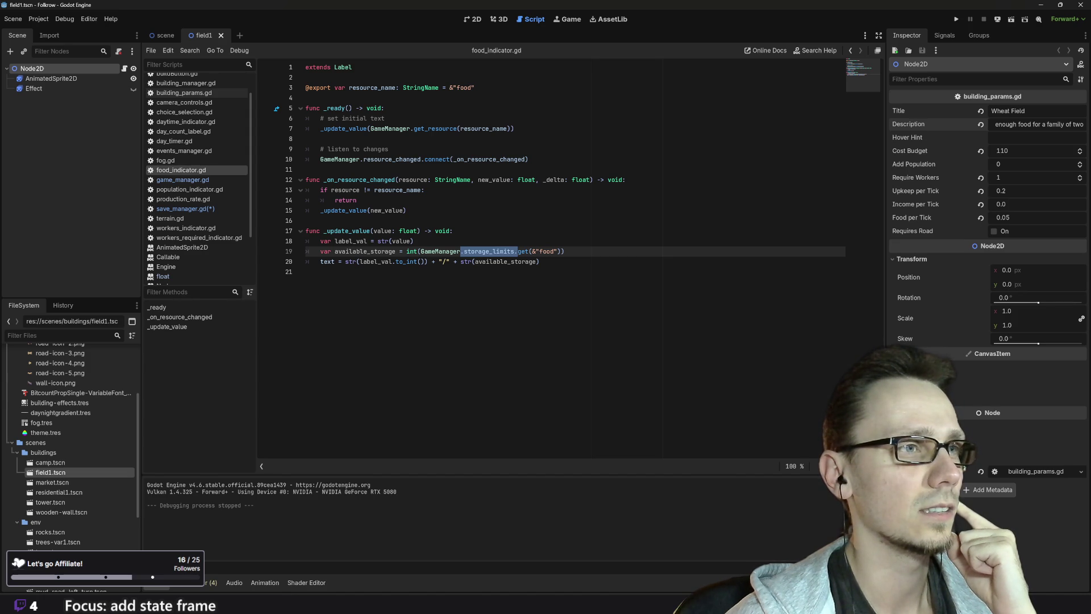
pyautogui.moveTo(406, 251); pyautogui.dragTo(561, 251)
pyautogui.hotkey('ctrl', 'c')
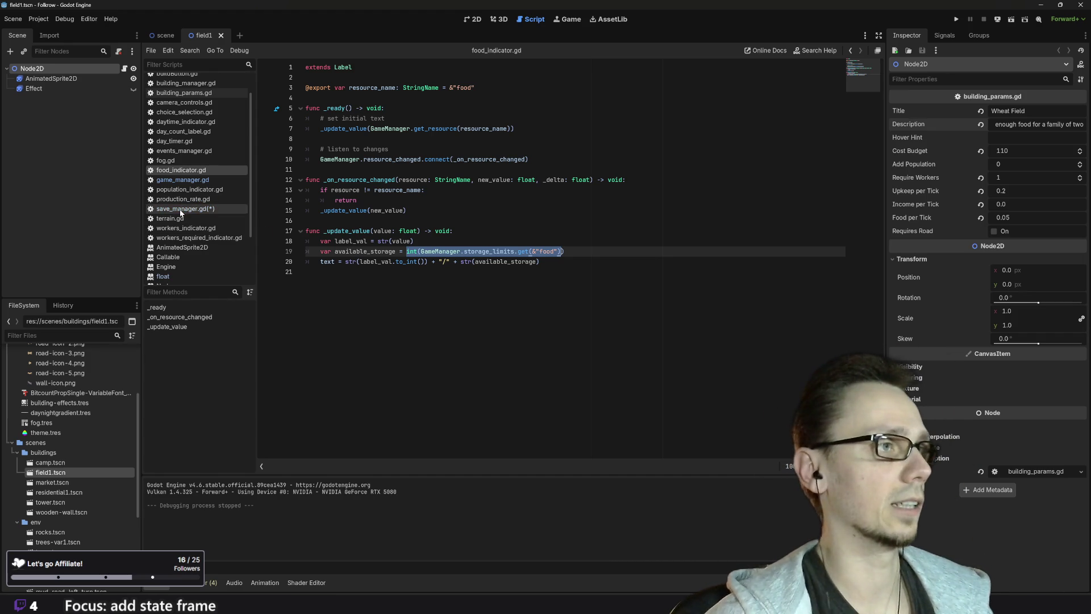
pyautogui.click(203, 210)
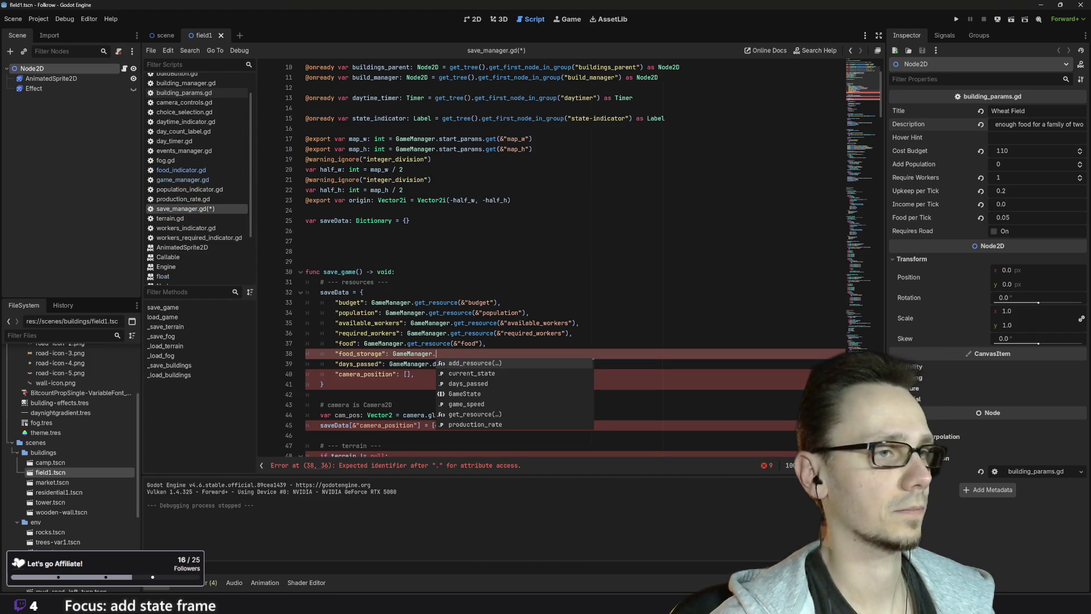
# Make the copied storage-limit expression the food_storage value, adding a comma and closing parenthesis
pyautogui.press('BackSpace')
pyautogui.press('BackSpace')
pyautogui.press('BackSpace')
pyautogui.press('BackSpace')
pyautogui.press('BackSpace')
pyautogui.press('BackSpace')
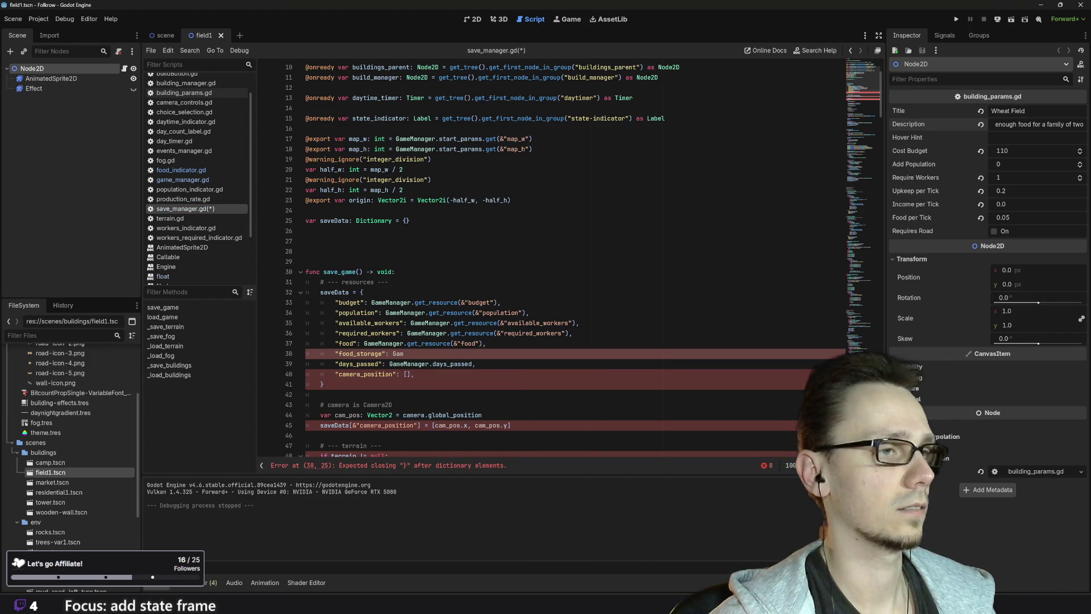
pyautogui.hotkey('ctrl', 'v')
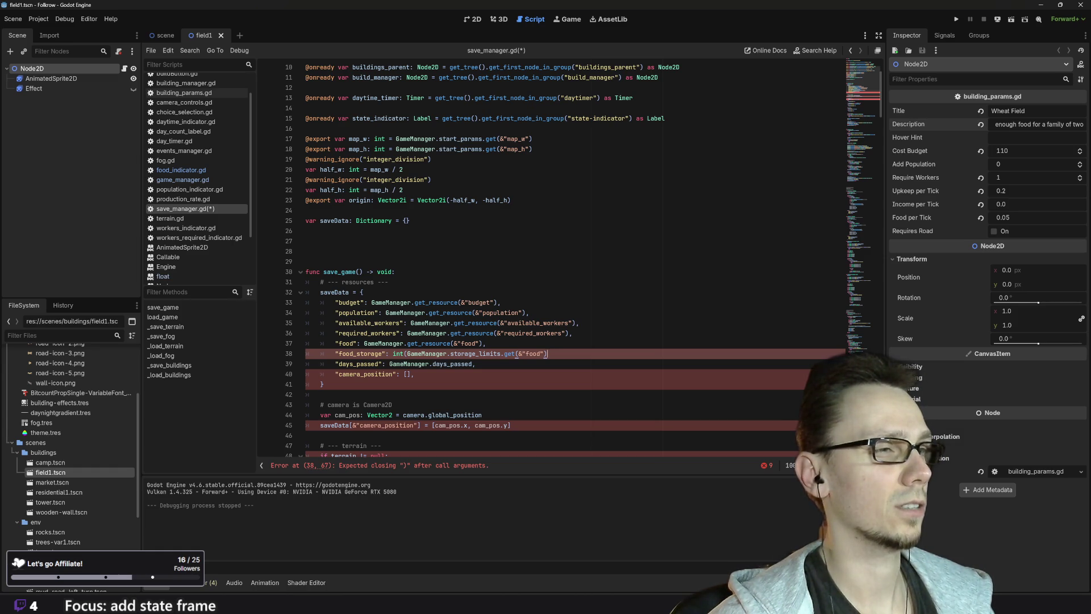
pyautogui.write(',')
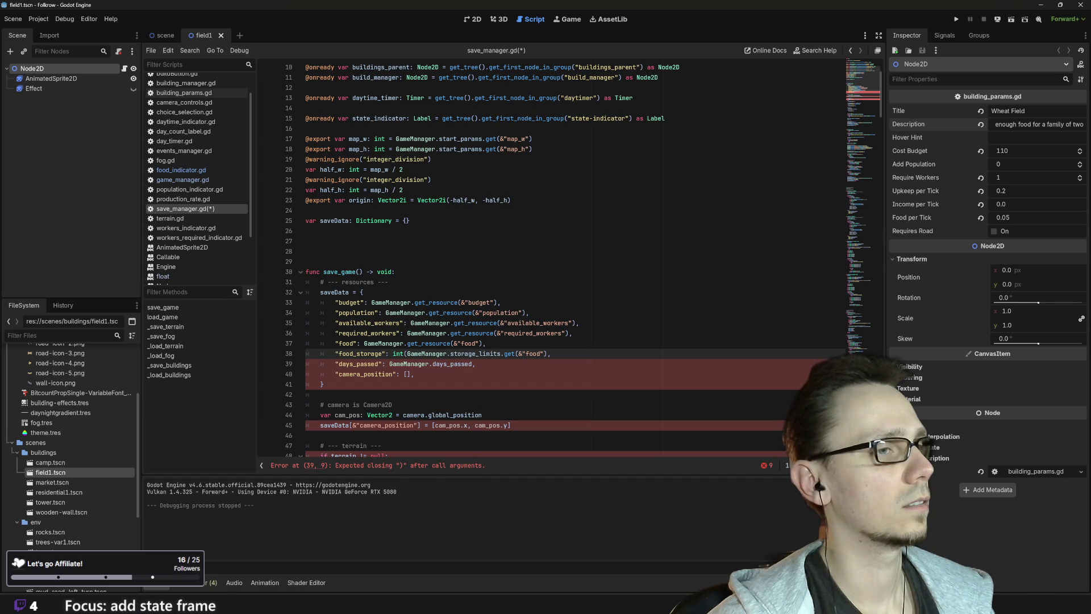
pyautogui.press('Left')
pyautogui.write(')')
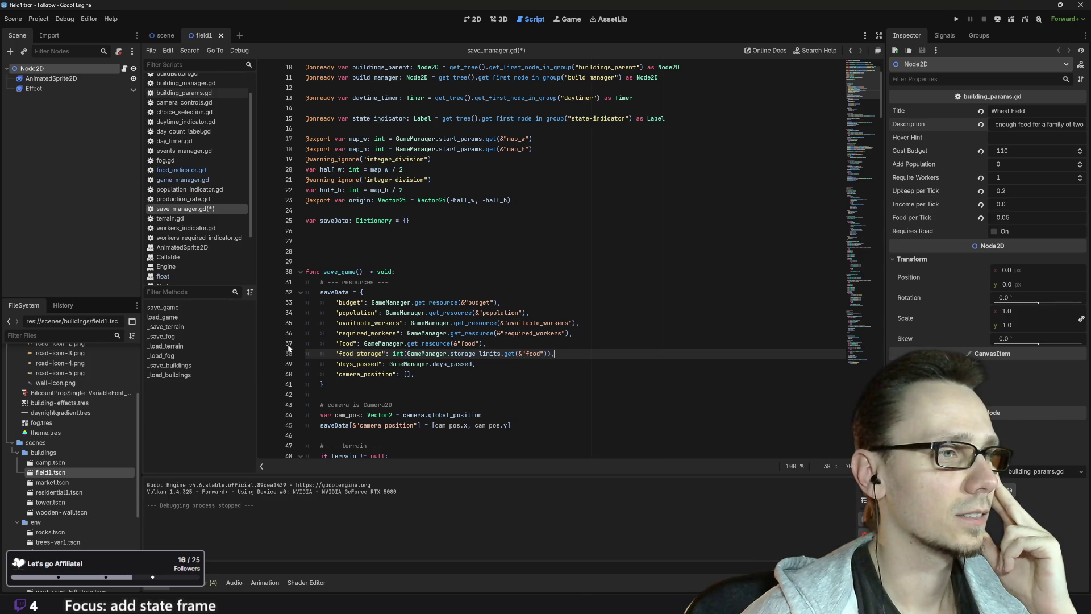
pyautogui.moveTo(435, 343)
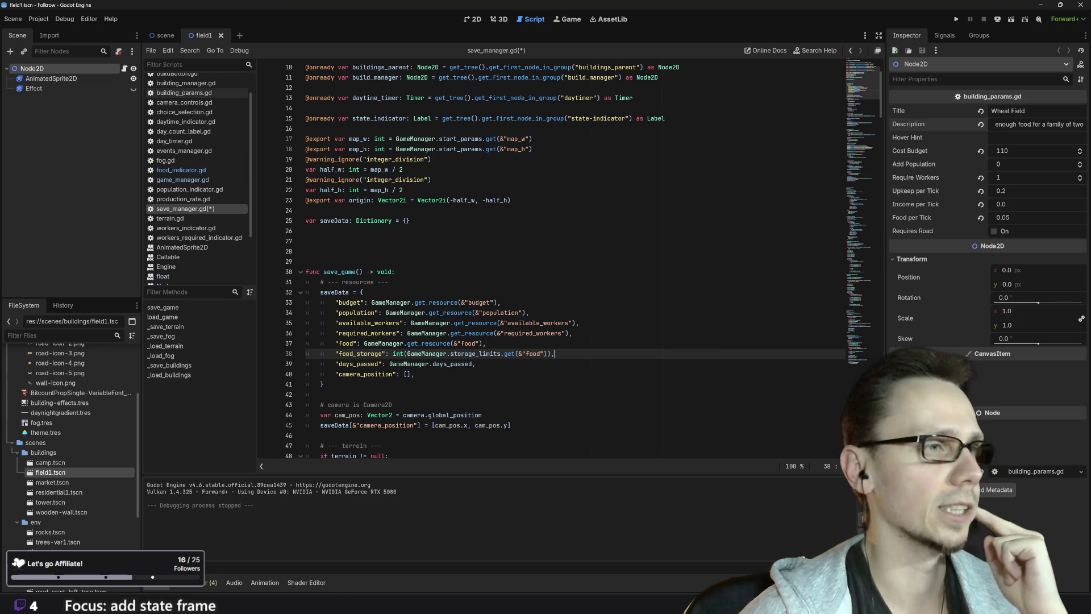
# Start a new GameManager. line after the food restore line in load_game
pyautogui.scroll(-3, 546, 262)
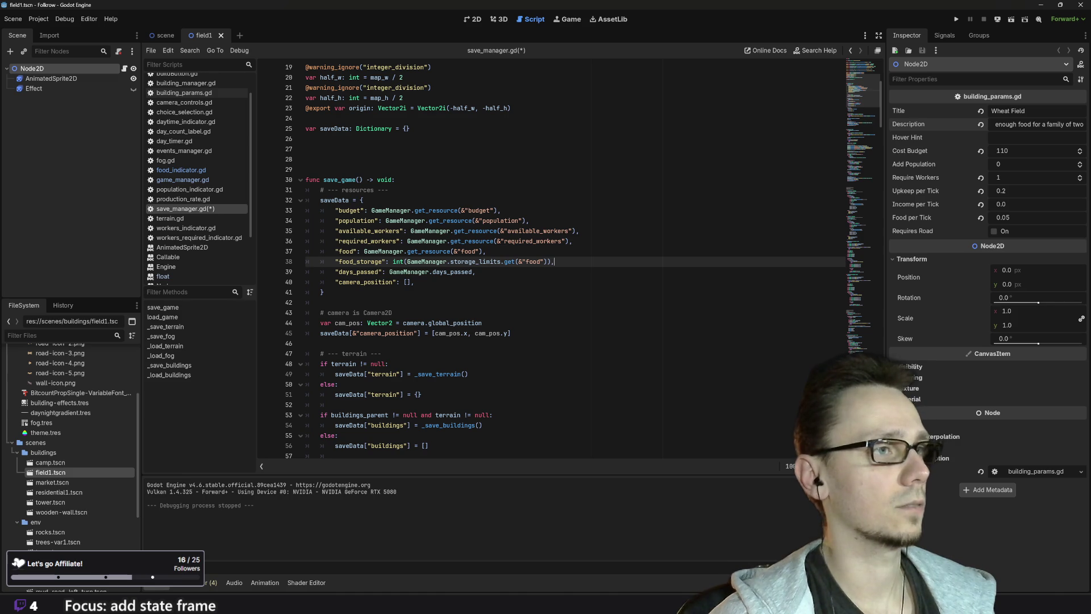
pyautogui.scroll(-6, 546, 261)
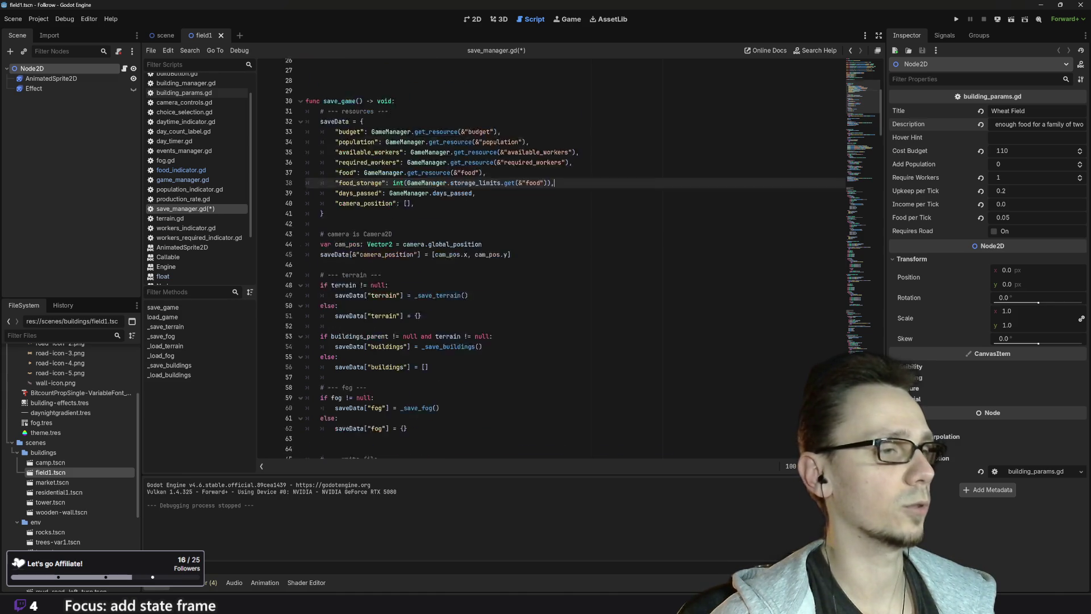
pyautogui.scroll(-1, 545, 261)
pyautogui.scroll(-10, 546, 261)
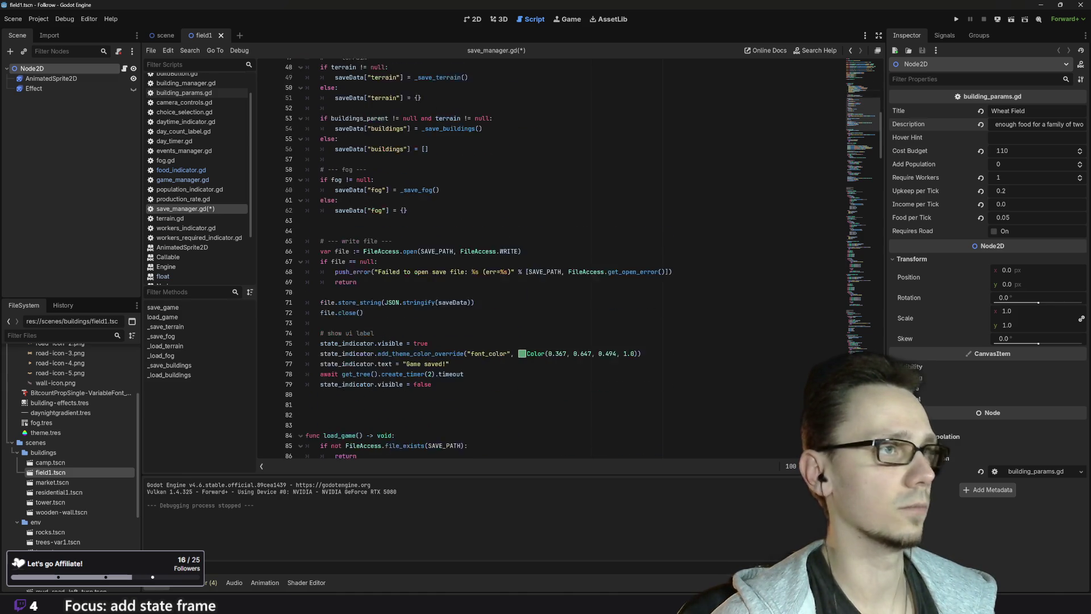
pyautogui.scroll(-3, 546, 262)
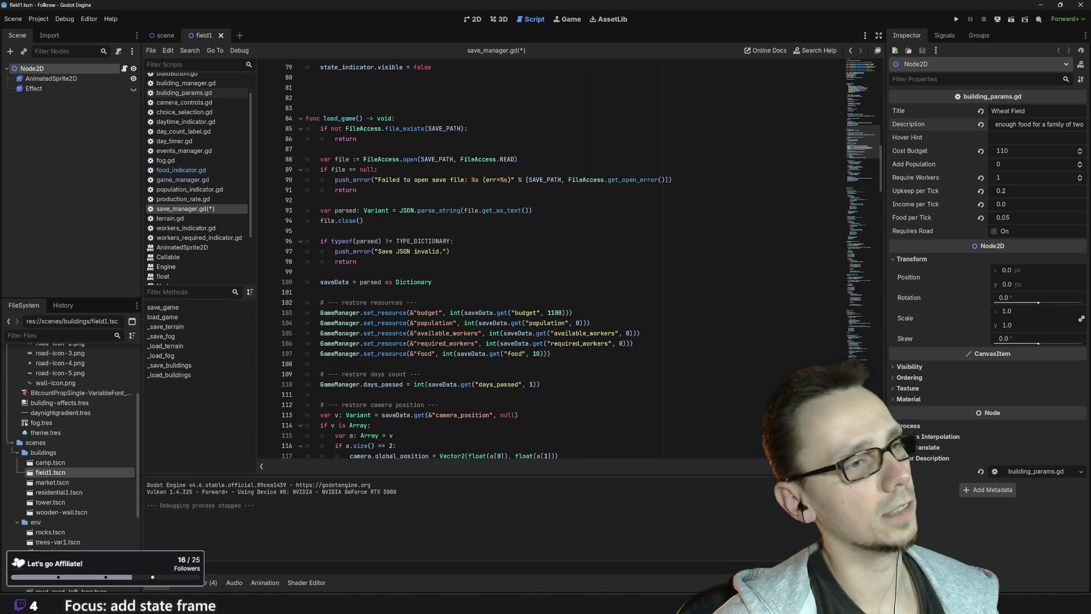
pyautogui.click(554, 353)
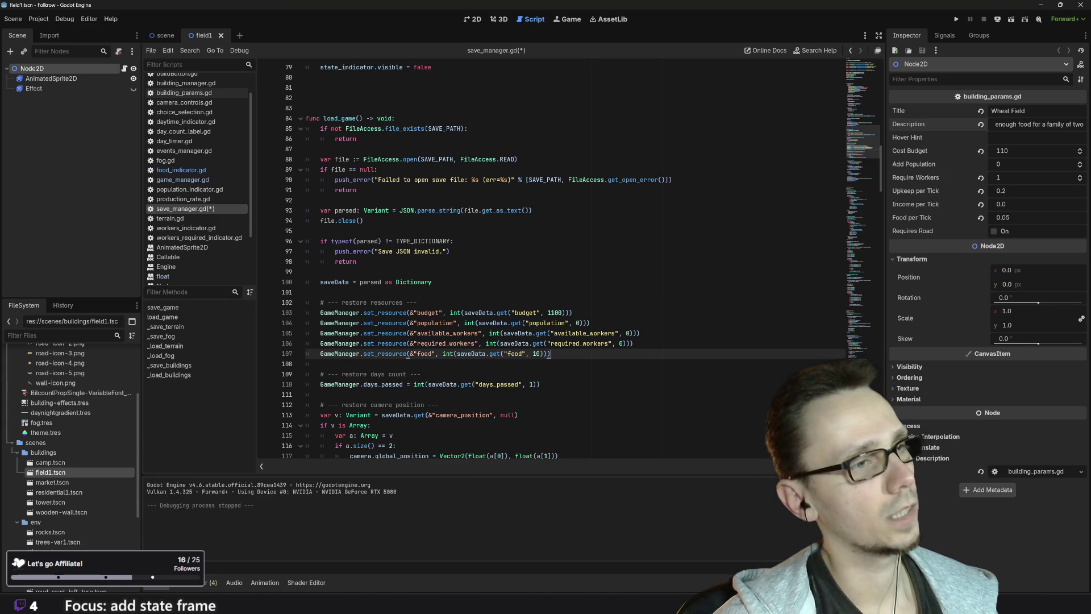
pyautogui.press('Return')
pyautogui.write('Gam')
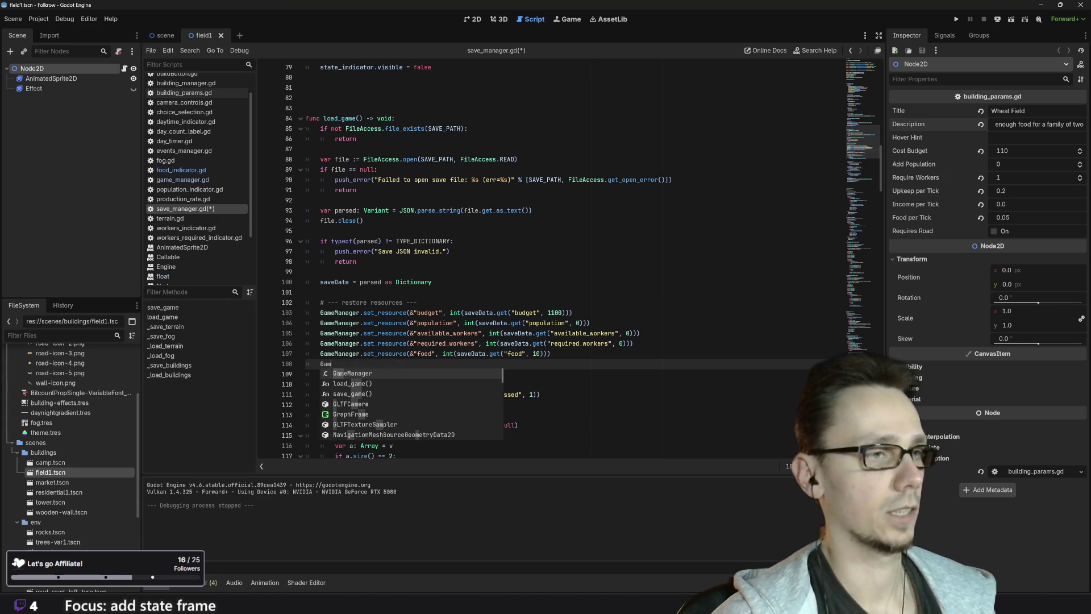
pyautogui.press('Return')
pyautogui.write('s')
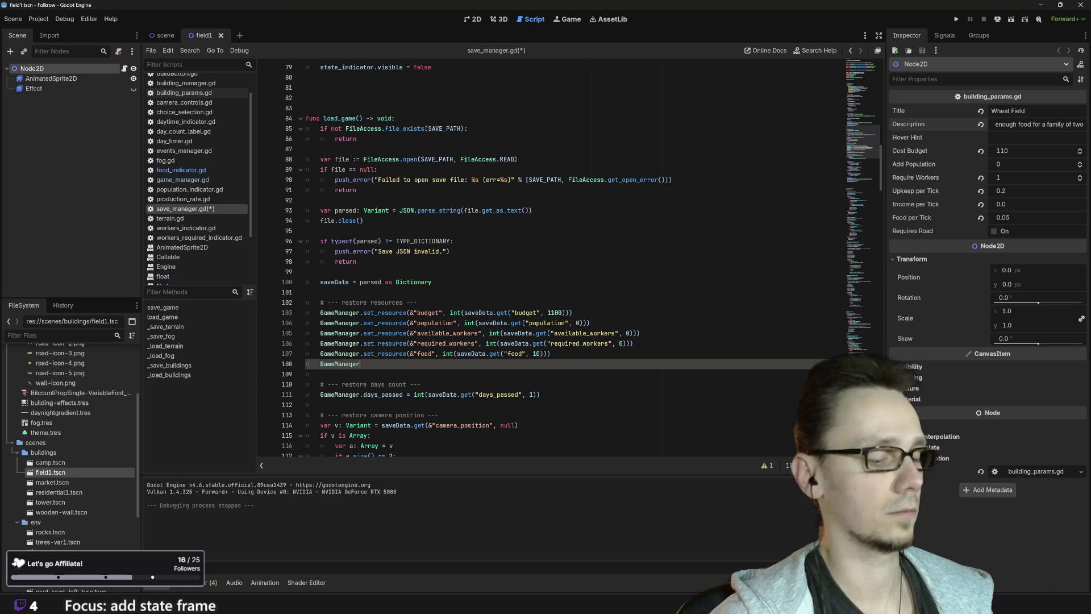
pyautogui.press('BackSpace')
pyautogui.press('BackSpace')
pyautogui.write('.')
# Copy the storage_limits lookup from line 38 onto line 108 after GameManager
pyautogui.scroll(7, 563, 256)
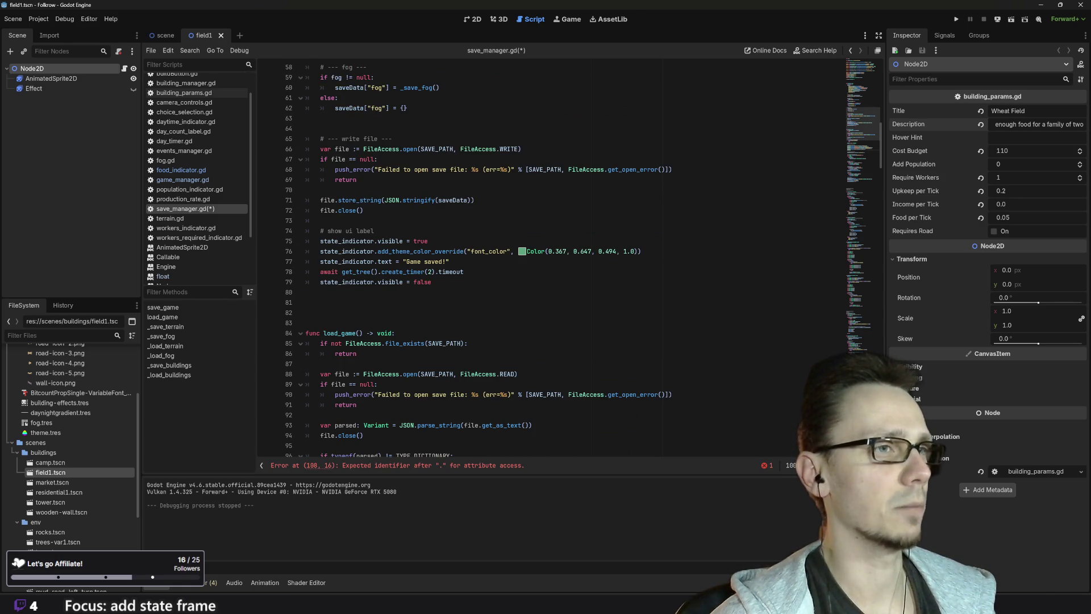
pyautogui.scroll(3, 562, 256)
pyautogui.scroll(-5, 563, 256)
pyautogui.scroll(18, 563, 255)
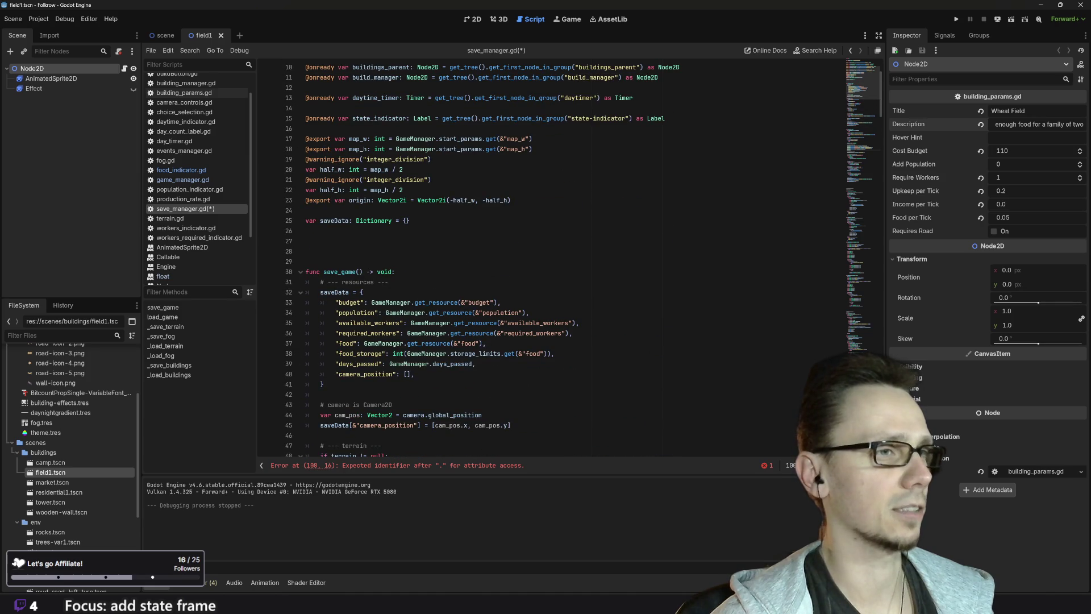
pyautogui.moveTo(448, 353); pyautogui.dragTo(549, 354)
pyautogui.hotkey('ctrl', 'c')
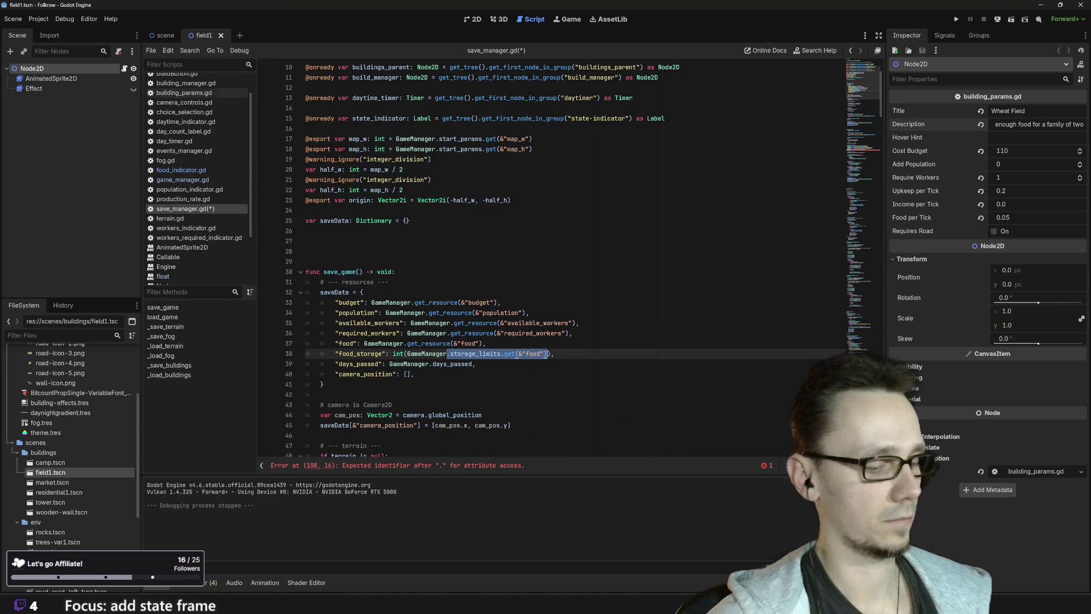
pyautogui.scroll(-20, 516, 355)
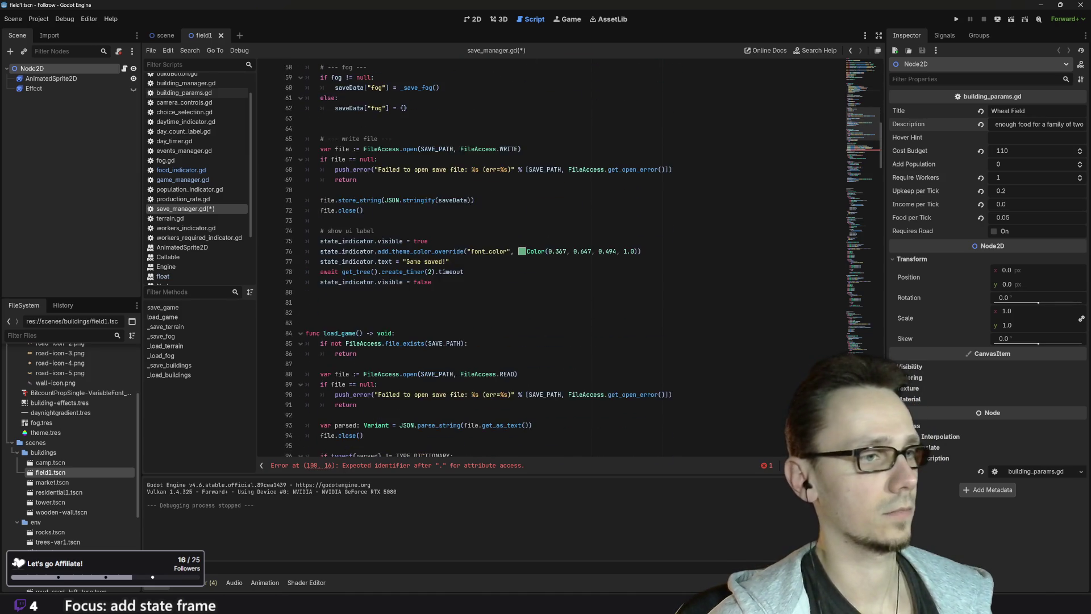
pyautogui.click(363, 303)
pyautogui.hotkey('ctrl', 'v')
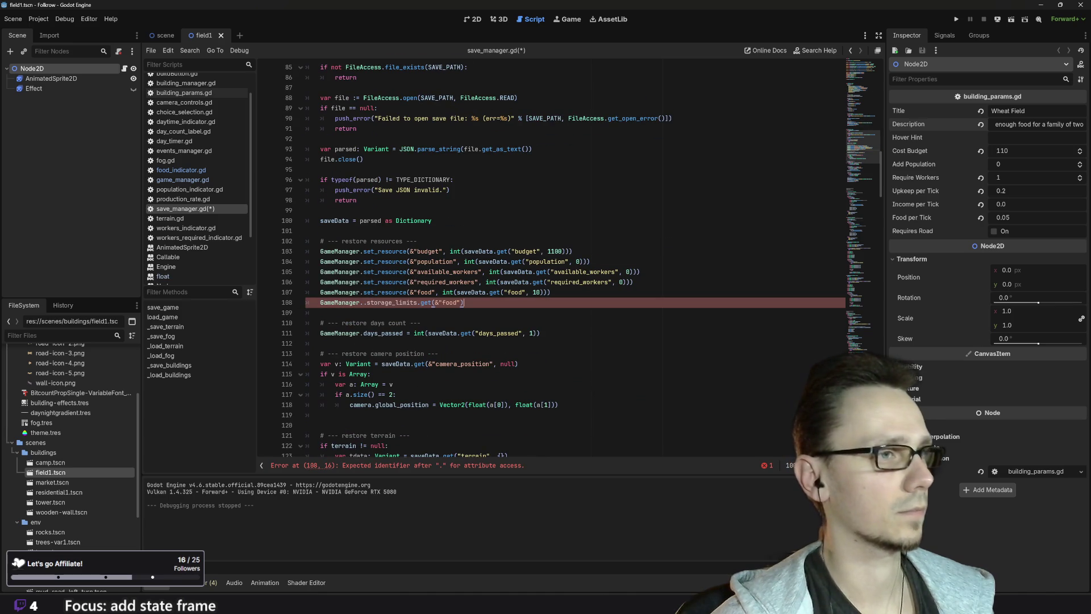
# Change get to set on line 108, giving GameManager.storage_limits.set(&"food")
pyautogui.press('BackSpace')
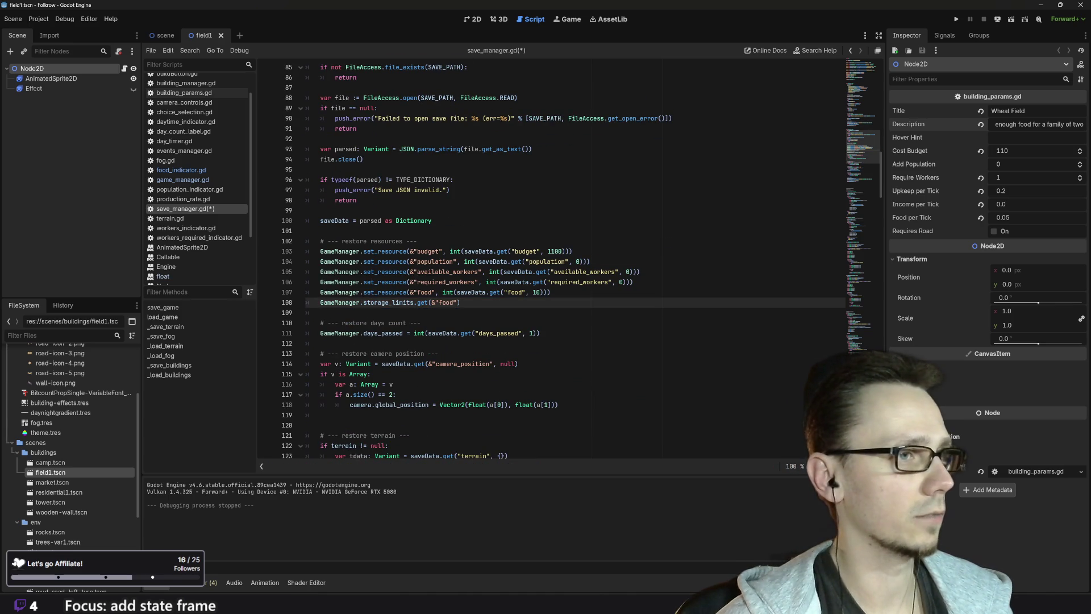
pyautogui.press('BackSpace')
pyautogui.press('BackSpace')
pyautogui.press('Delete')
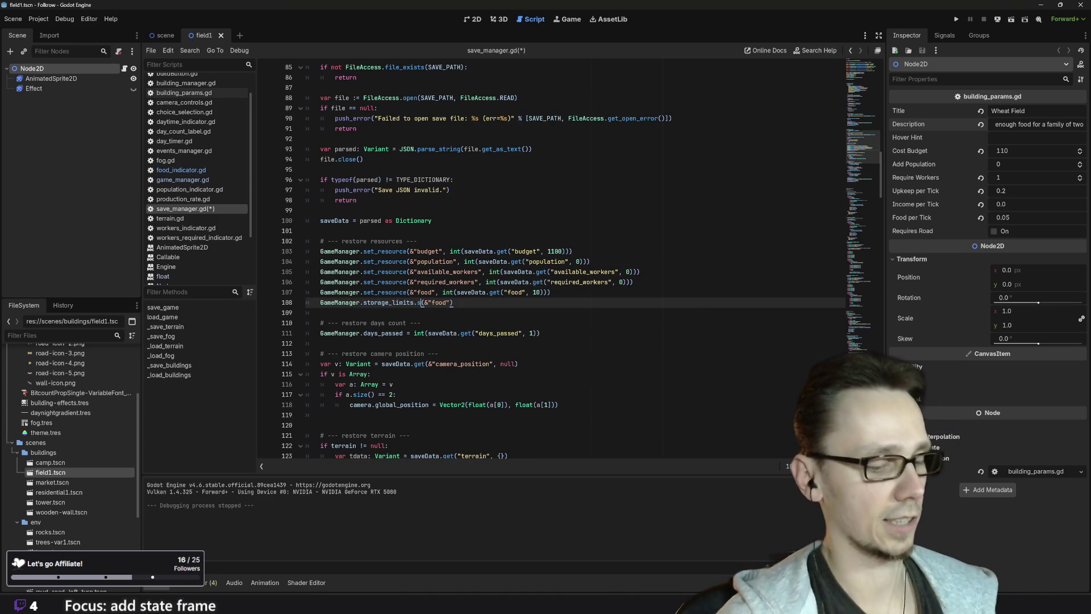
pyautogui.write('sey')
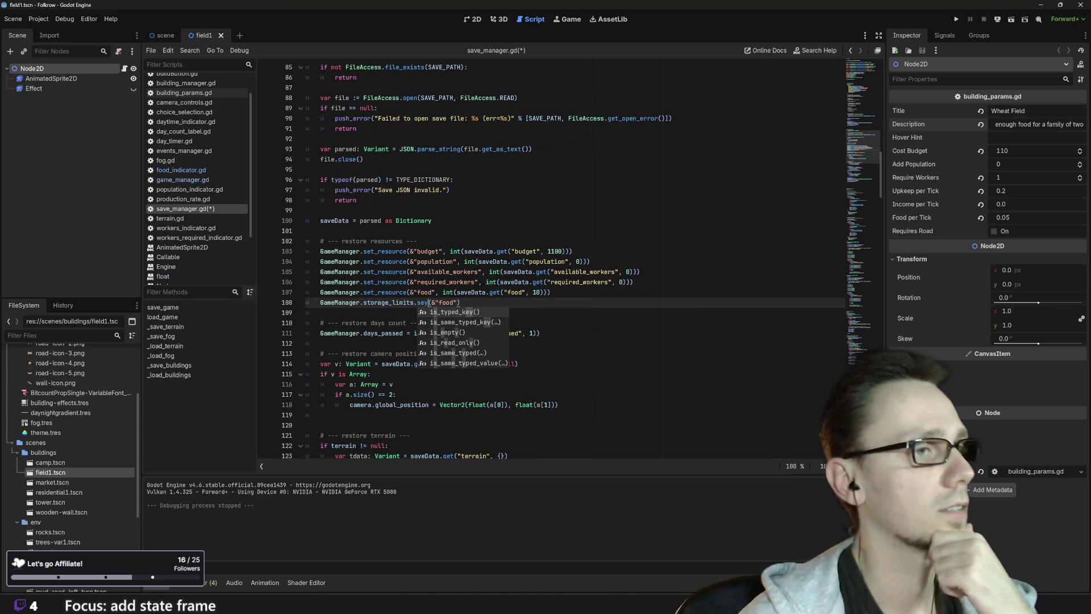
pyautogui.click(479, 292)
pyautogui.press('Down')
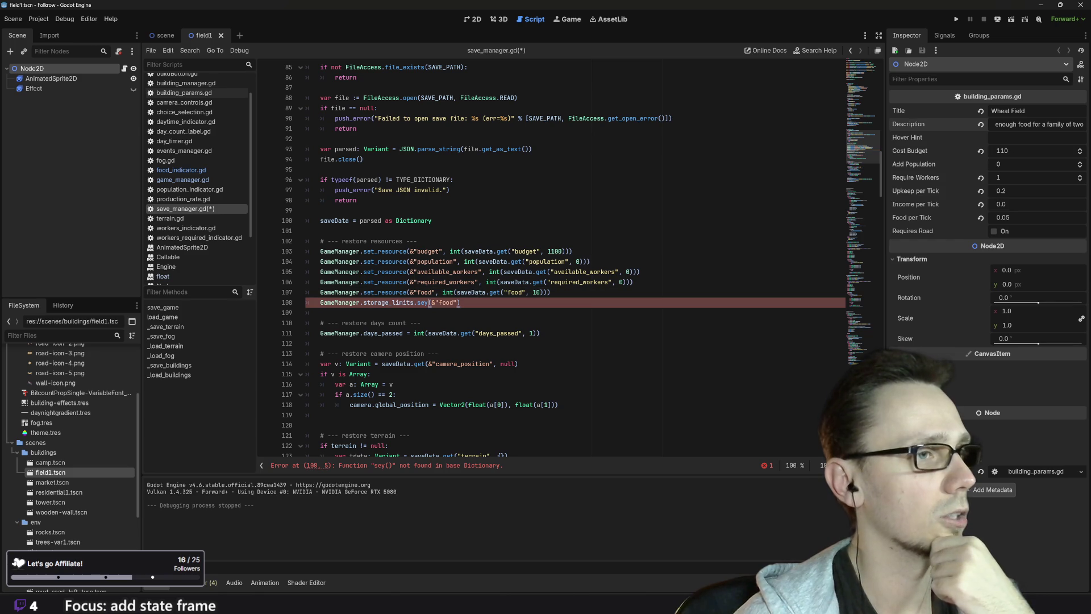
pyautogui.press('BackSpace')
pyautogui.write('t')
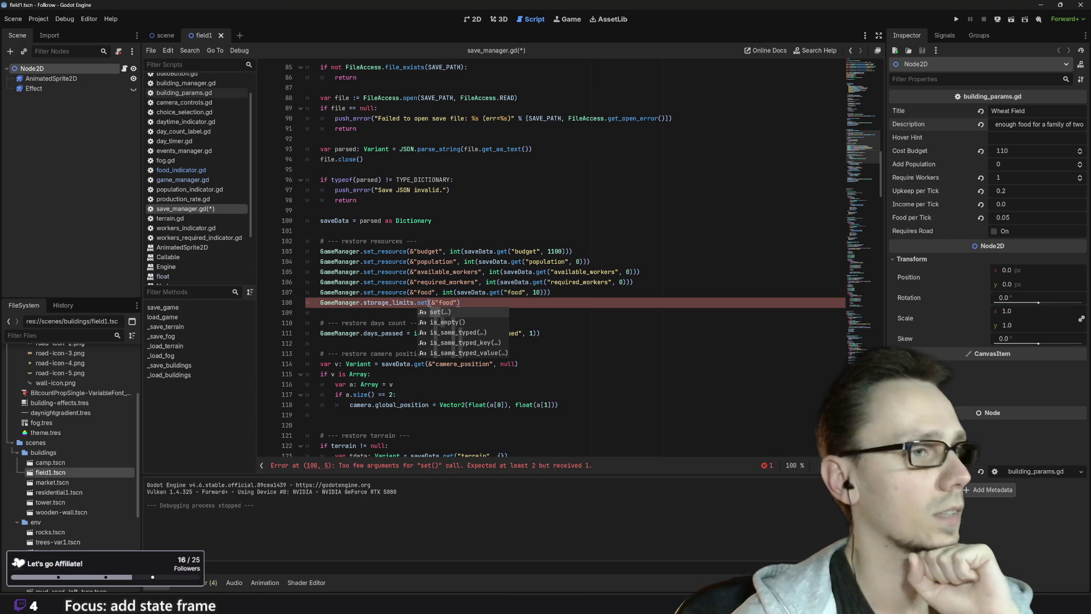
pyautogui.click(407, 302)
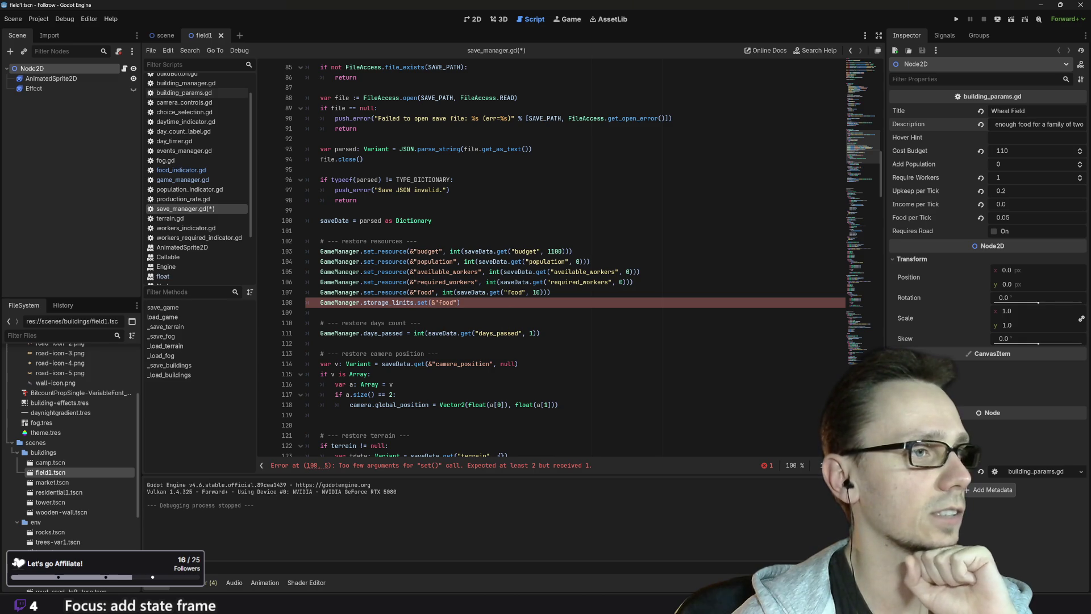
# Check the storage_limits type and review the storage_limits.set(&"food") call on line 108
pyautogui.moveTo(423, 303)
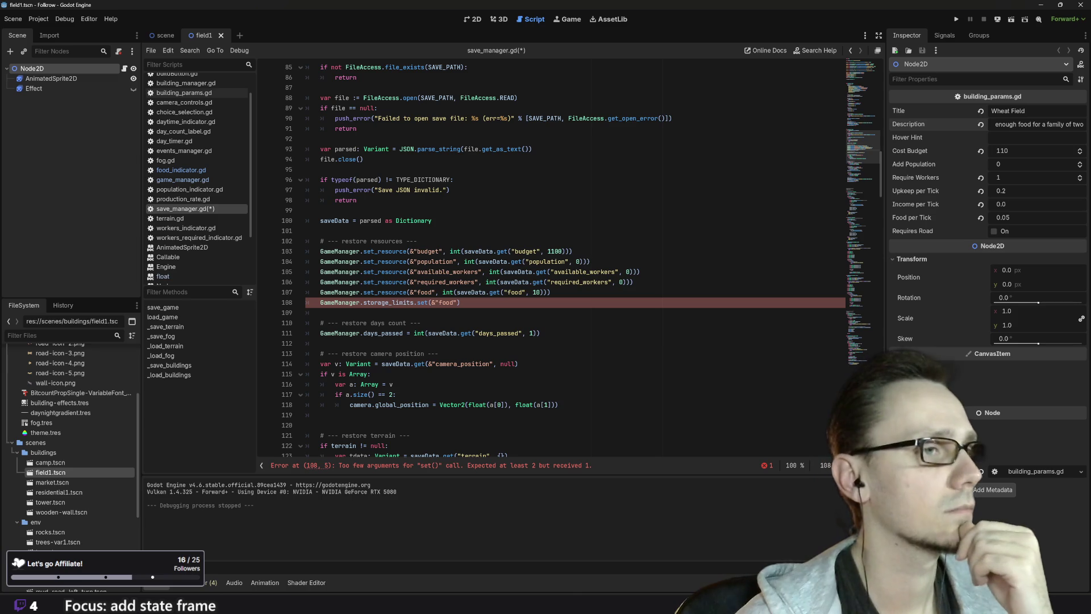
pyautogui.scroll(2, 413, 415)
pyautogui.scroll(15, 413, 415)
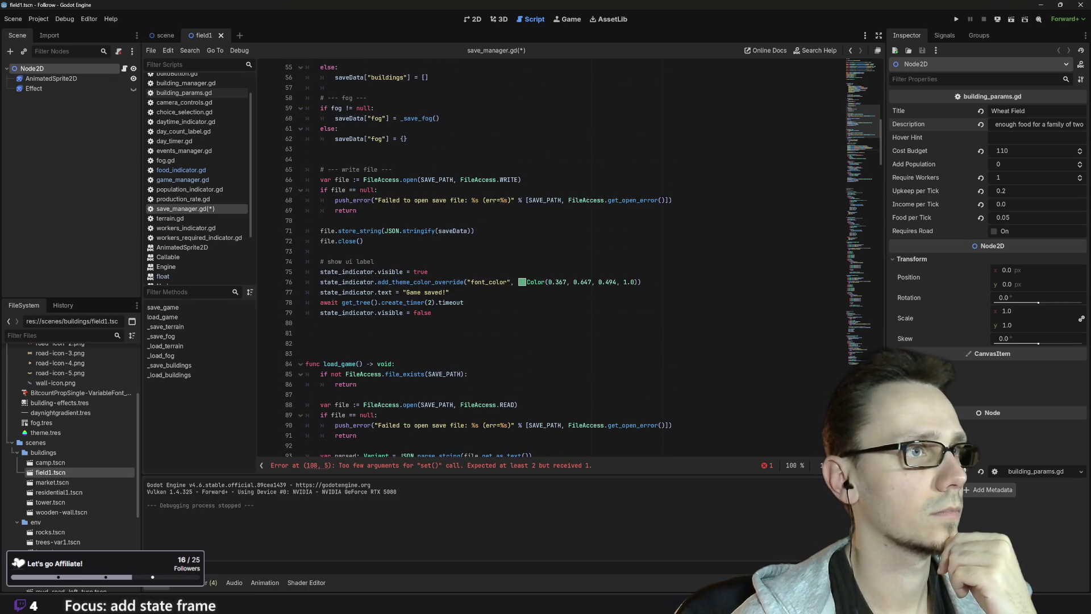
pyautogui.scroll(7, 582, 254)
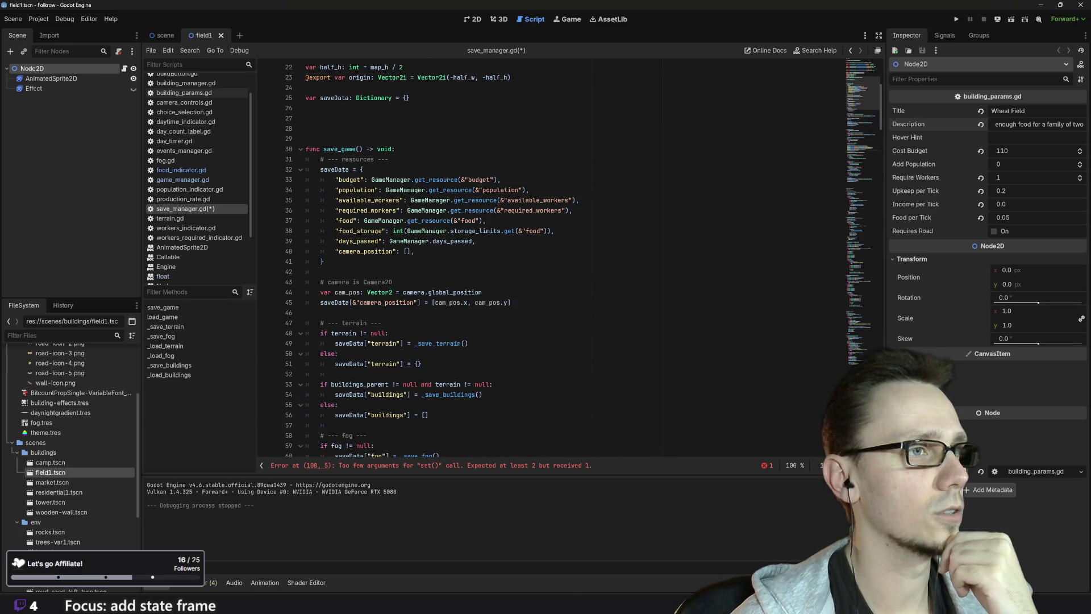
pyautogui.moveTo(477, 231)
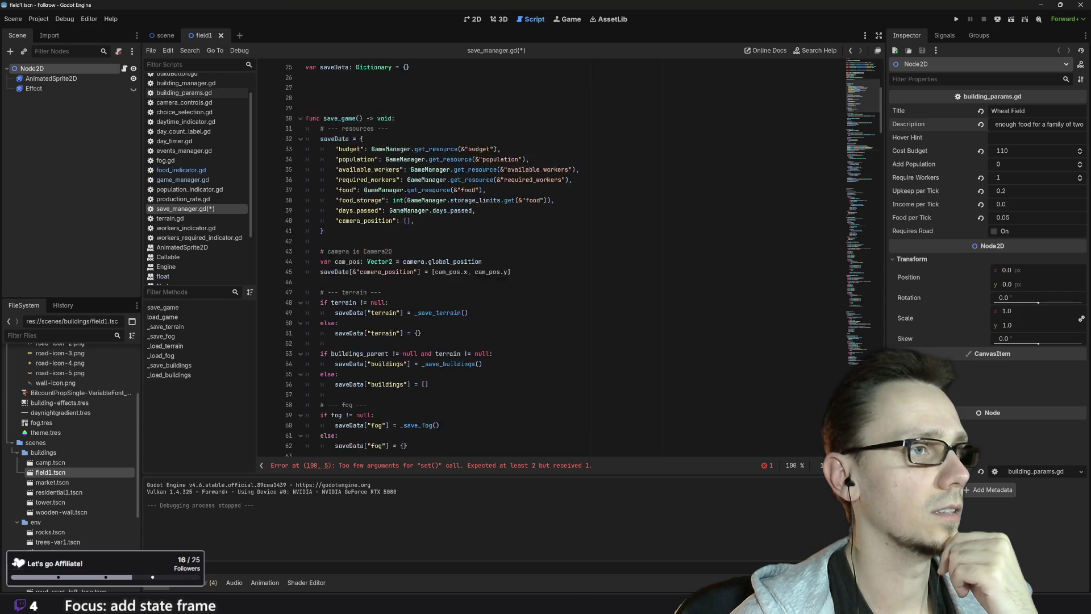
pyautogui.scroll(-17, 512, 256)
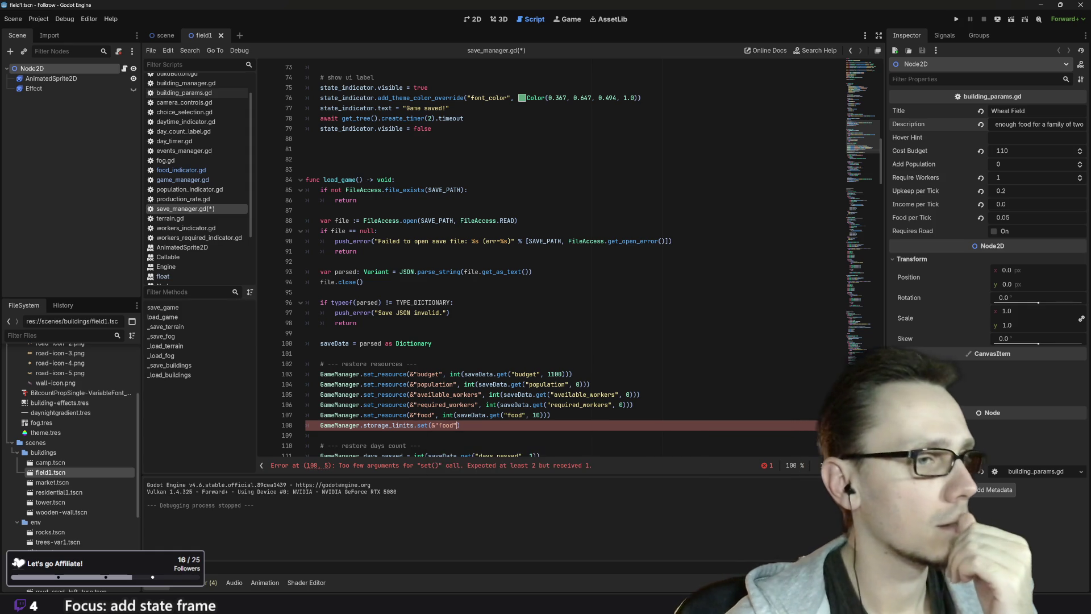
# Add a comma for the value argument in the storage_limits.set call on line 108
pyautogui.moveTo(422, 425)
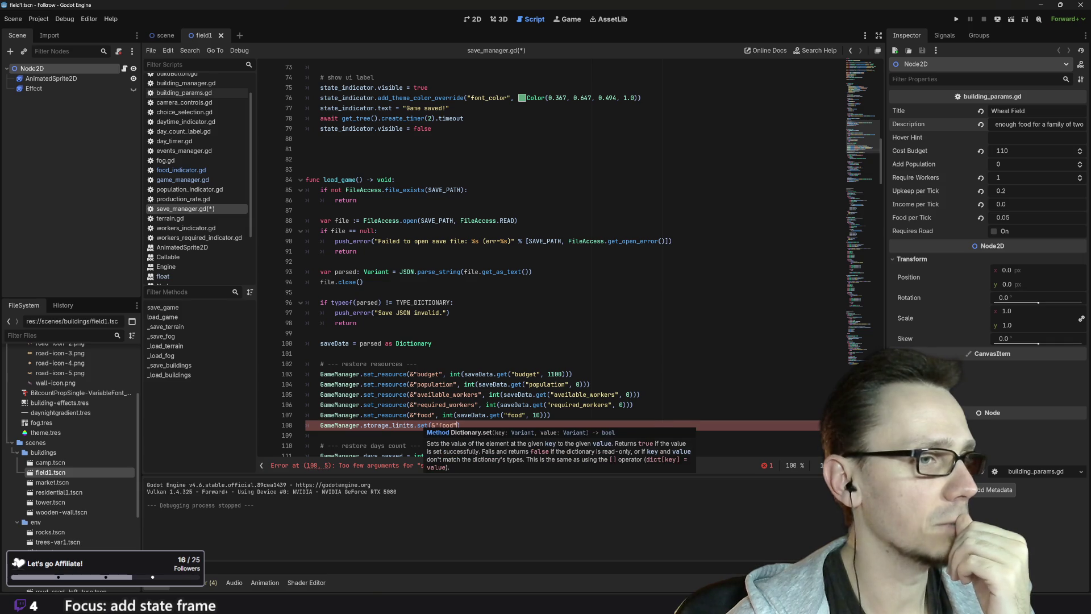
pyautogui.write(',')
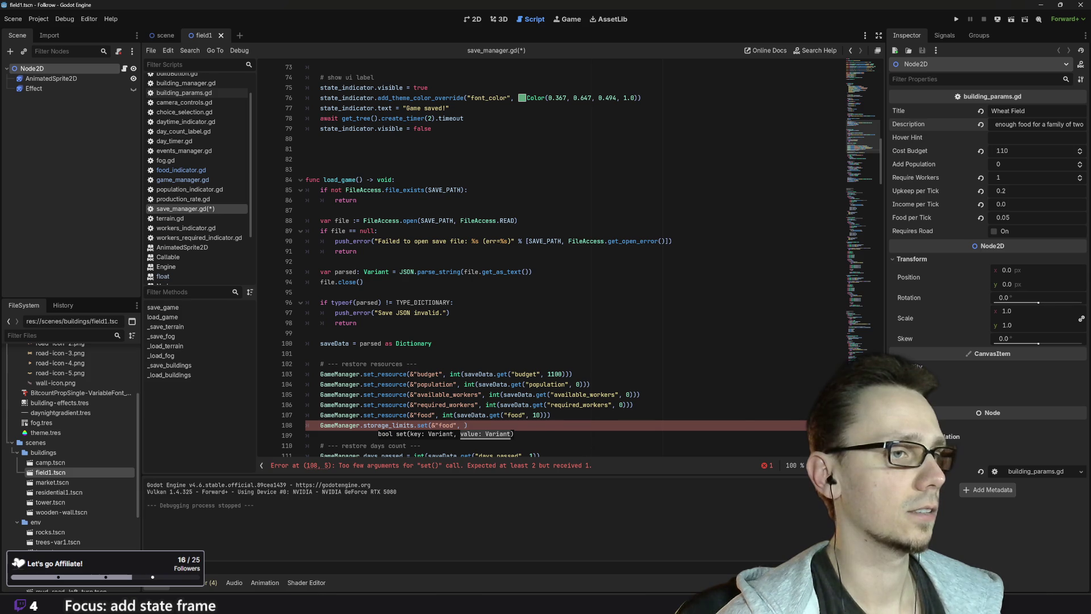
pyautogui.hotkey('ctrl', 'space')
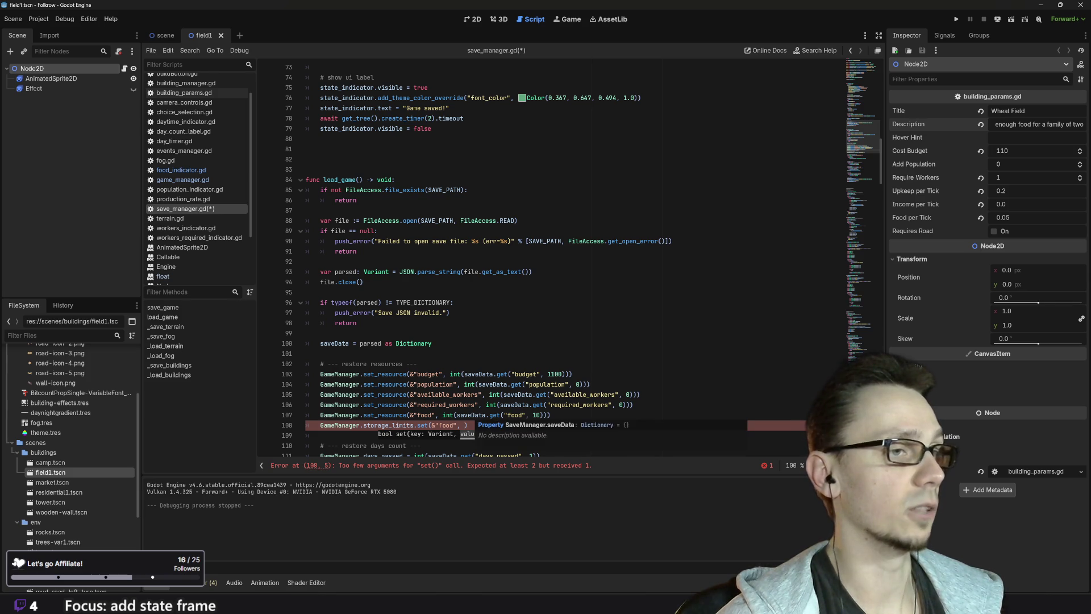
pyautogui.press('Escape')
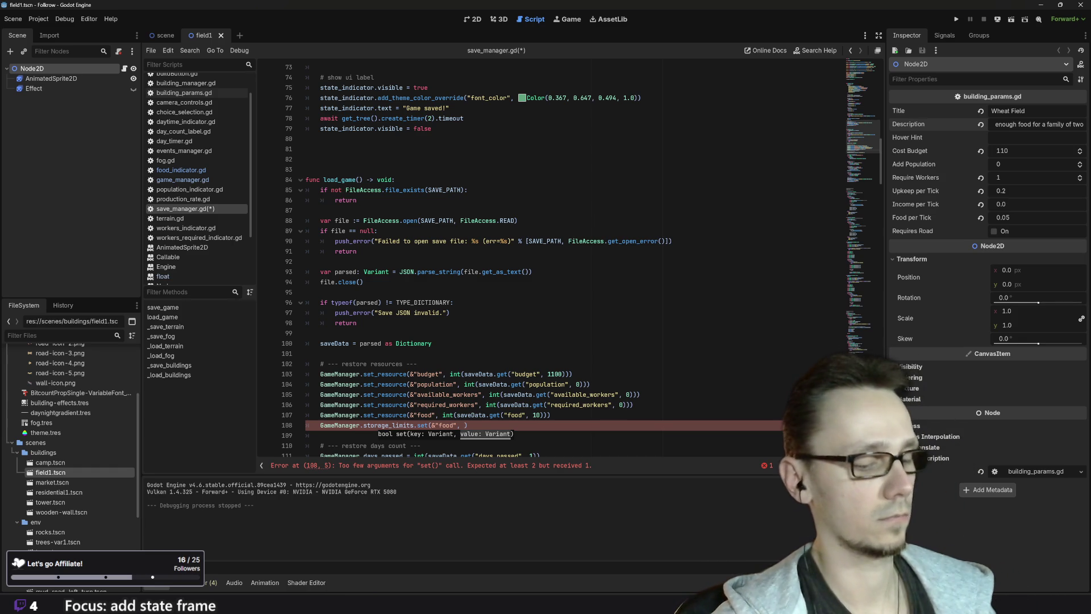
pyautogui.write('Var')
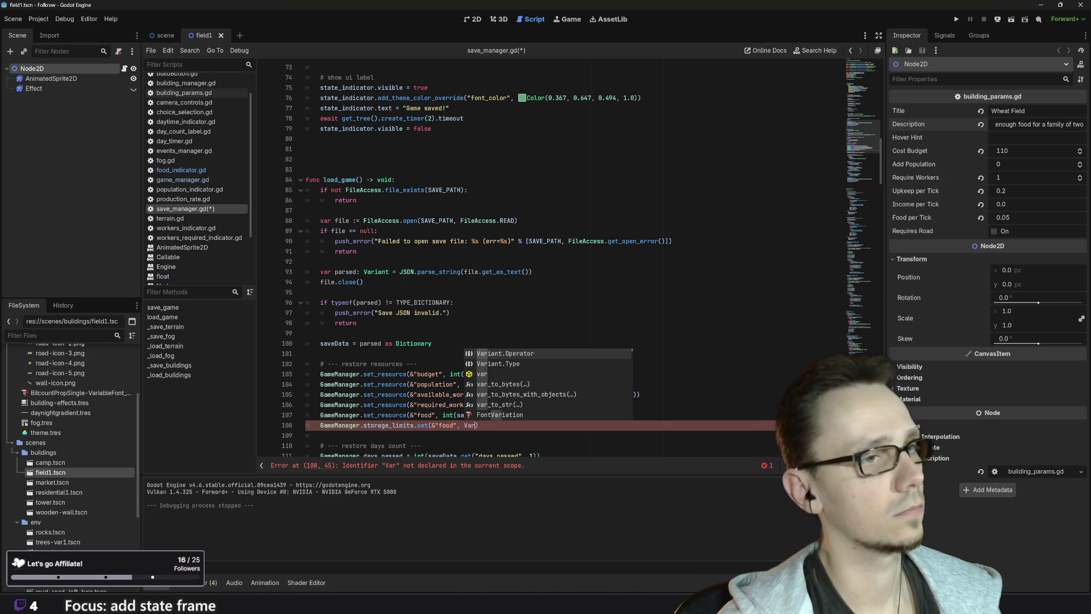
pyautogui.write('ia')
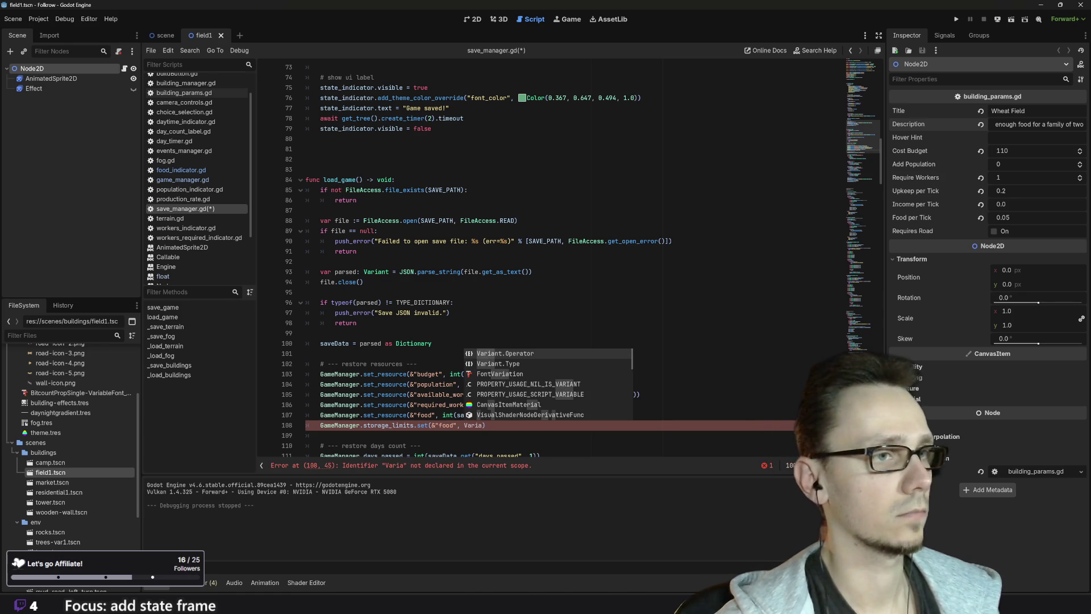
pyautogui.press('BackSpace')
pyautogui.press('BackSpace')
pyautogui.press('BackSpace')
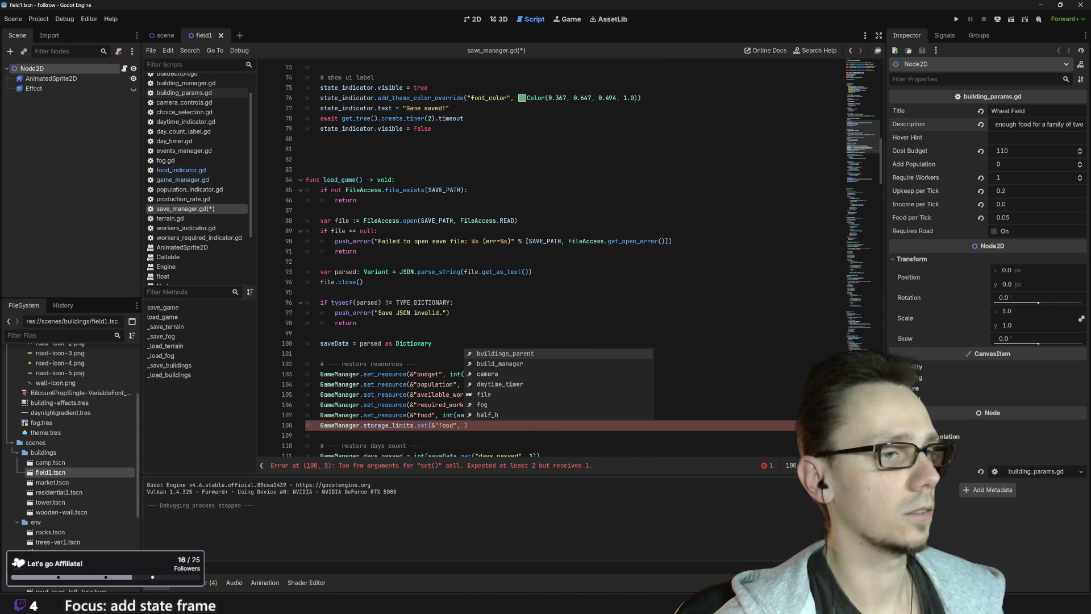
pyautogui.press('Escape')
# Copy saveData.get("food", 10) from line 107 into the set call as its value
pyautogui.moveTo(457, 415); pyautogui.dragTo(471, 415)
pyautogui.moveTo(471, 415); pyautogui.dragTo(544, 415)
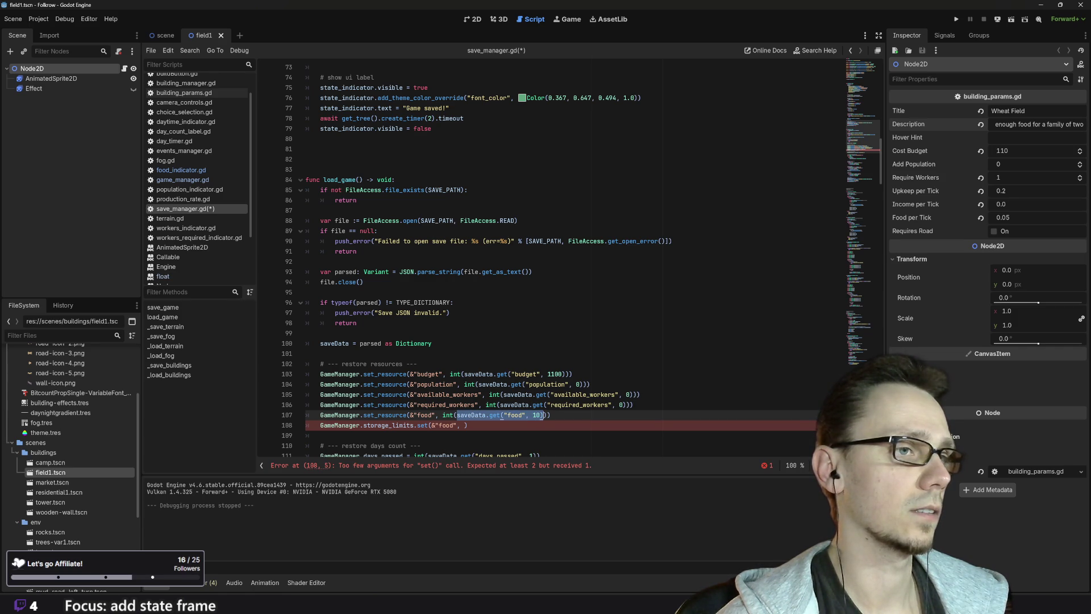
pyautogui.hotkey('ctrl', 'c')
pyautogui.click(509, 425)
pyautogui.press('Left')
pyautogui.hotkey('ctrl', 'v')
# Change the pasted key to "food_storage" and add the closing parenthesis
pyautogui.scroll(10, 509, 427)
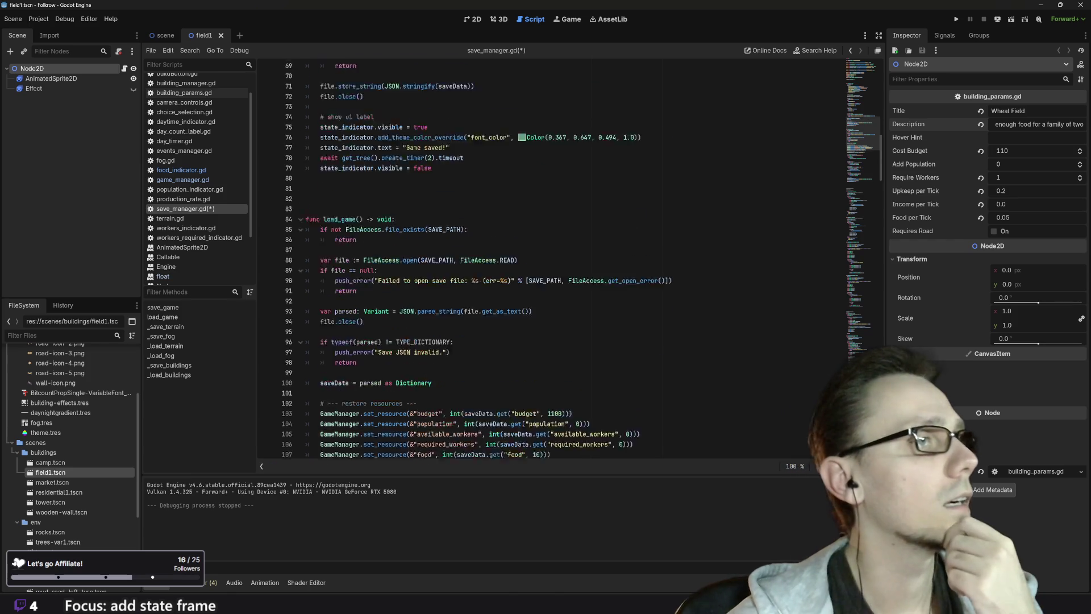
pyautogui.scroll(3, 508, 262)
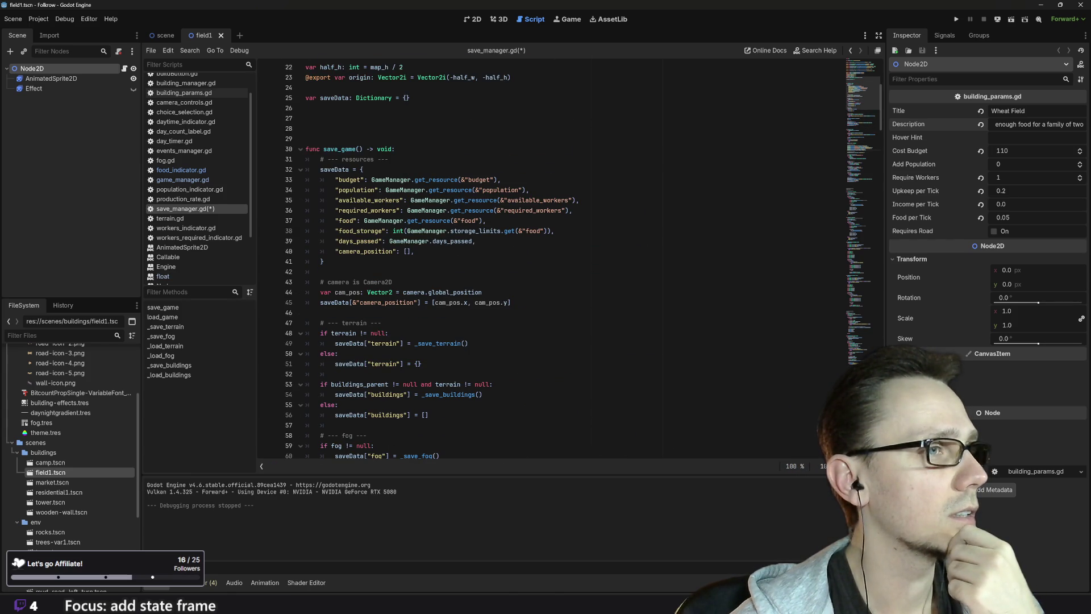
pyautogui.doubleClick(360, 231)
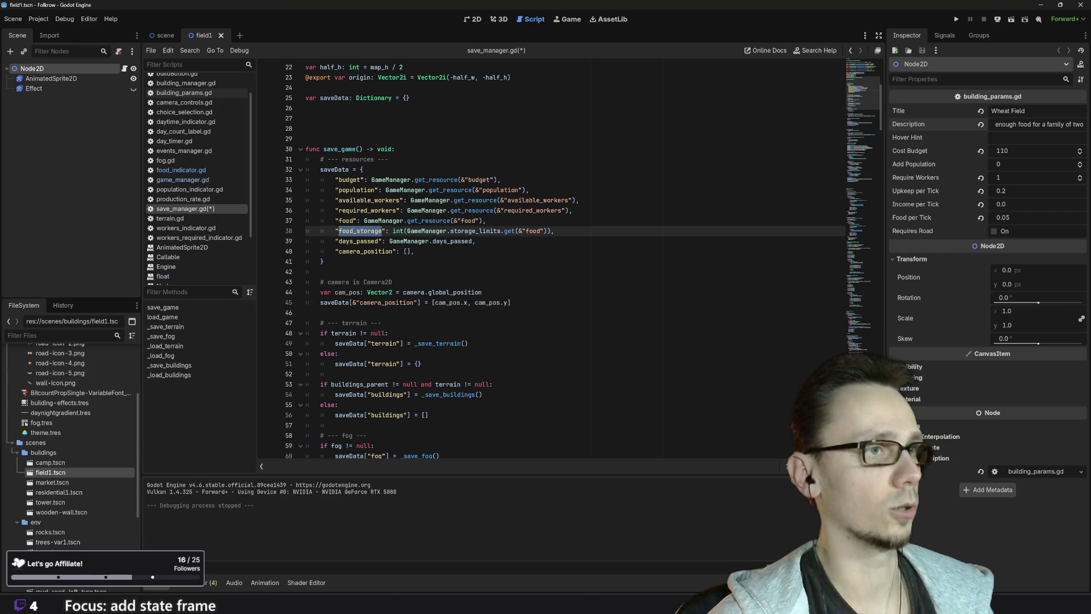
pyautogui.scroll(-19, 568, 261)
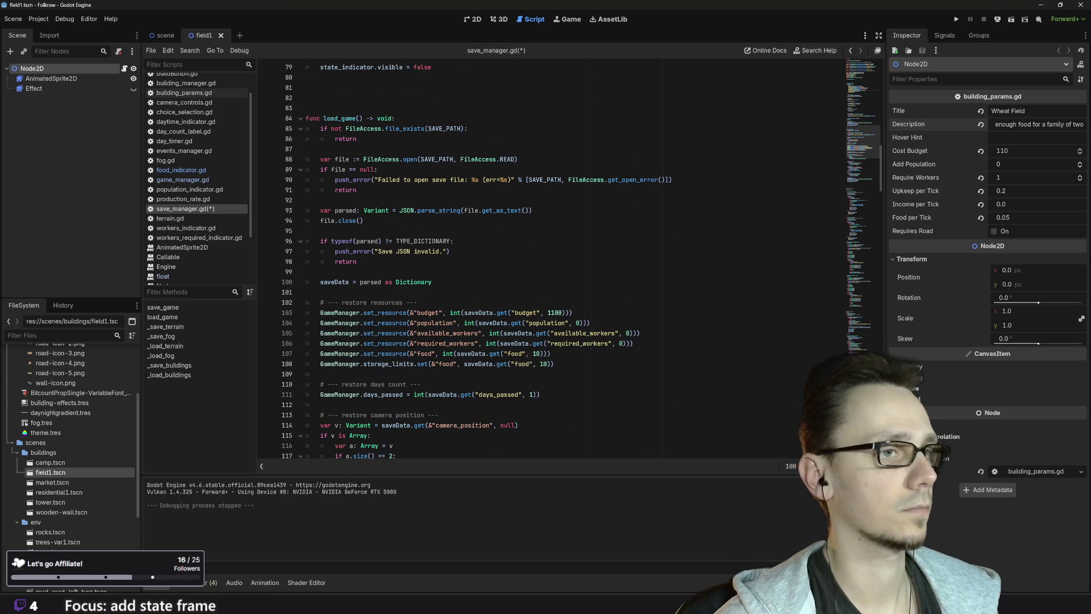
pyautogui.doubleClick(520, 364)
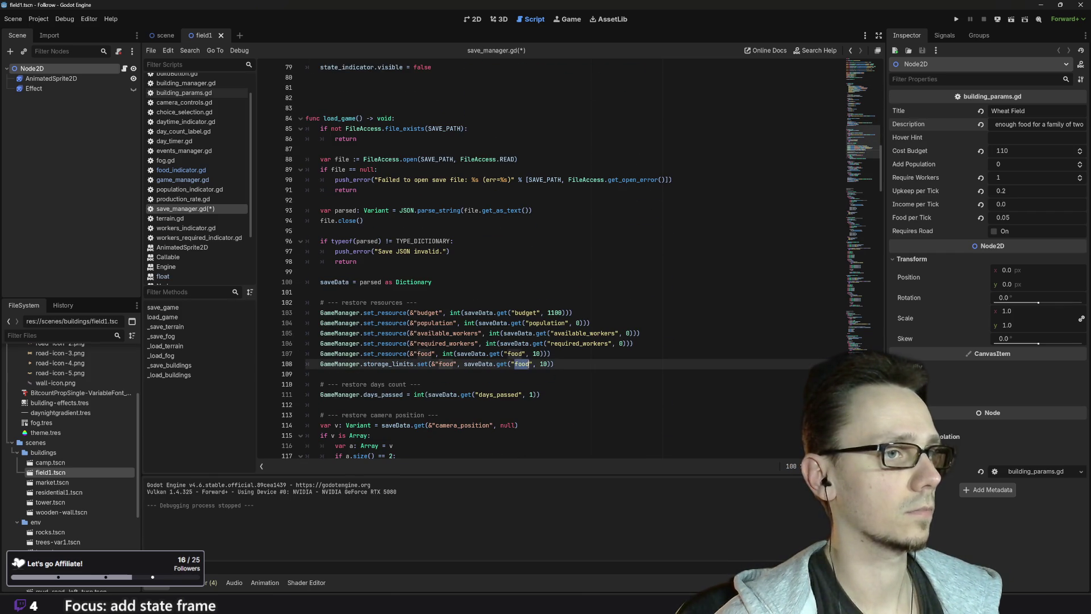
pyautogui.hotkey('ctrl', 'v')
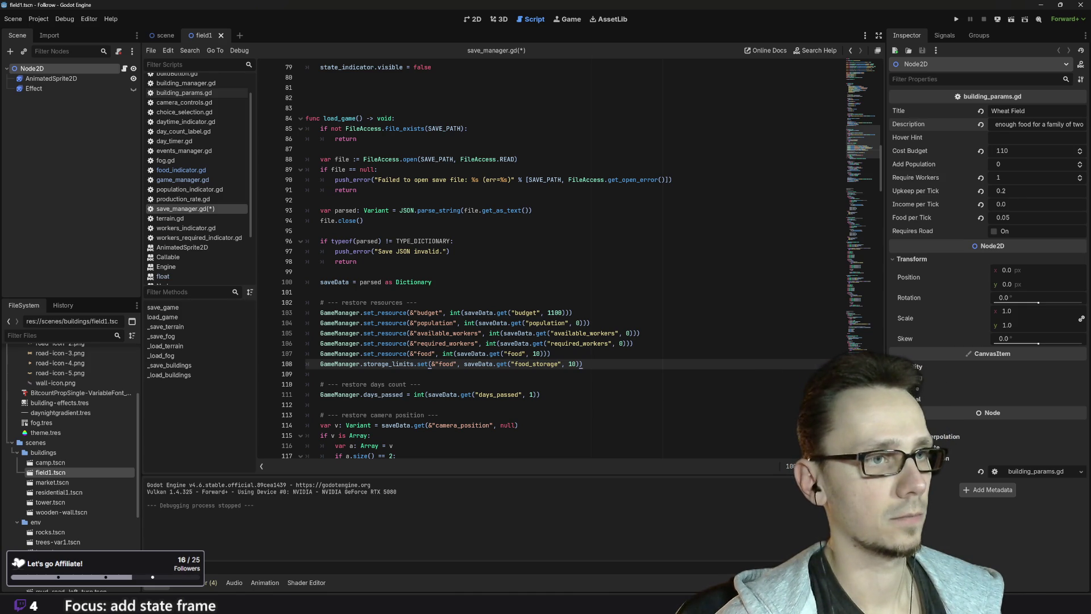
pyautogui.write(')')
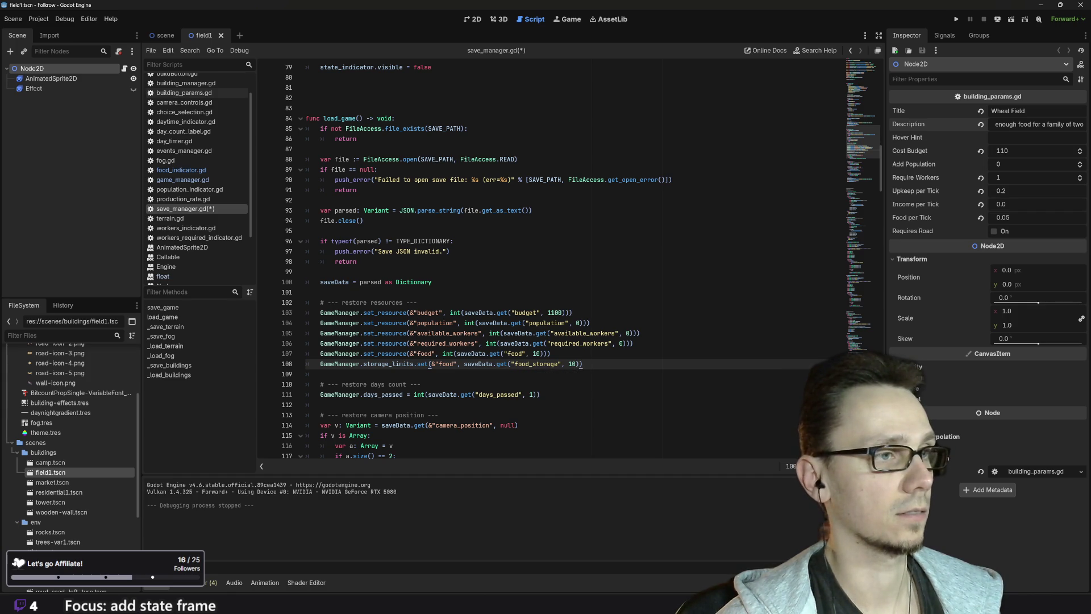
pyautogui.press('Up')
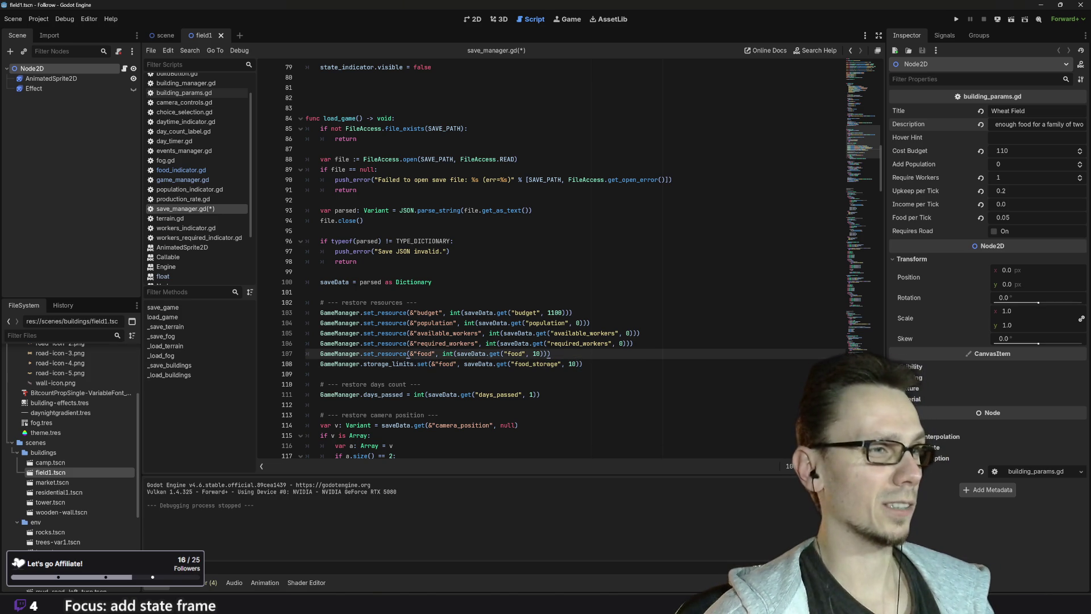
# Run the project, zoom in, and place a short strip of wheat field tiles
pyautogui.click(958, 21)
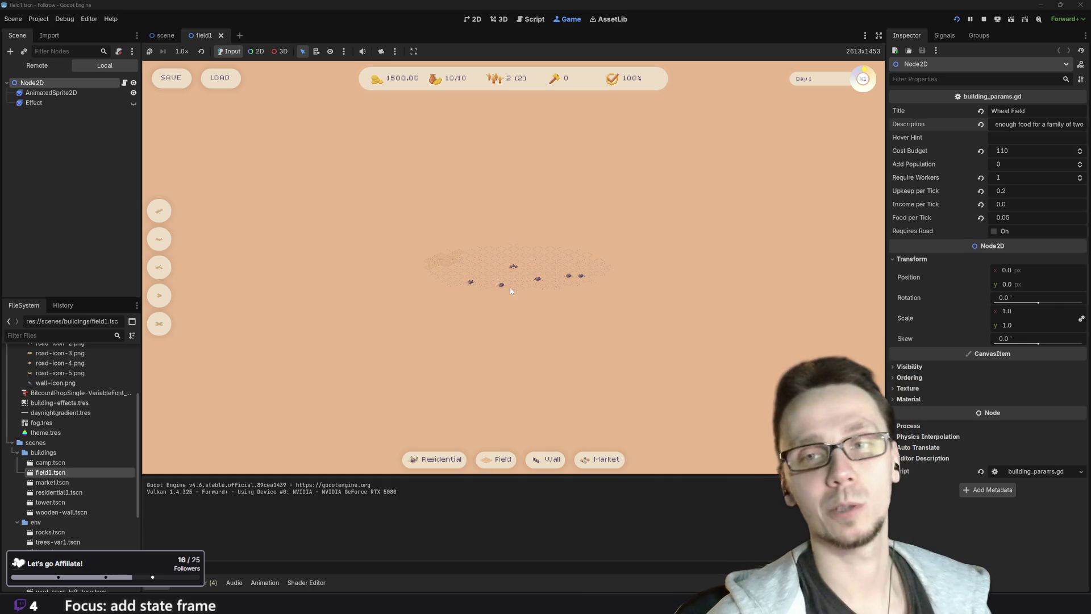
pyautogui.scroll(5, 512, 292)
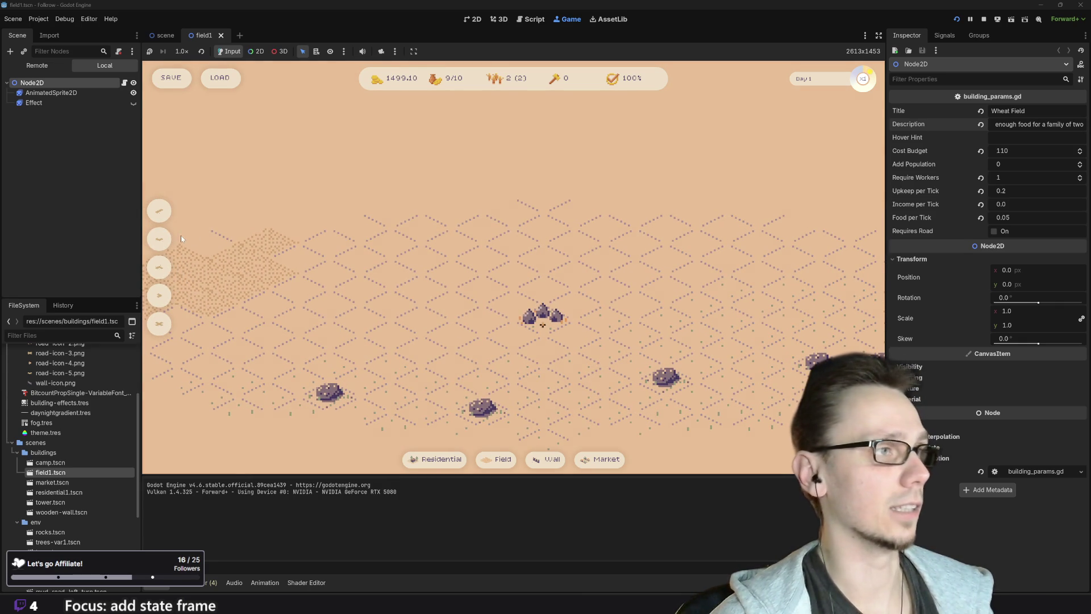
pyautogui.click(495, 459)
pyautogui.click(421, 321)
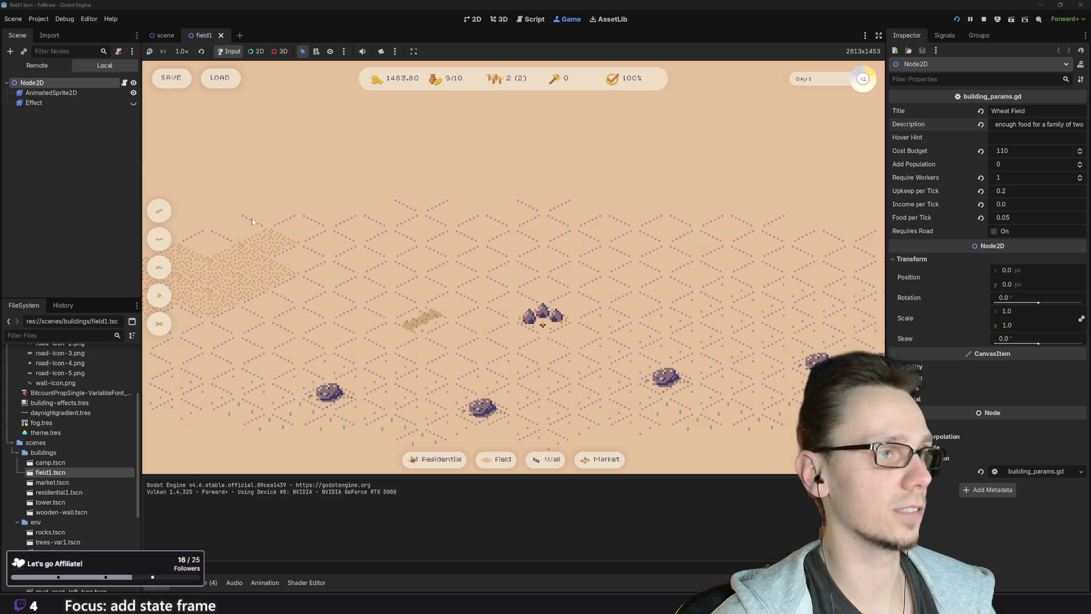
pyautogui.click(452, 303)
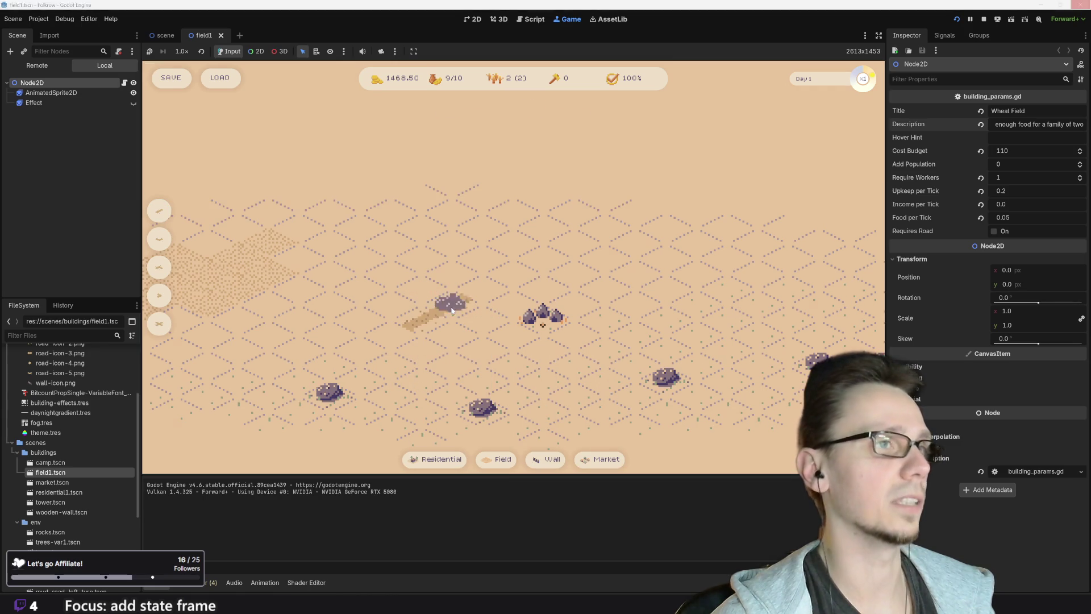
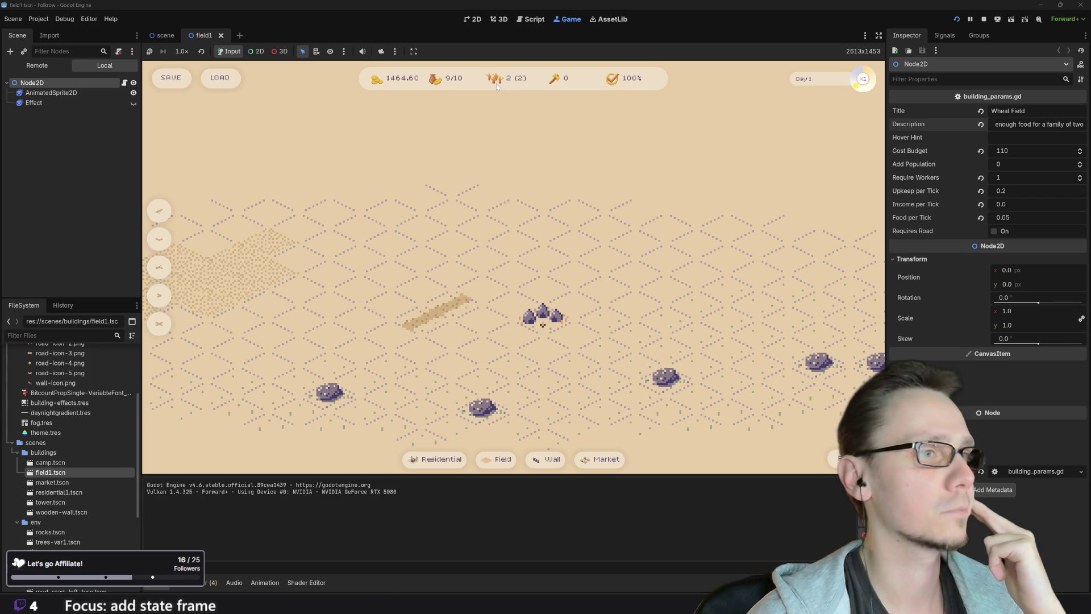
# Place two Residential houses beside the road, the second next to the first
pyautogui.click(438, 458)
pyautogui.click(391, 318)
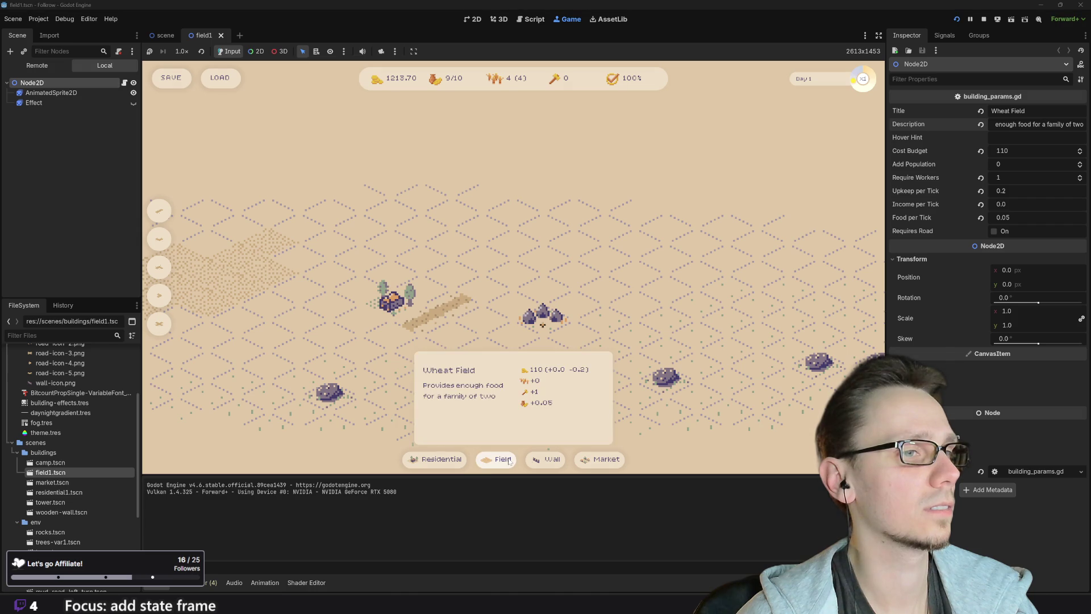
pyautogui.moveTo(545, 463)
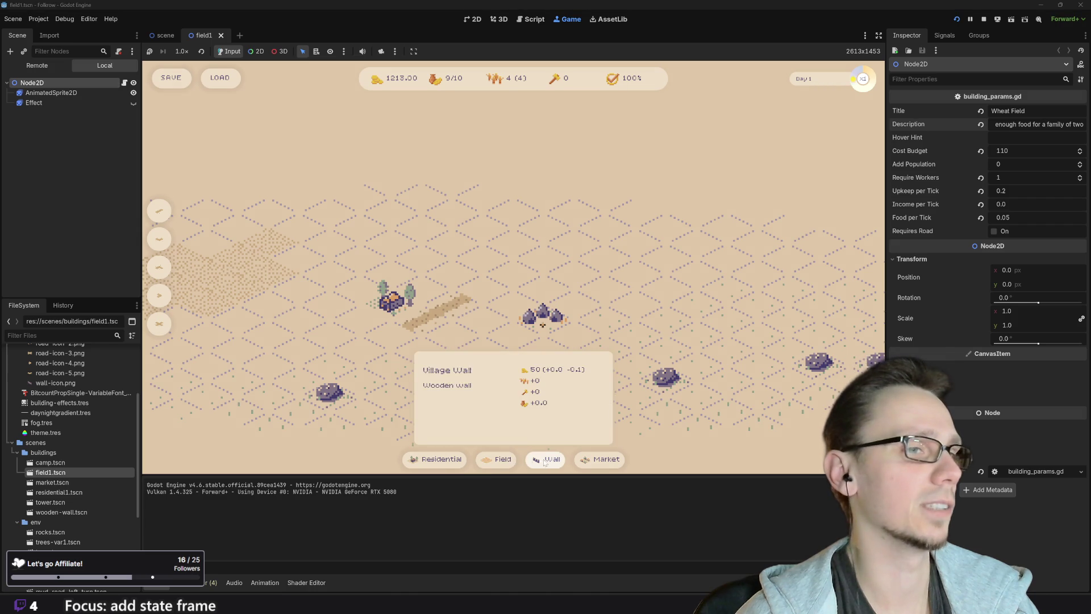
pyautogui.click(438, 458)
pyautogui.click(422, 287)
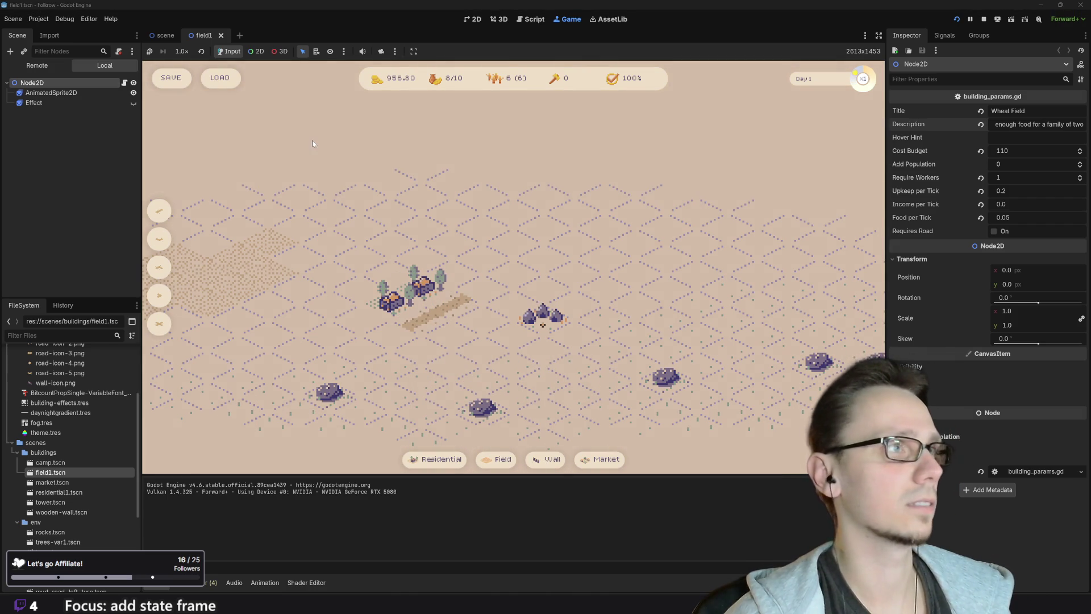
# Save the game, load it back, pan the map to check it, and stop the run
pyautogui.click(171, 78)
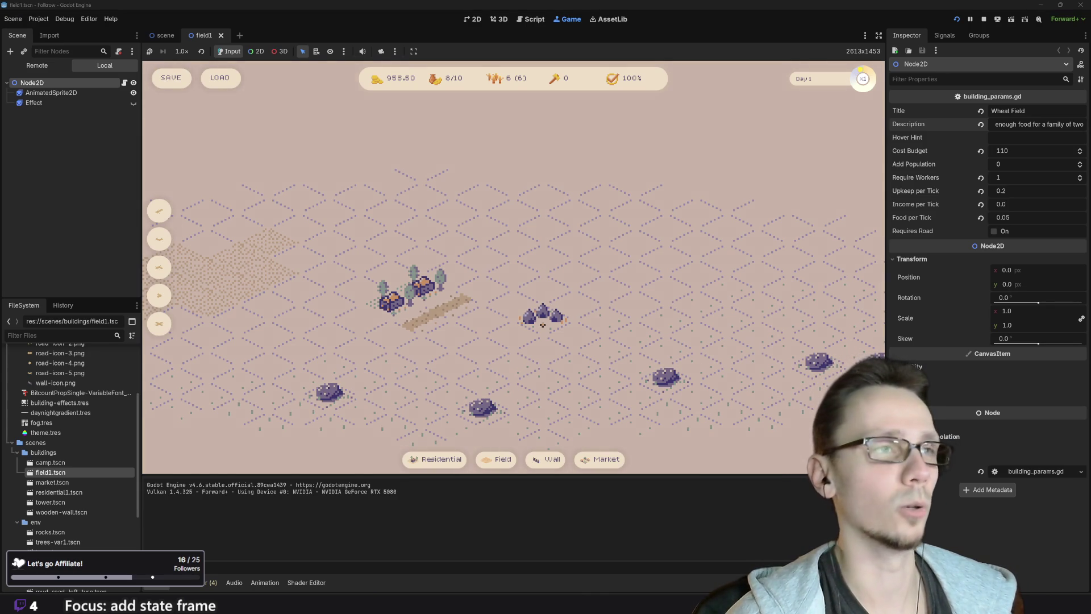
pyautogui.click(220, 77)
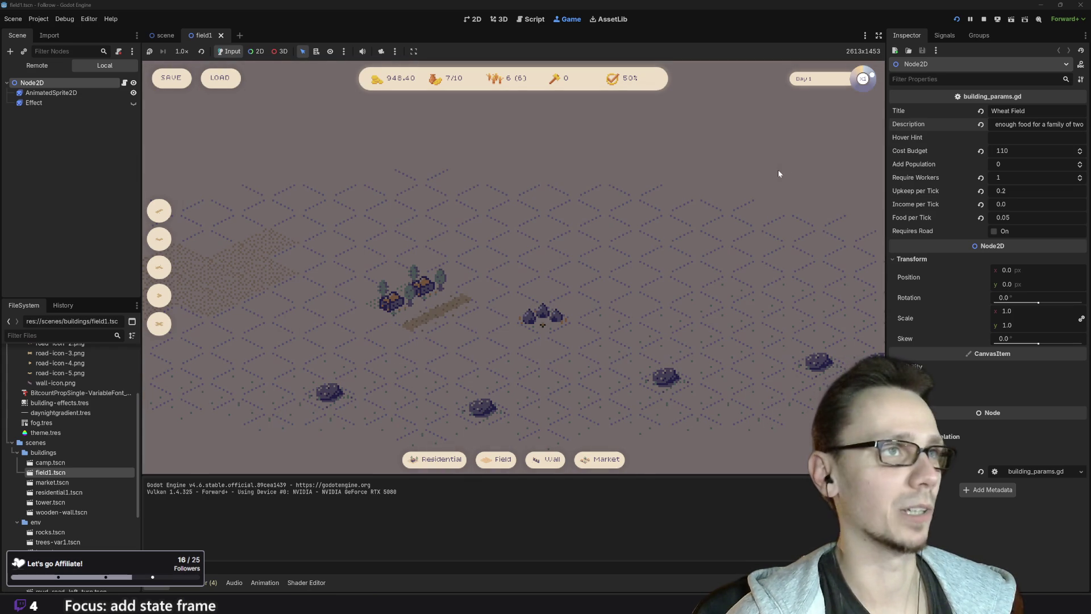
pyautogui.press('w')
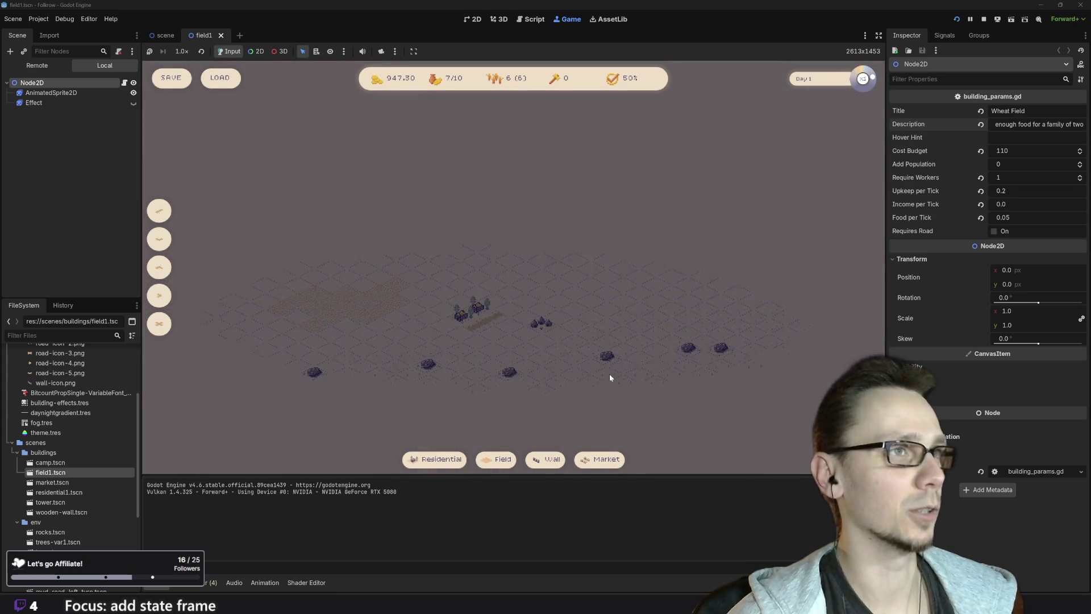
pyautogui.moveTo(531, 405); pyautogui.dragTo(545, 345)
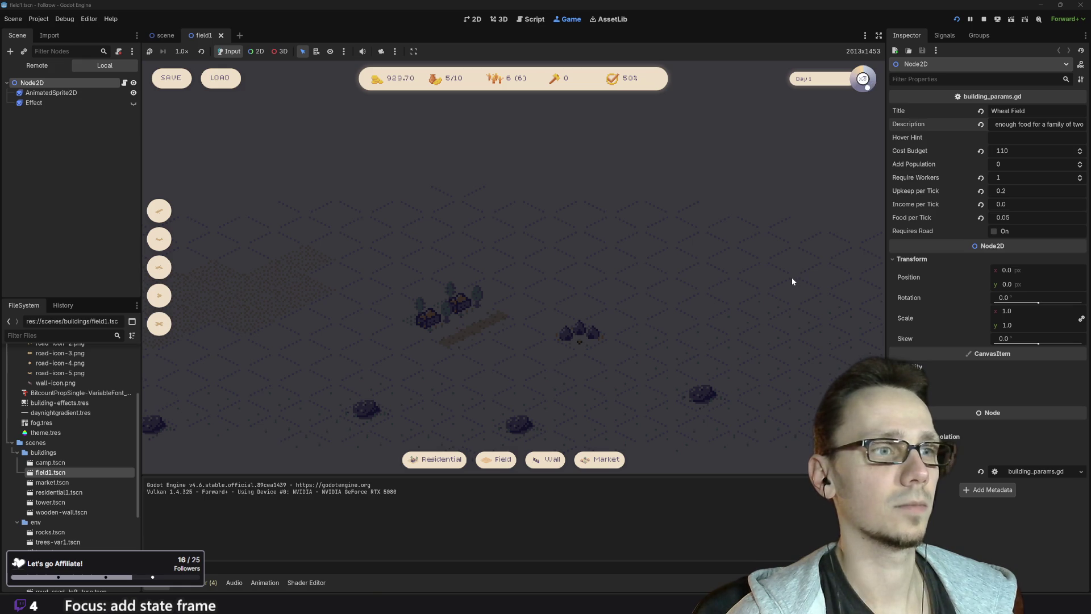
pyautogui.click(985, 21)
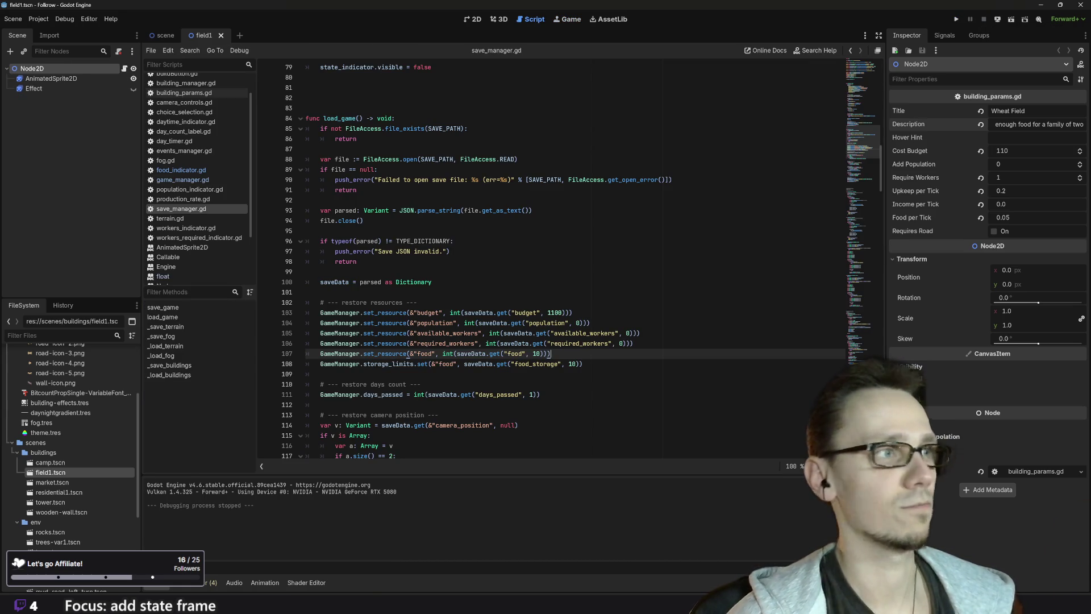
# Review load_game in save_manager.gd and relaunch the project
pyautogui.scroll(-2, 494, 261)
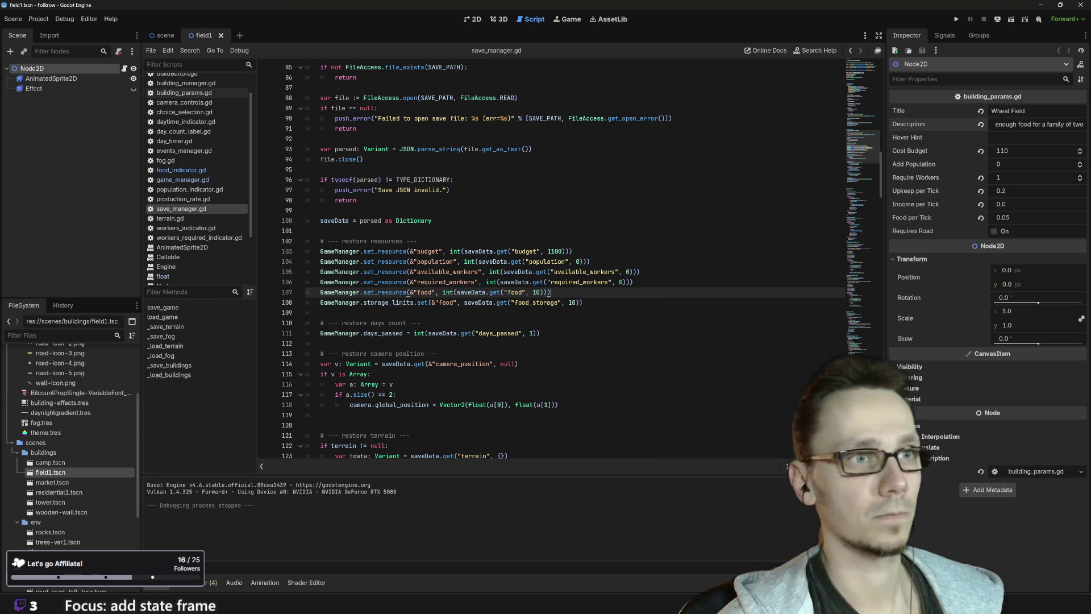
pyautogui.click(956, 19)
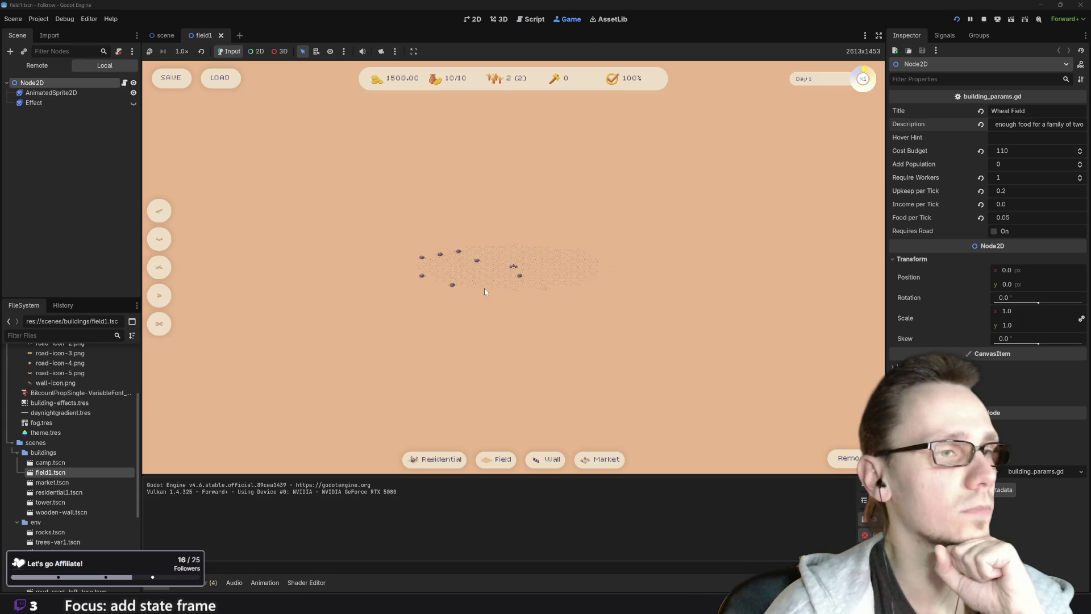
# Pan the fresh map and try Residential, Field and Market placement, cancelling with Esc
pyautogui.moveTo(507, 315)
pyautogui.mouseDown()
pyautogui.moveTo(469, 347)
pyautogui.moveTo(438, 350)
pyautogui.mouseUp()
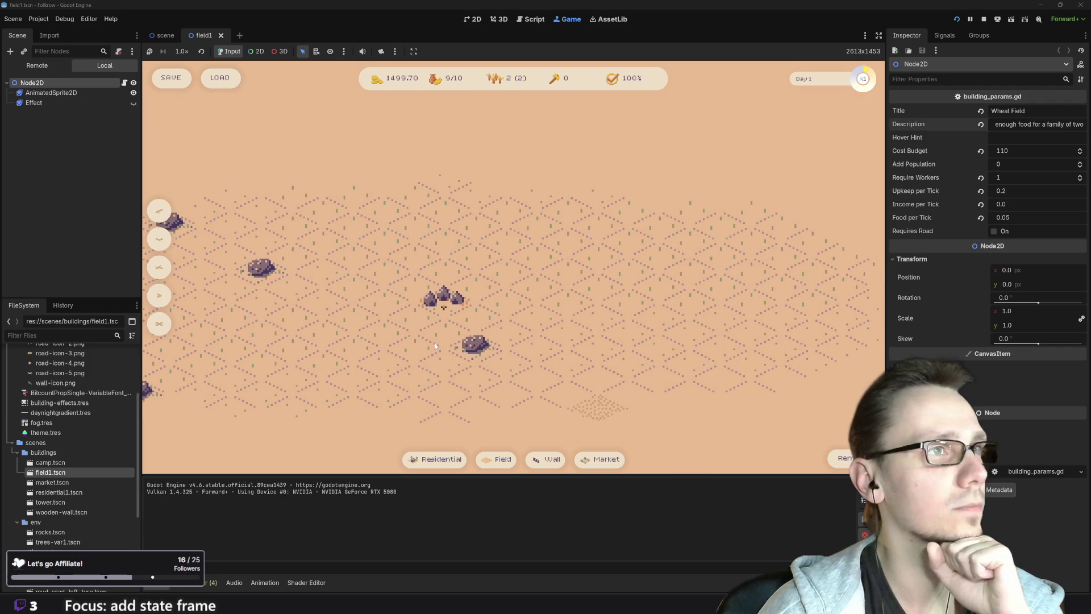
pyautogui.moveTo(605, 461)
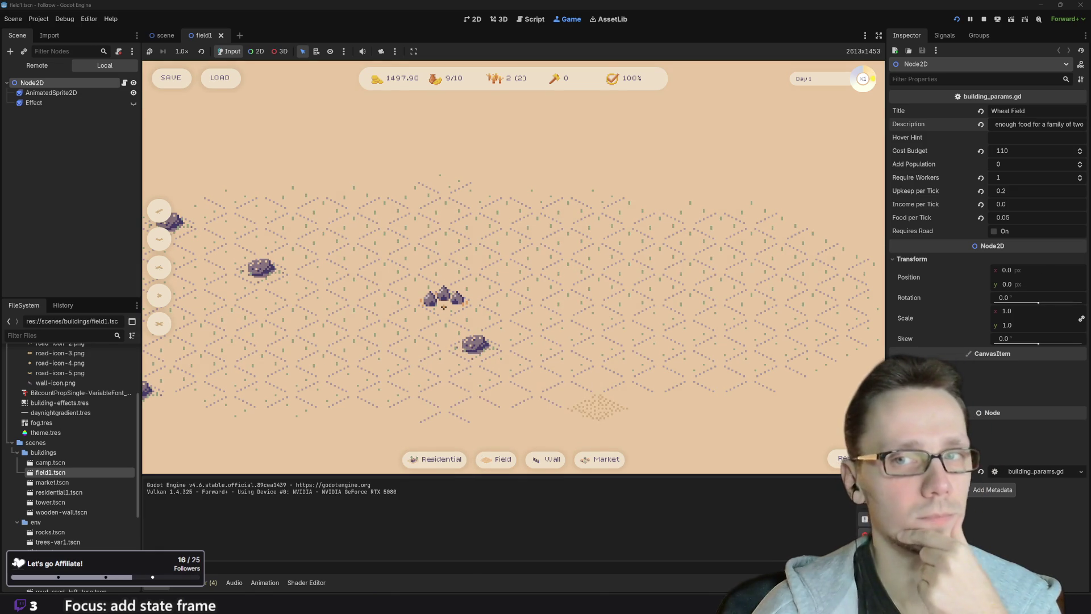
pyautogui.moveTo(563, 341); pyautogui.dragTo(709, 360)
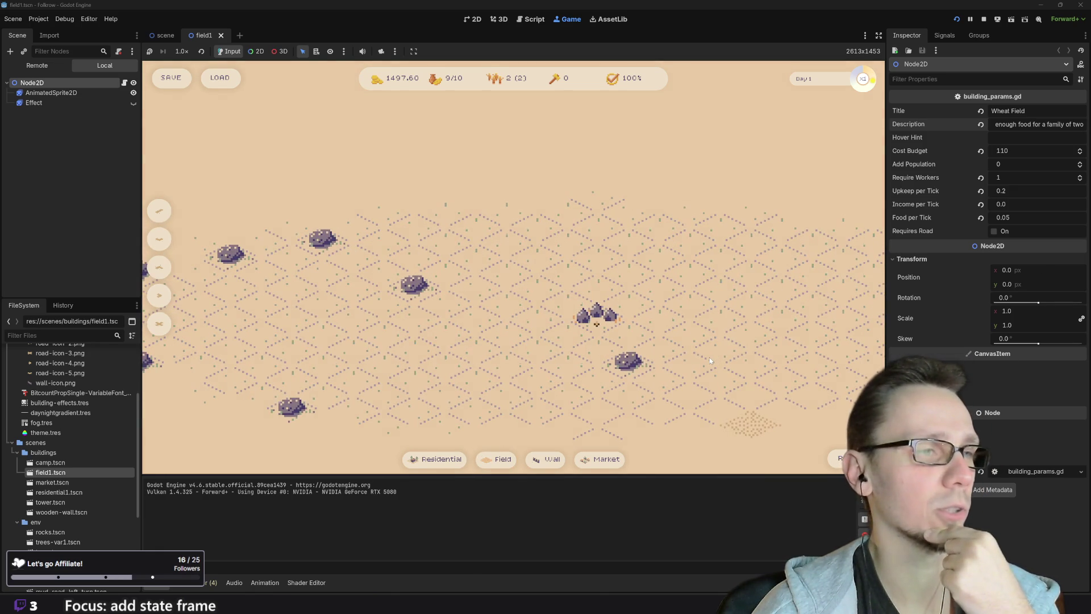
pyautogui.click(441, 458)
pyautogui.press('Escape')
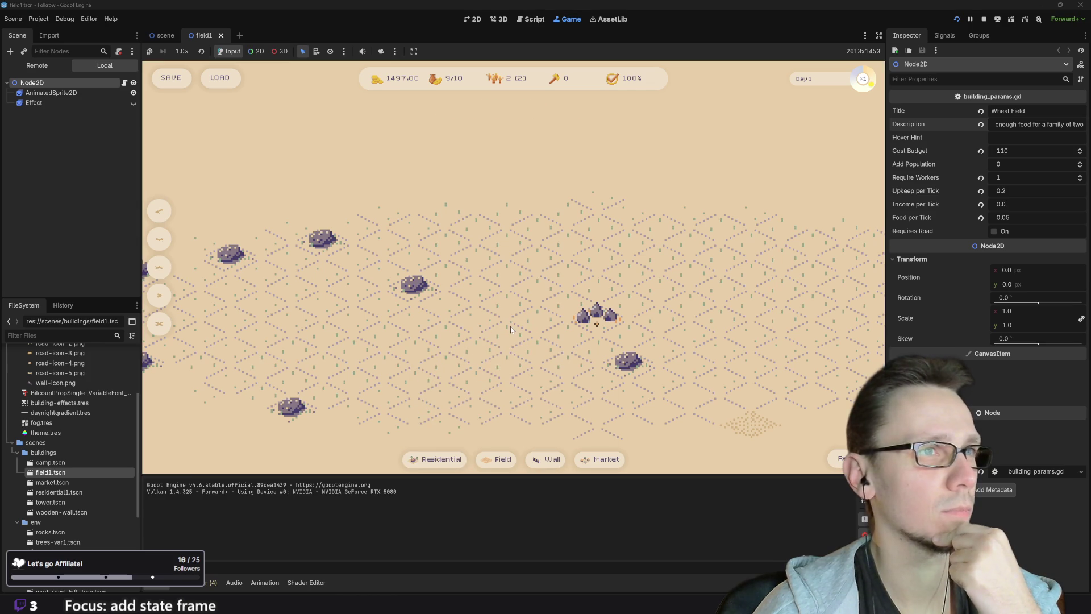
pyautogui.click(497, 459)
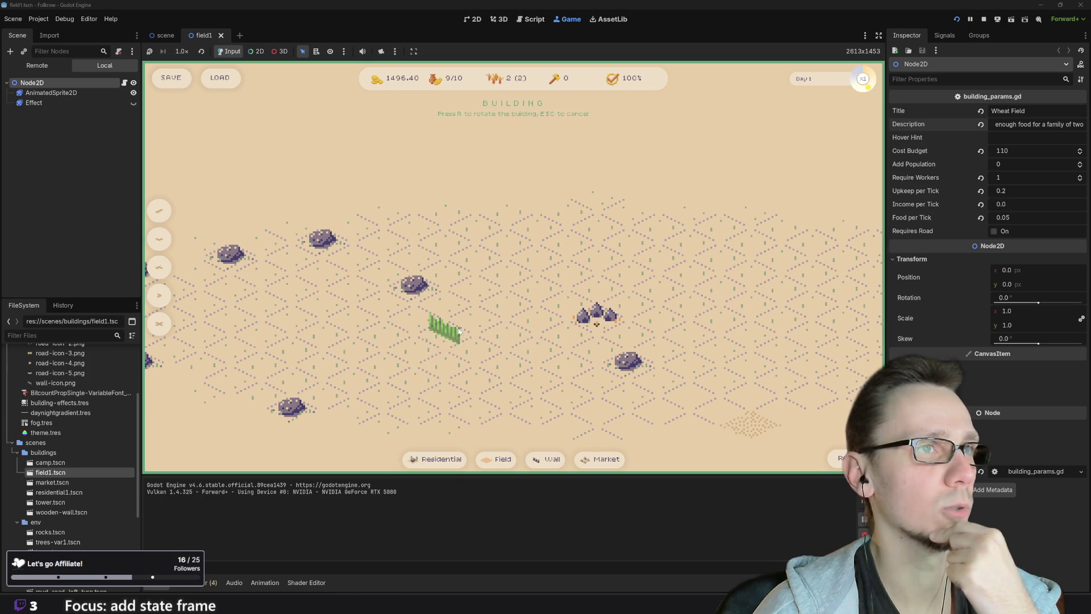
pyautogui.click(600, 460)
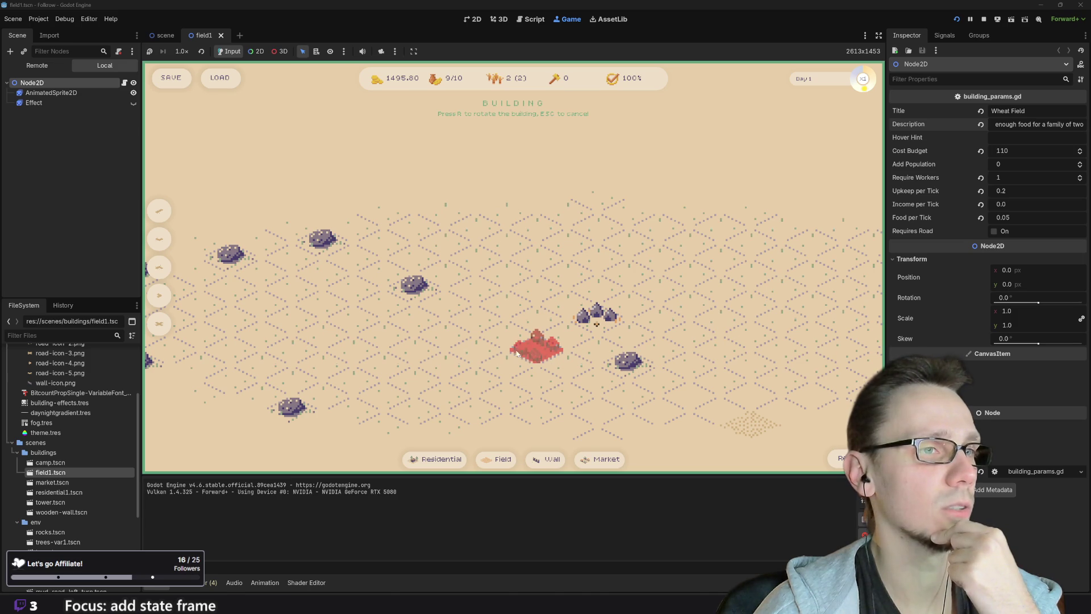
pyautogui.press('Escape')
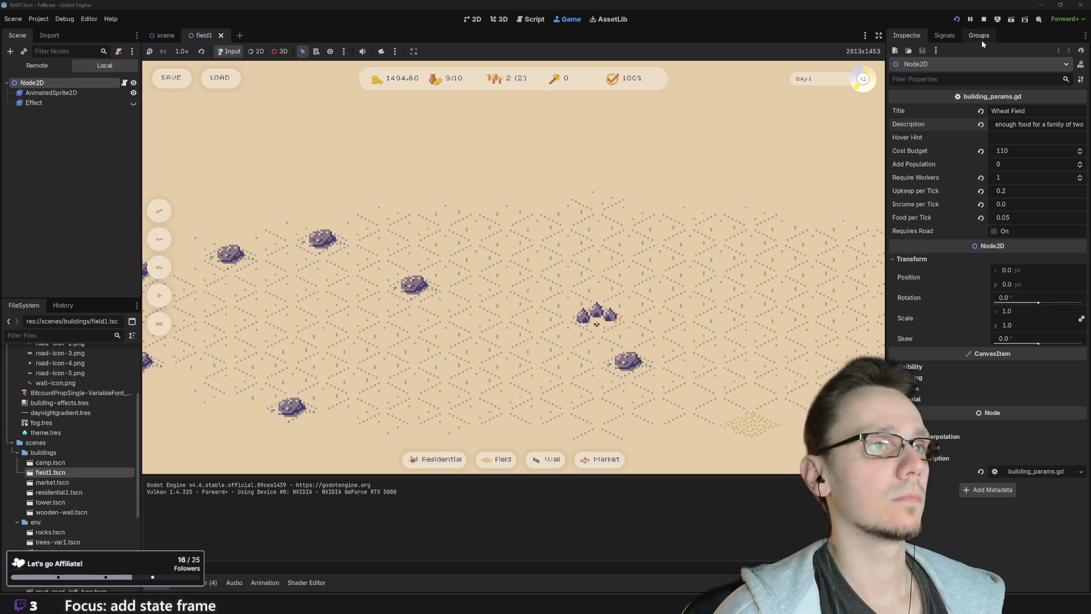
# Load the saved game to restore the houses, then stop the run
pyautogui.click(224, 81)
pyautogui.click(224, 79)
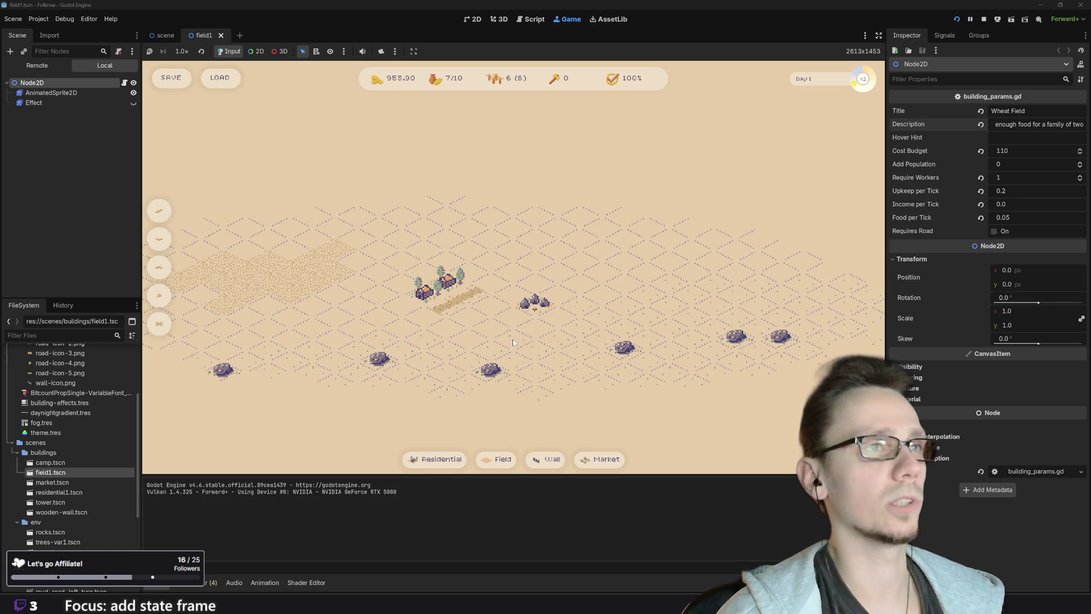
pyautogui.click(984, 21)
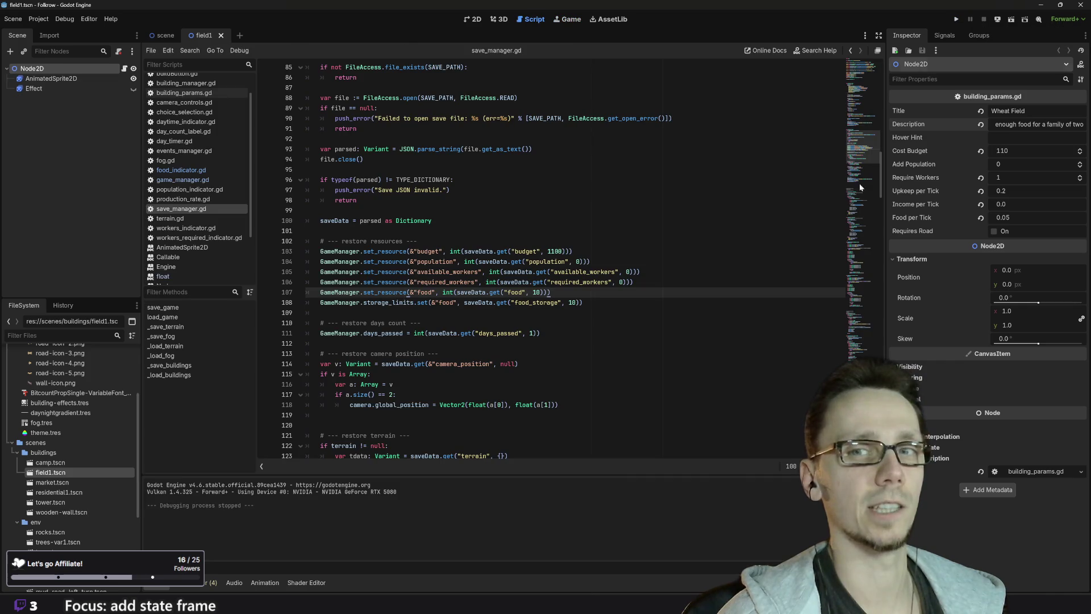
# Search Google Images for 'anno 1602' and preview the Ubisoft Store screenshot
pyautogui.moveTo(461, 602)
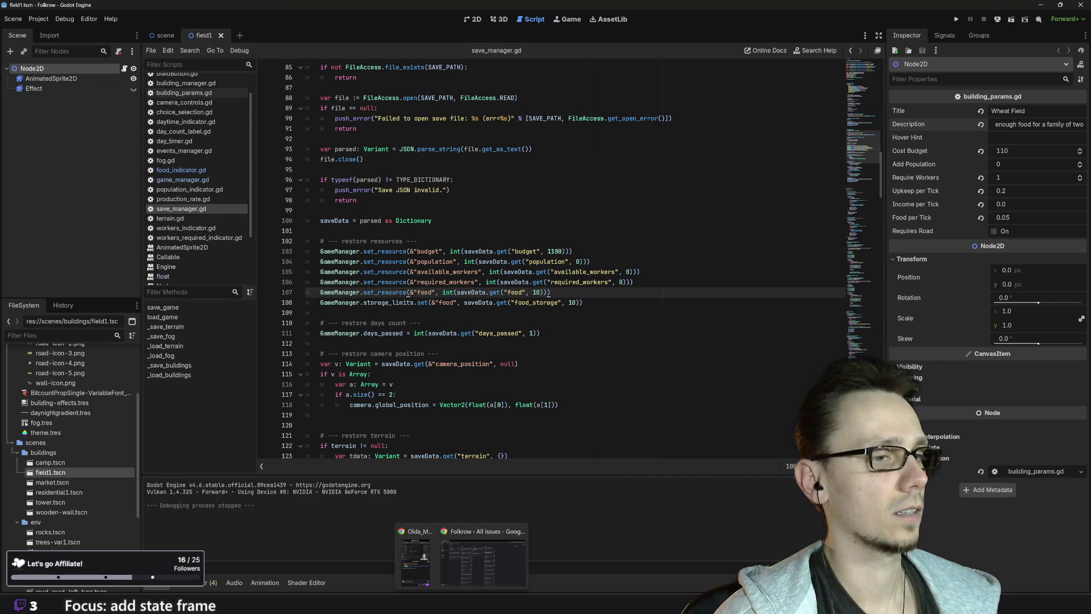
pyautogui.click(467, 557)
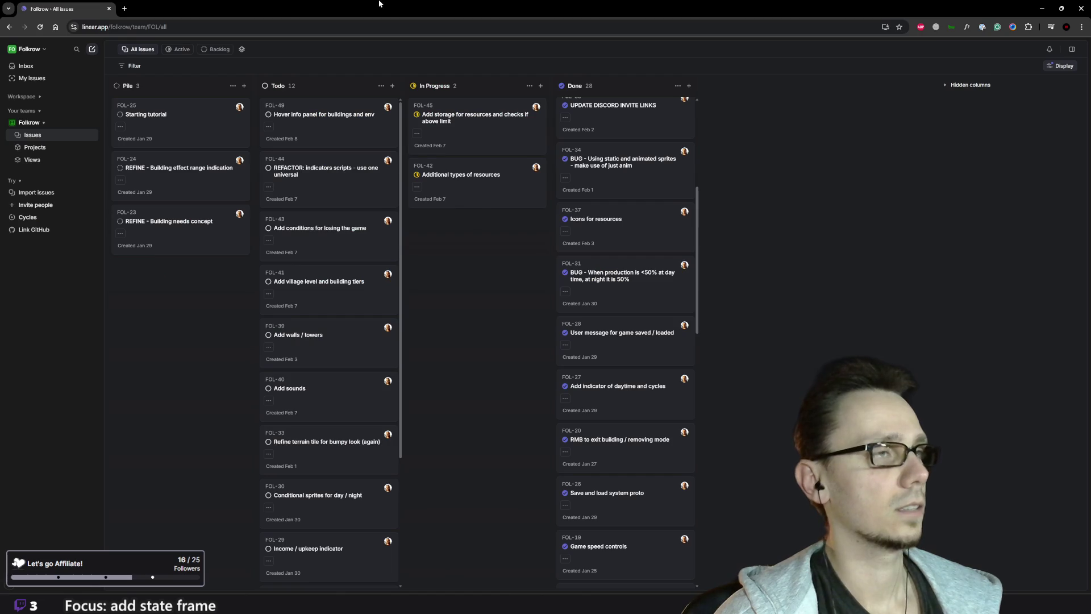
pyautogui.click(124, 8)
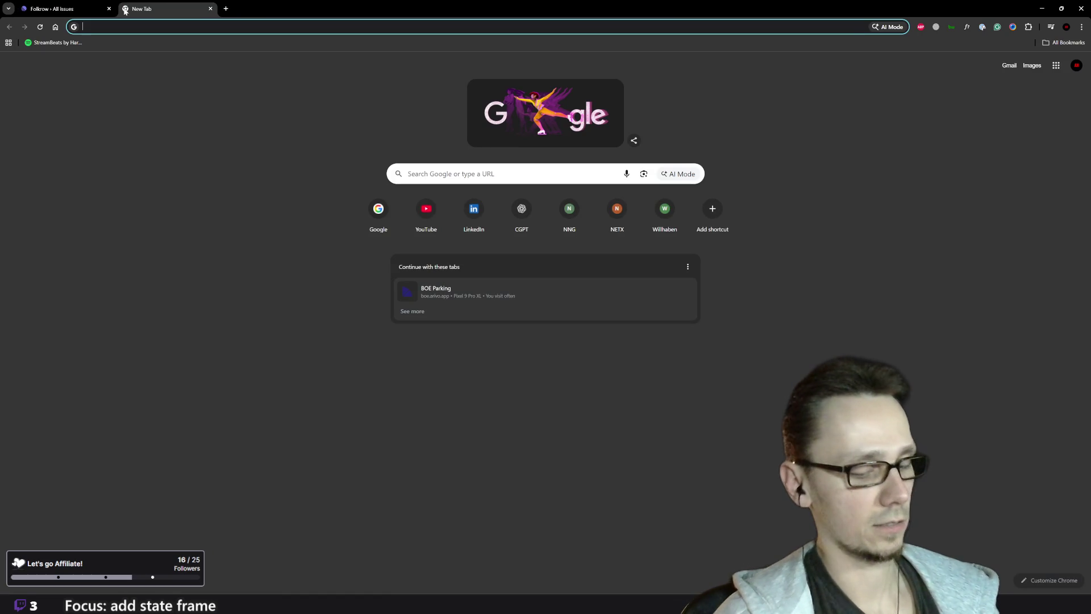
pyautogui.write('anno 1602')
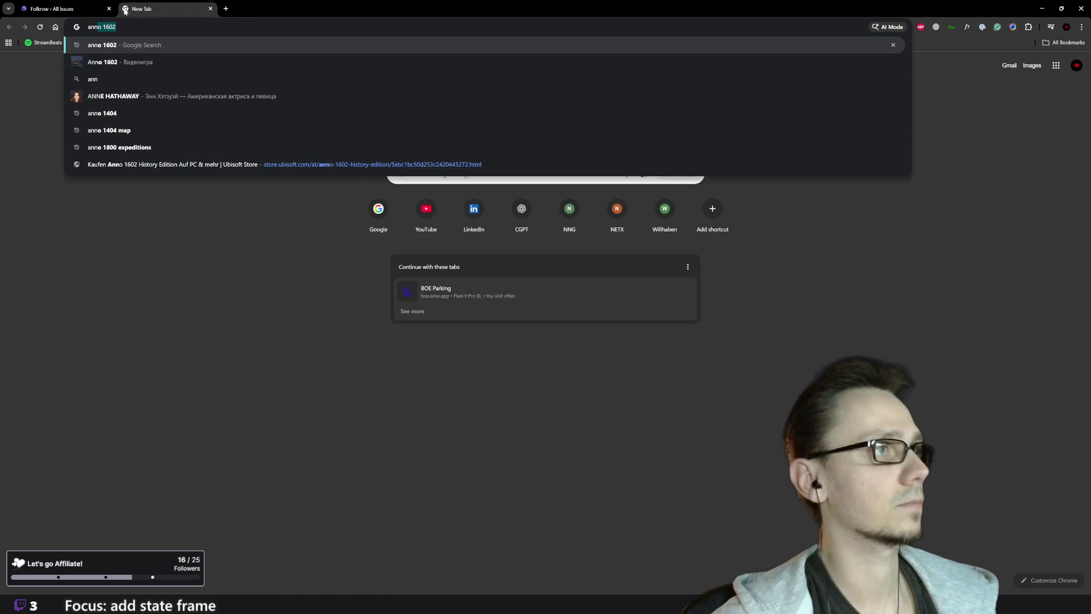
pyautogui.press('Return')
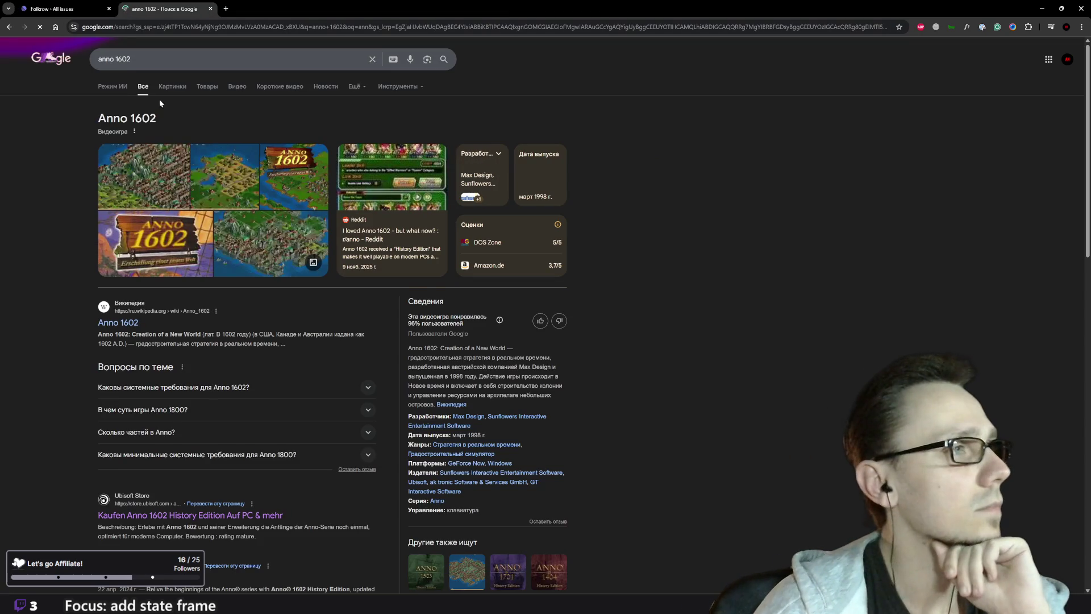
pyautogui.click(169, 86)
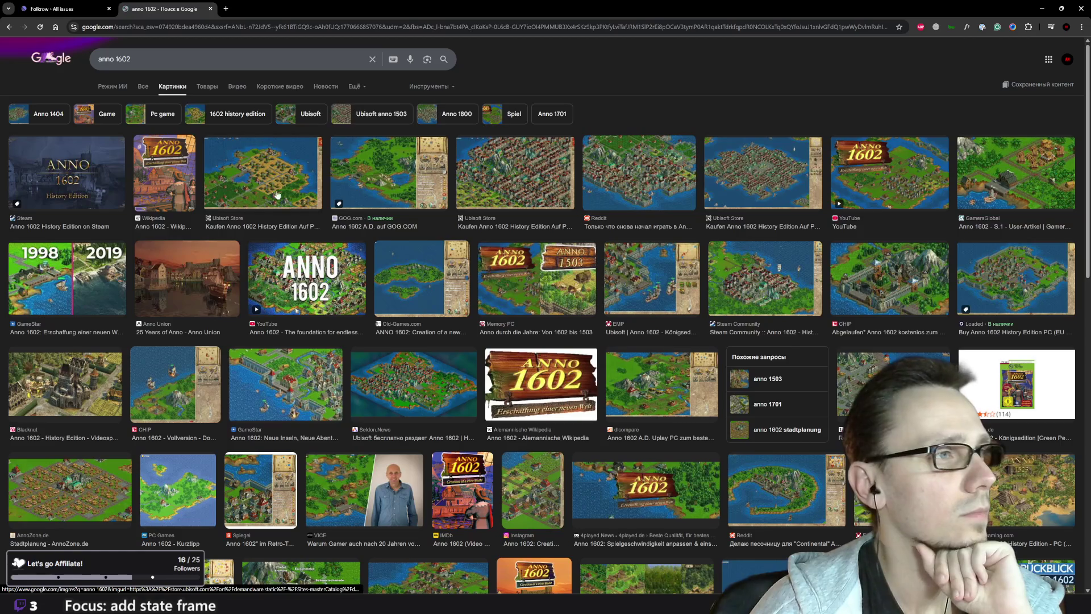
pyautogui.click(266, 171)
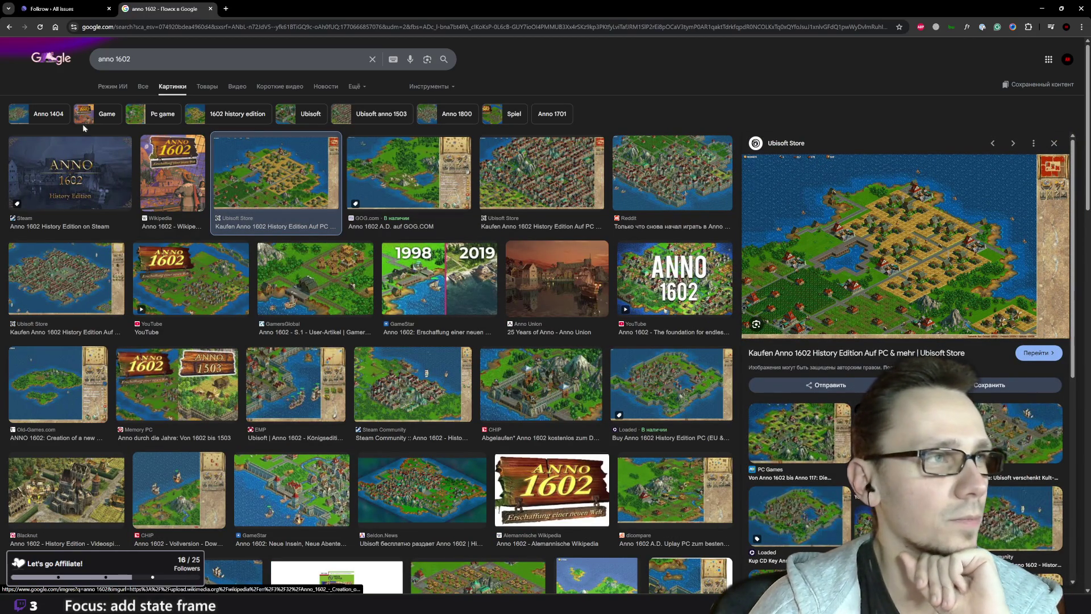
# Edit the search, preview the GOG.com and NetNight2000 Blog images, and open the latter in a new tab
pyautogui.click(199, 59)
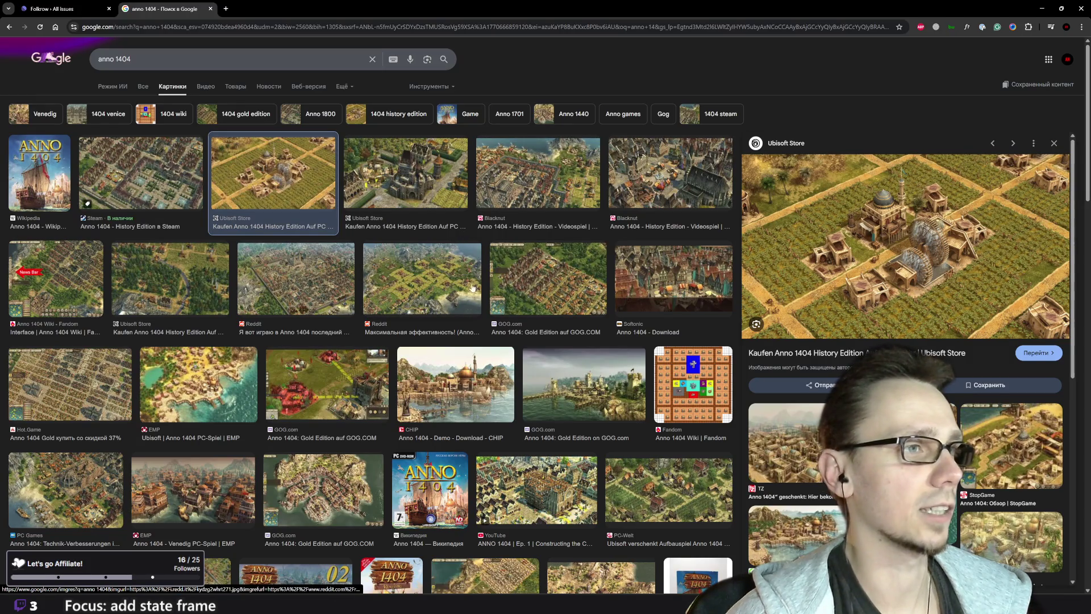
pyautogui.click(550, 296)
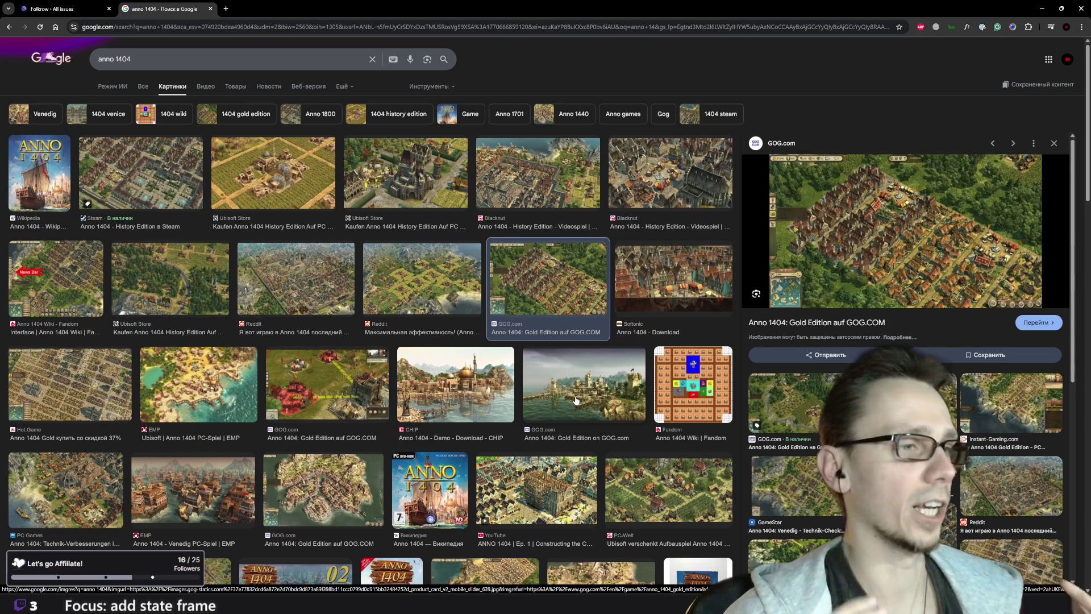
pyautogui.scroll(-1, 293, 307)
pyautogui.scroll(-1, 293, 307)
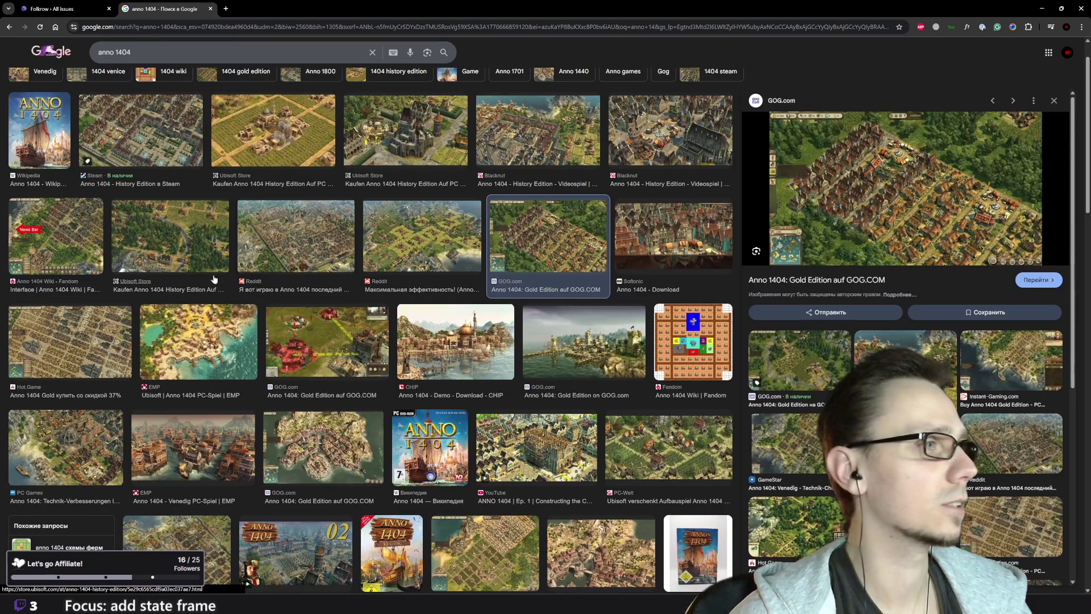
pyautogui.scroll(-4, 267, 278)
pyautogui.scroll(-3, 392, 341)
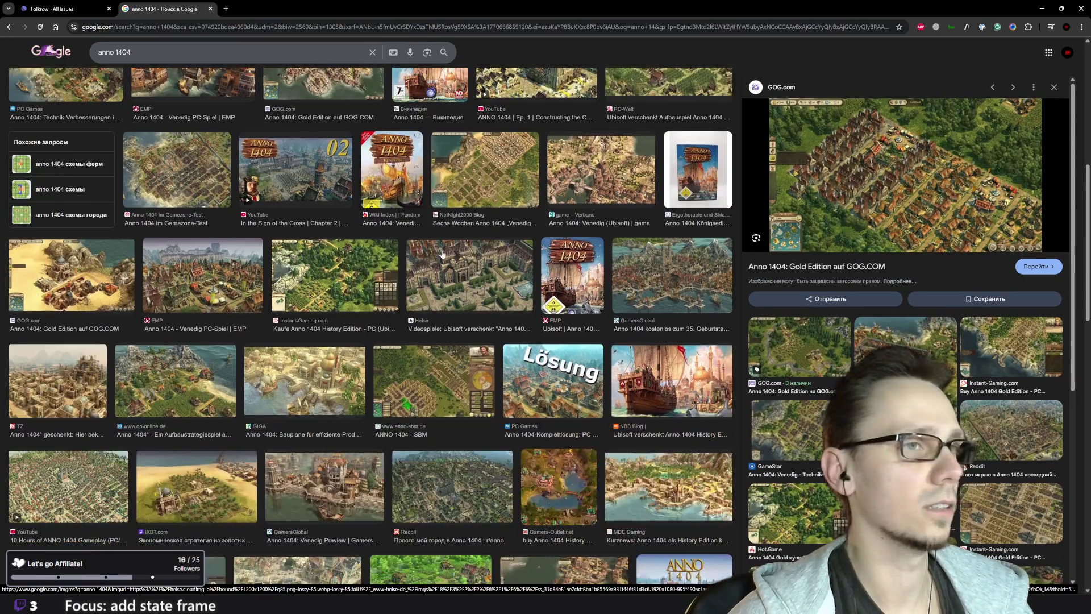
pyautogui.click(485, 171)
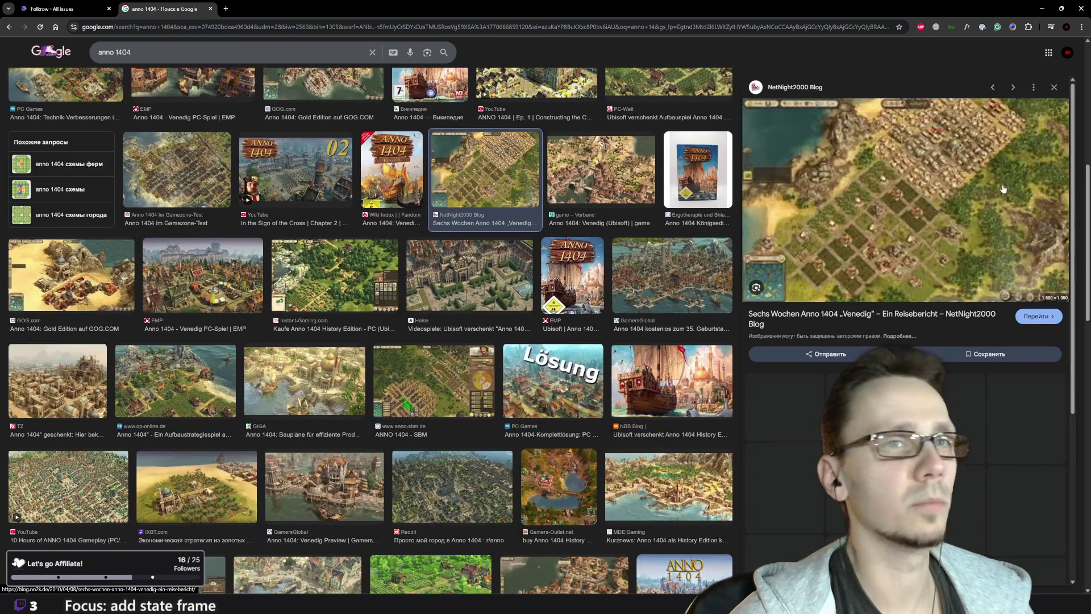
pyautogui.rightClick(882, 259)
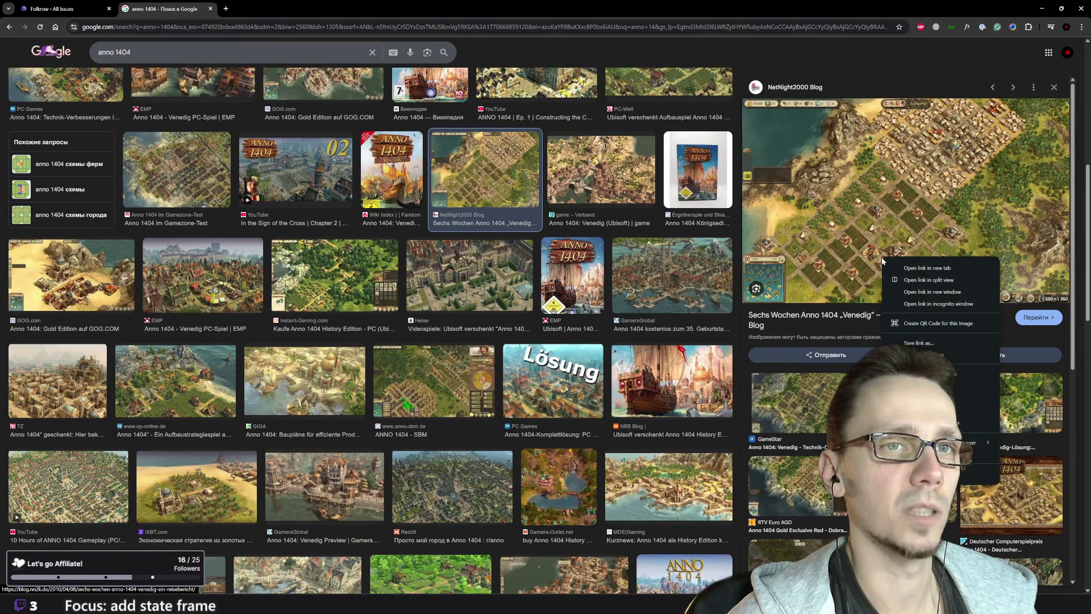
pyautogui.click(920, 374)
pyautogui.click(250, 6)
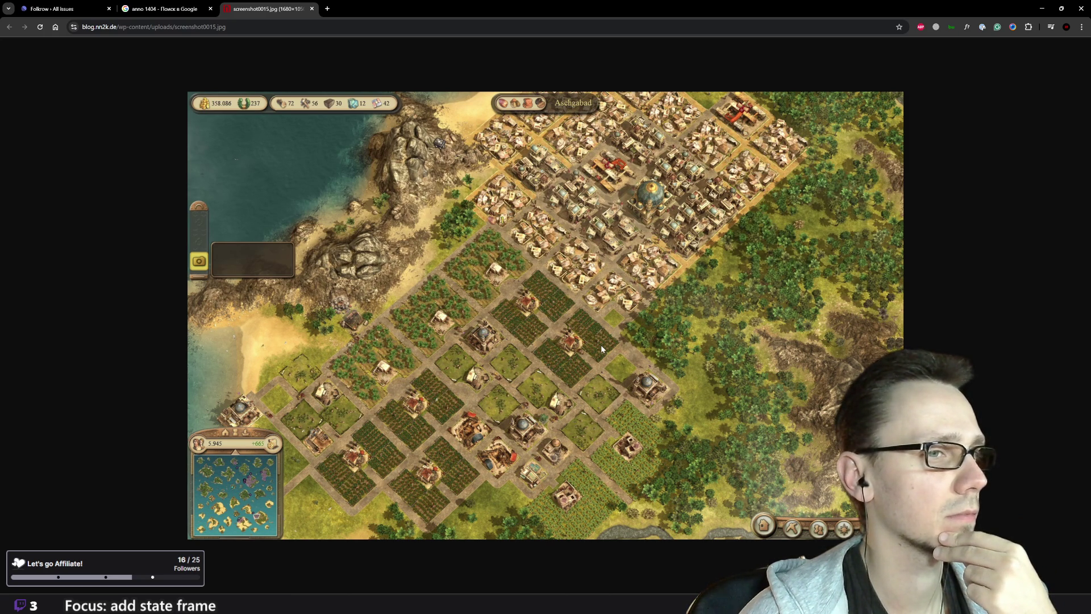
# Back on the anno 1404 results, preview the Games Aktuell farm and ANNO 1404 - SBM screenshots
pyautogui.click(170, 8)
pyautogui.scroll(-4, 441, 298)
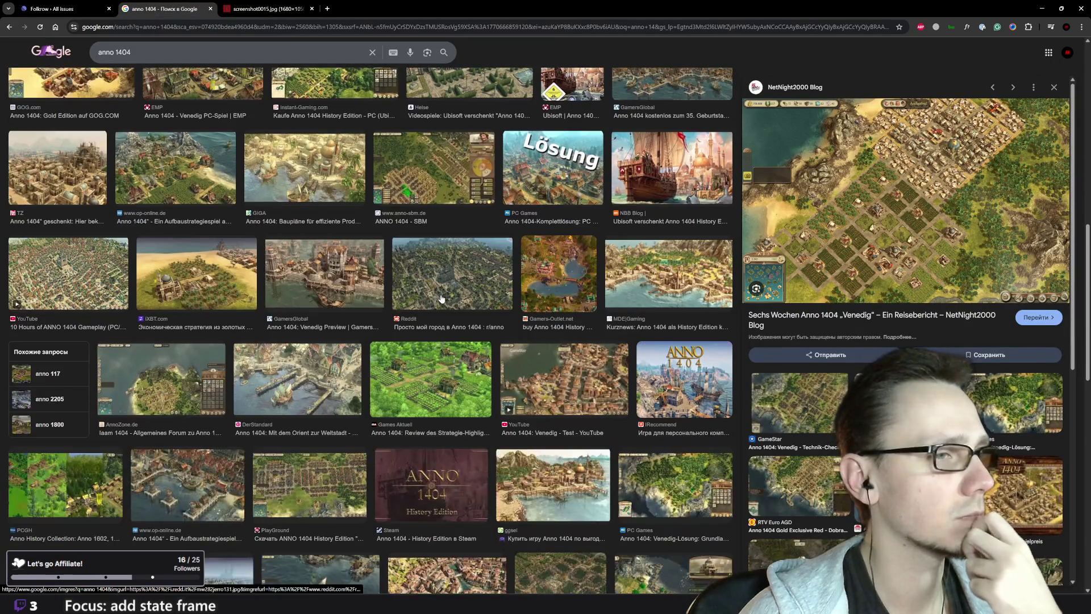
pyautogui.scroll(-1, 443, 301)
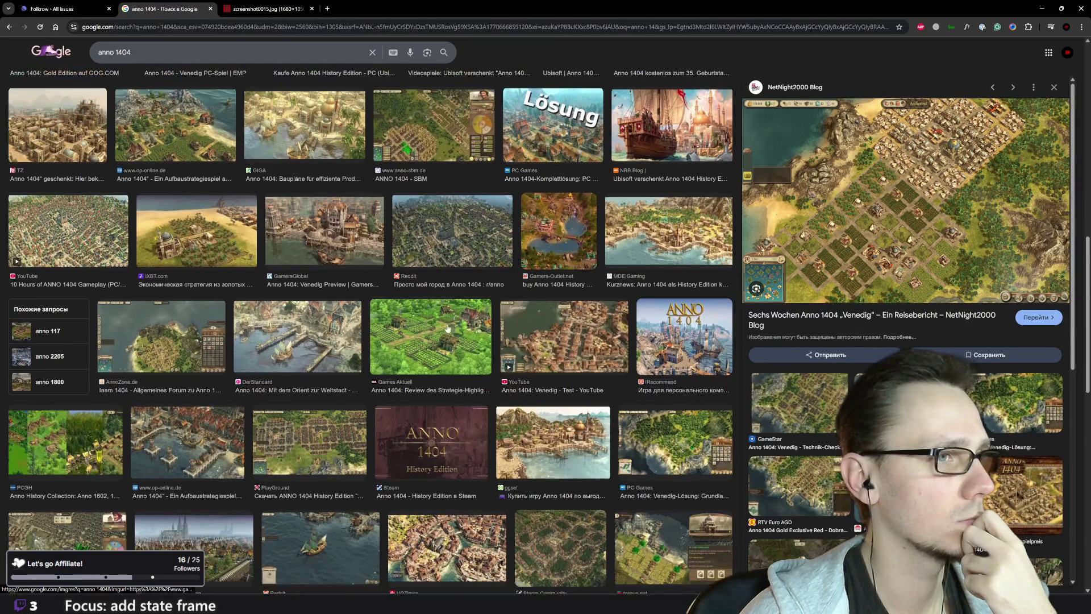
pyautogui.click(454, 328)
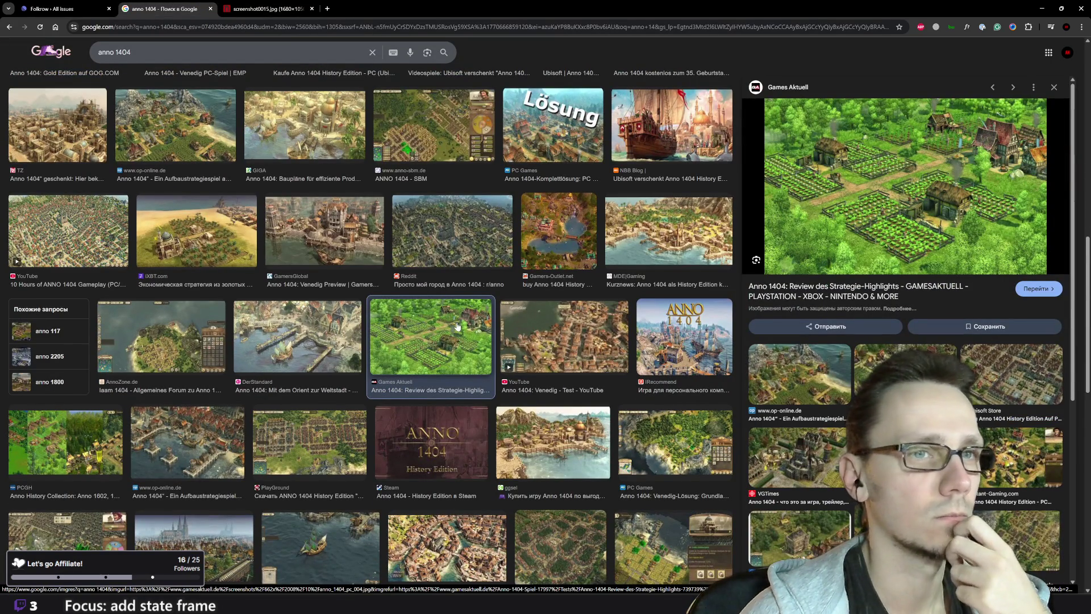
pyautogui.scroll(-5, 458, 326)
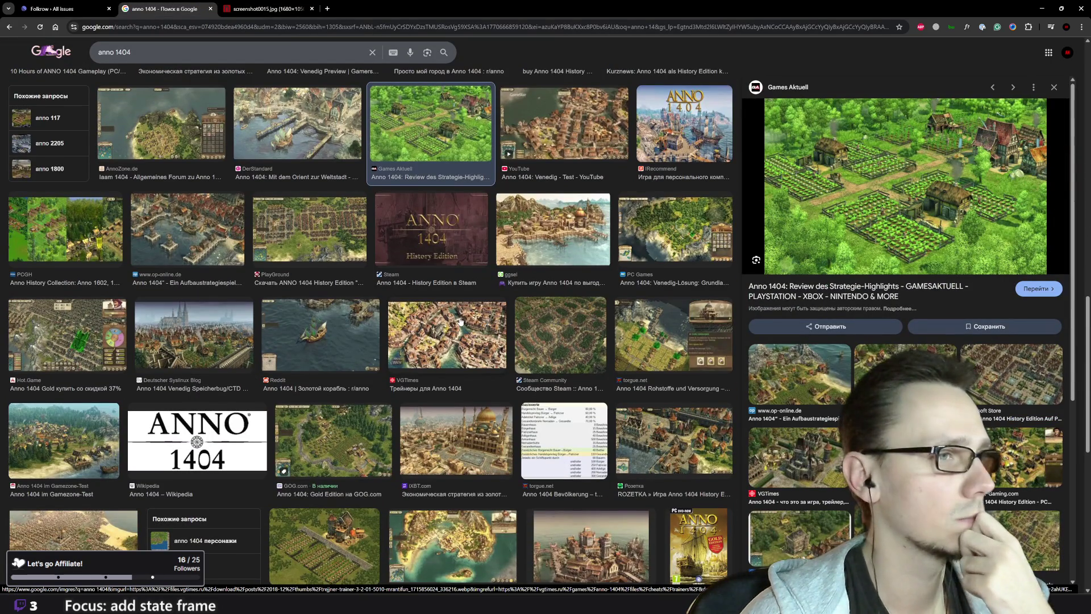
pyautogui.scroll(-7, 460, 321)
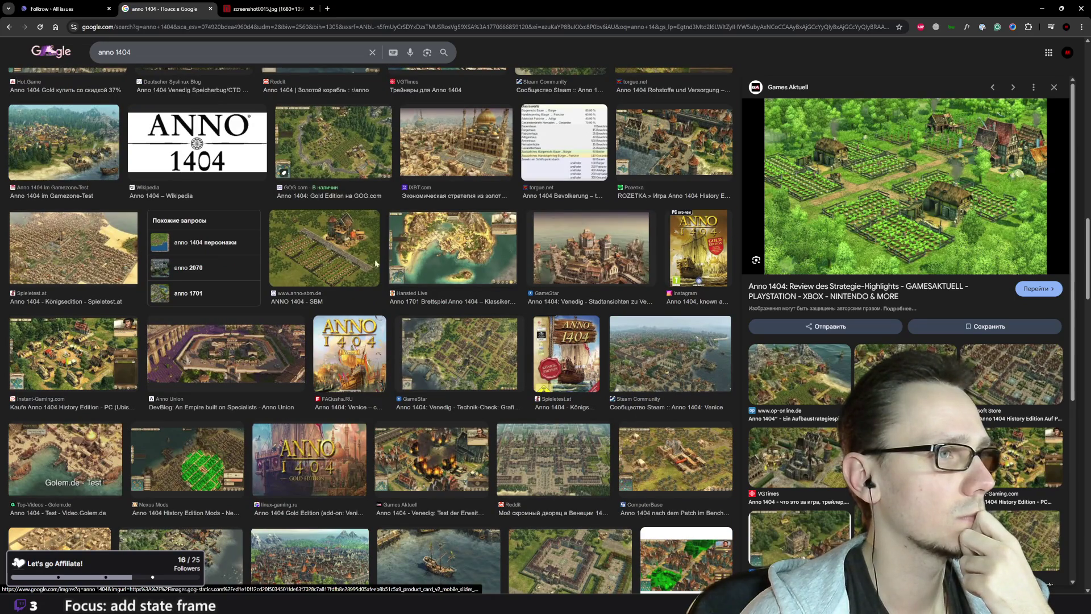
pyautogui.click(373, 272)
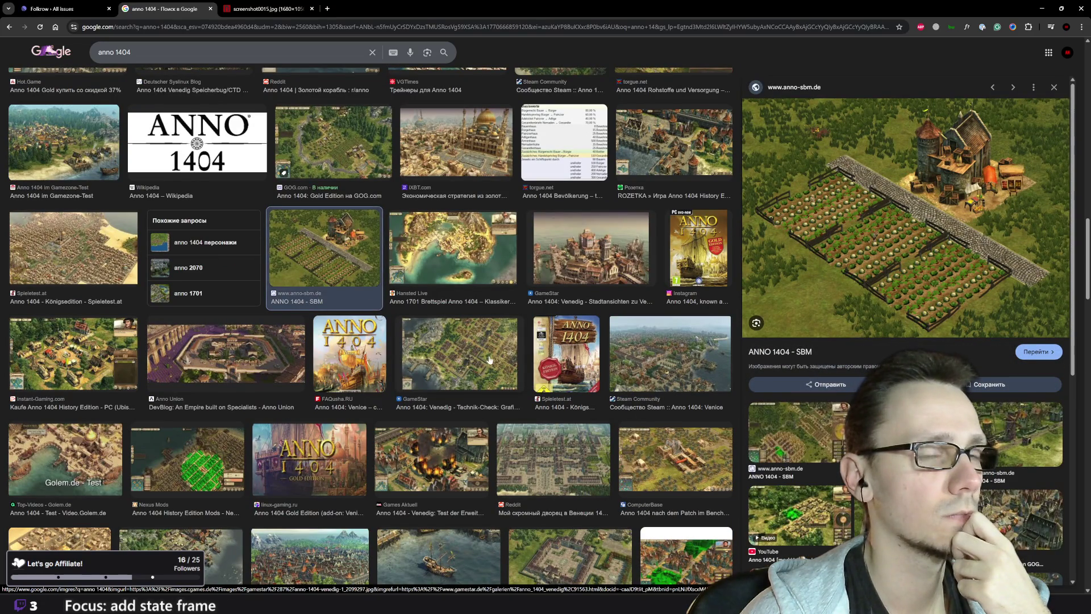
# Preview the SimCity city screenshot, then close the full-size screenshot tab
pyautogui.scroll(-5, 489, 359)
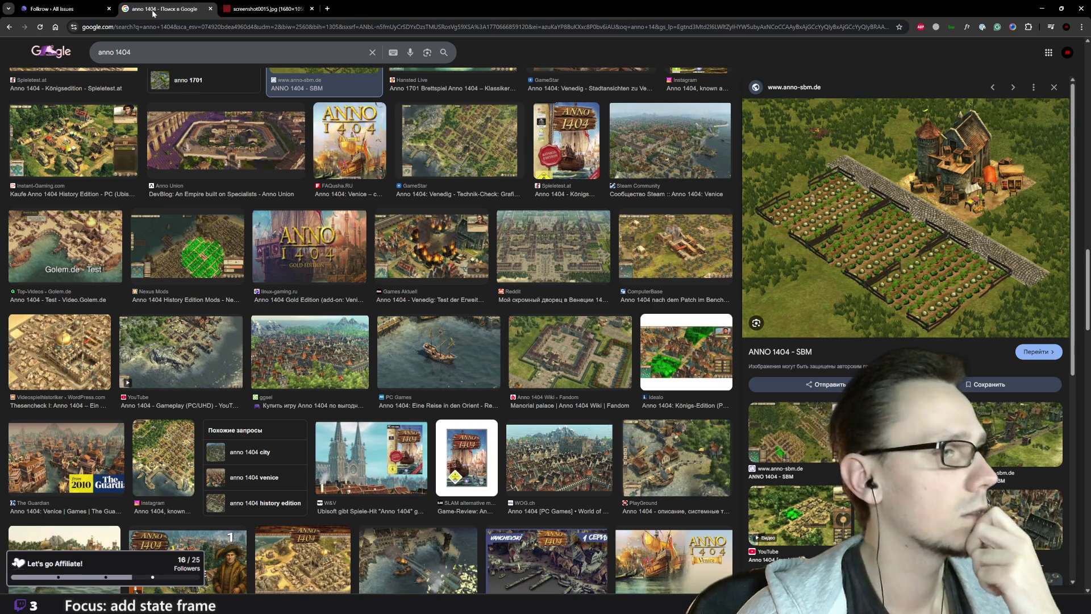
pyautogui.scroll(-5, 379, 360)
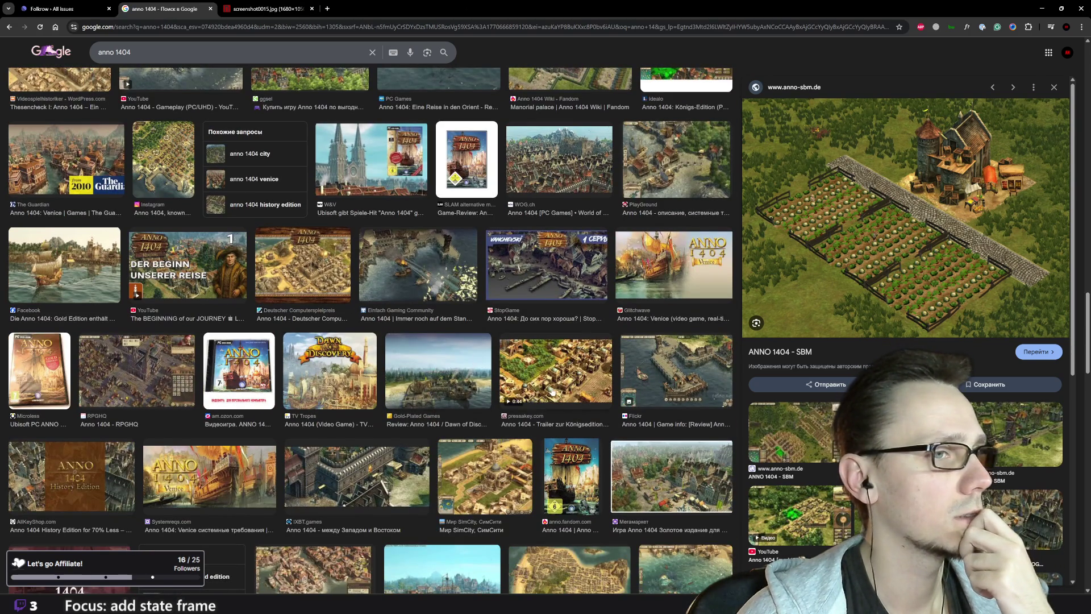
pyautogui.click(492, 459)
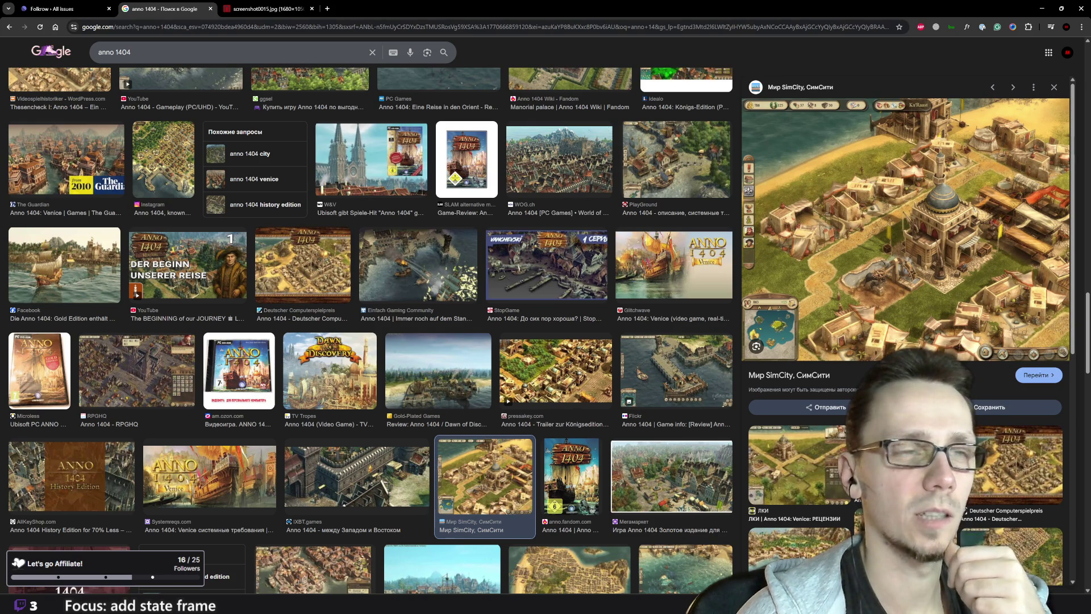
pyautogui.click(311, 10)
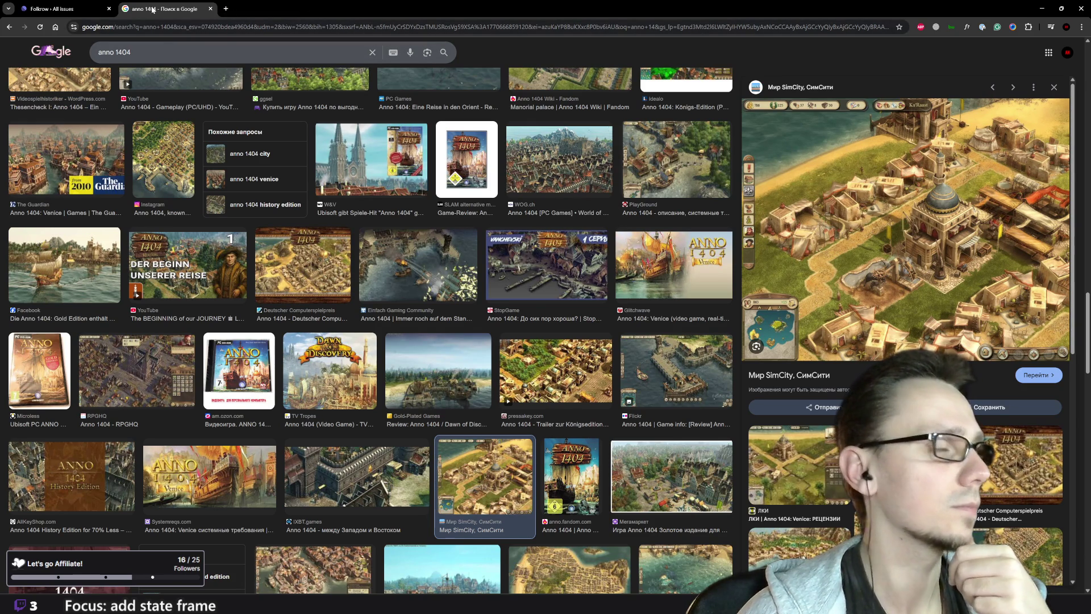
pyautogui.click(165, 28)
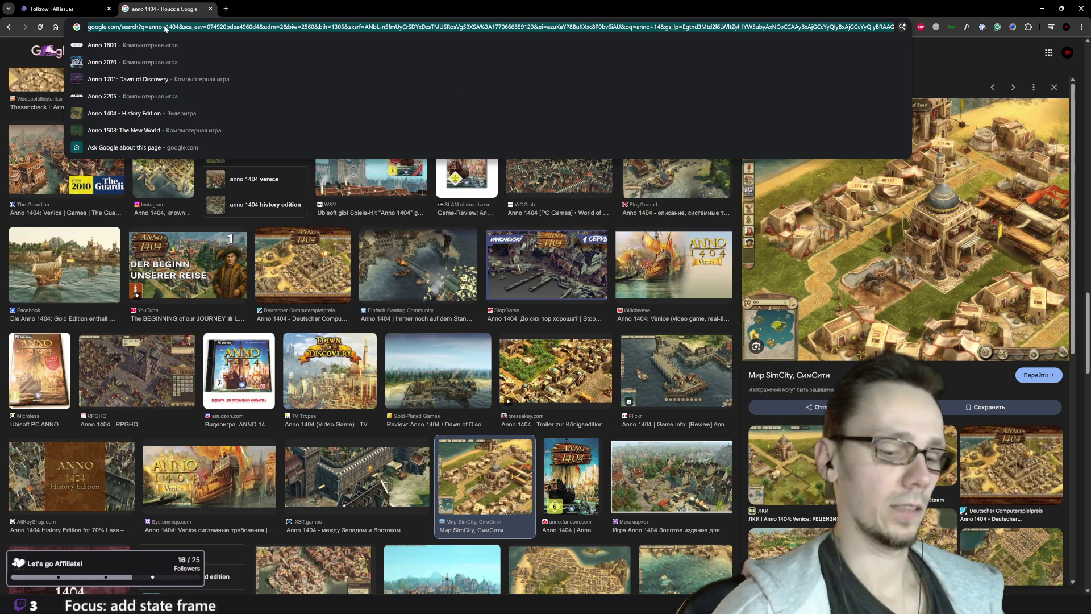
# Go to the Piskel sprite editor at piskelapp.com
pyautogui.write('piskelapp.com/p/create/sprite/')
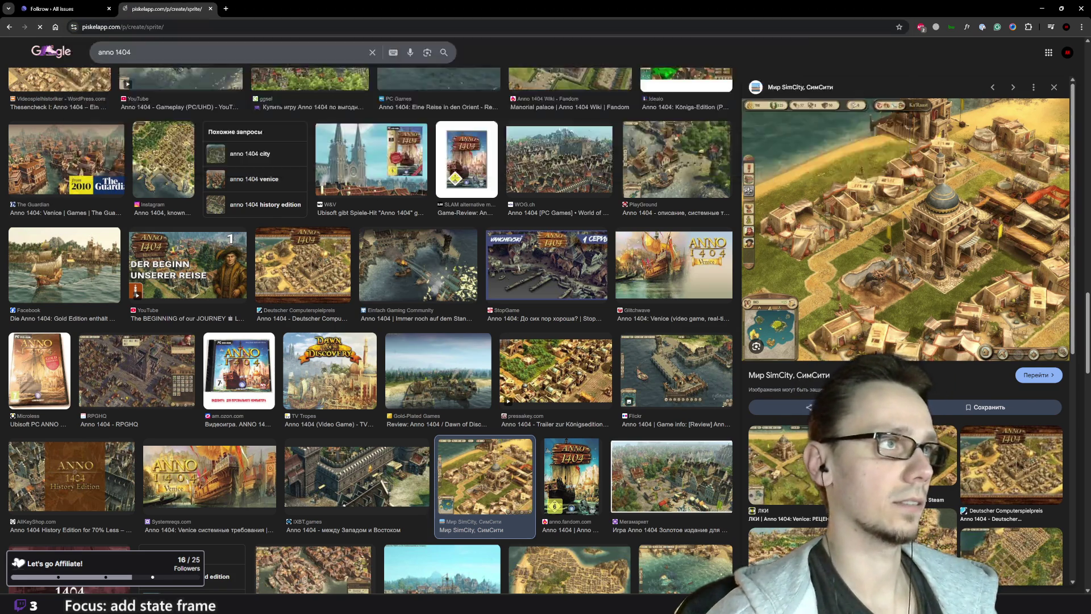
pyautogui.press('Return')
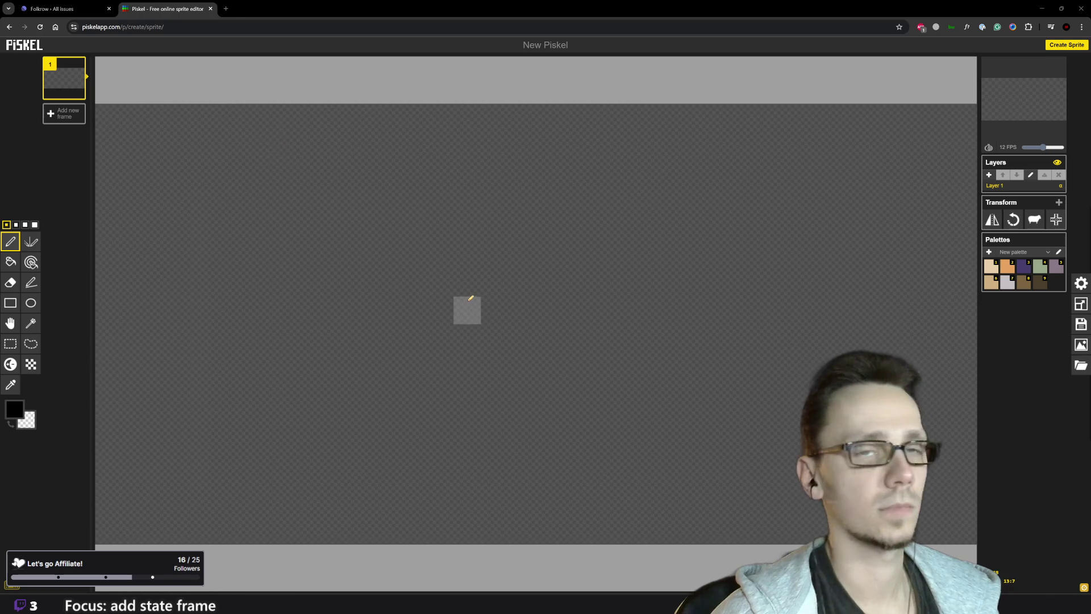
pyautogui.scroll(-2, 529, 284)
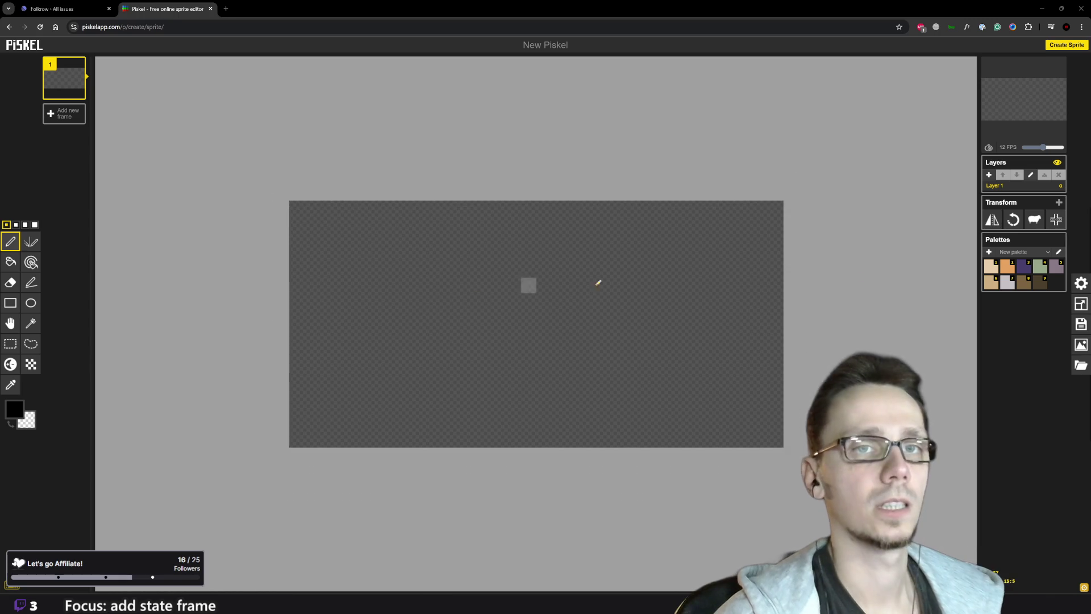
# Resize the canvas height to 32 px and mark the diamond's left corner in beige
pyautogui.click(1080, 304)
pyautogui.doubleClick(1022, 246)
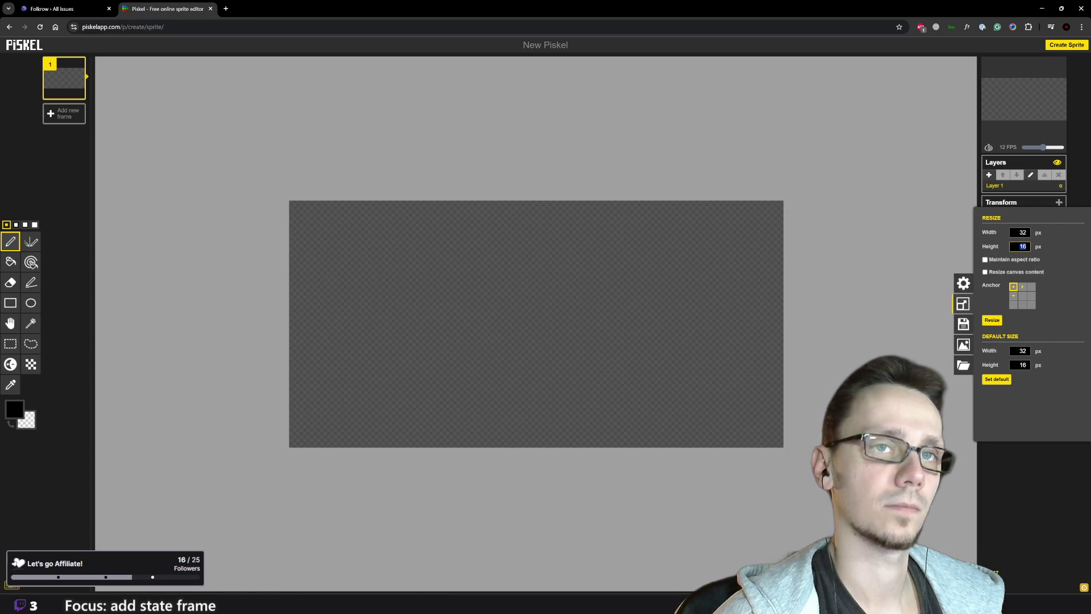
pyautogui.press('Return')
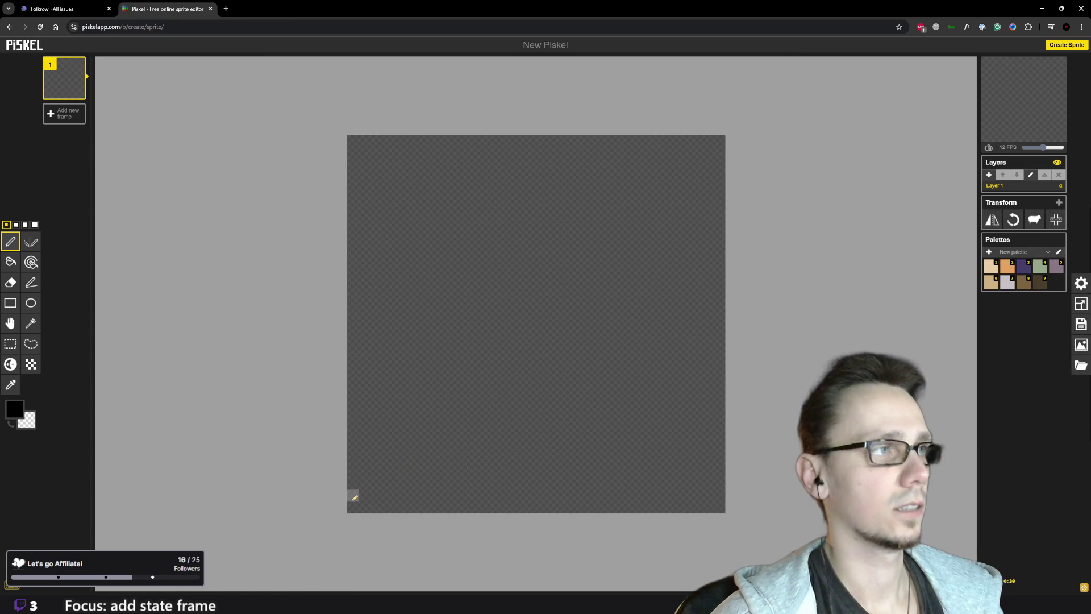
pyautogui.click(989, 268)
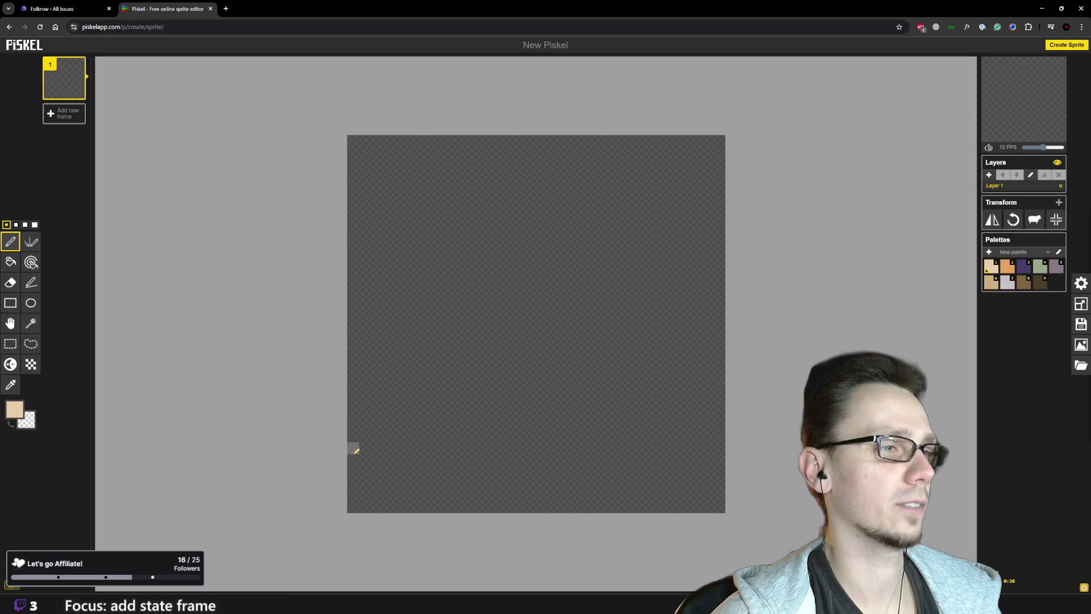
pyautogui.moveTo(355, 426)
pyautogui.mouseDown()
pyautogui.moveTo(353, 413)
pyautogui.moveTo(365, 419)
pyautogui.mouseUp()
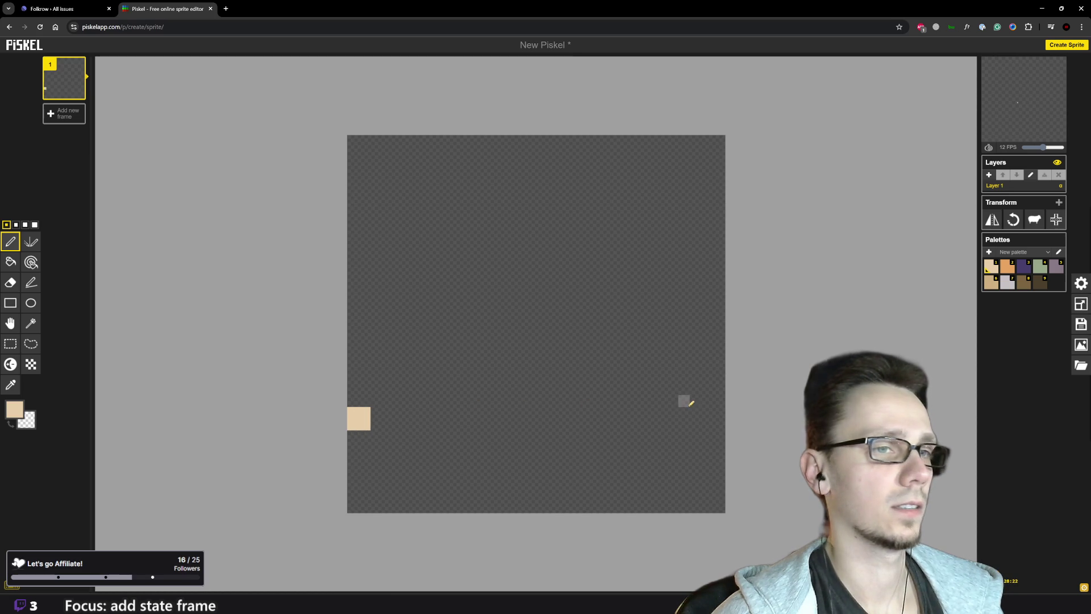
# Mark the right corner, stroke the diamond's diagonal edges in beige, and add Layer 2
pyautogui.moveTo(707, 411)
pyautogui.mouseDown()
pyautogui.moveTo(717, 425)
pyautogui.moveTo(708, 410)
pyautogui.mouseUp()
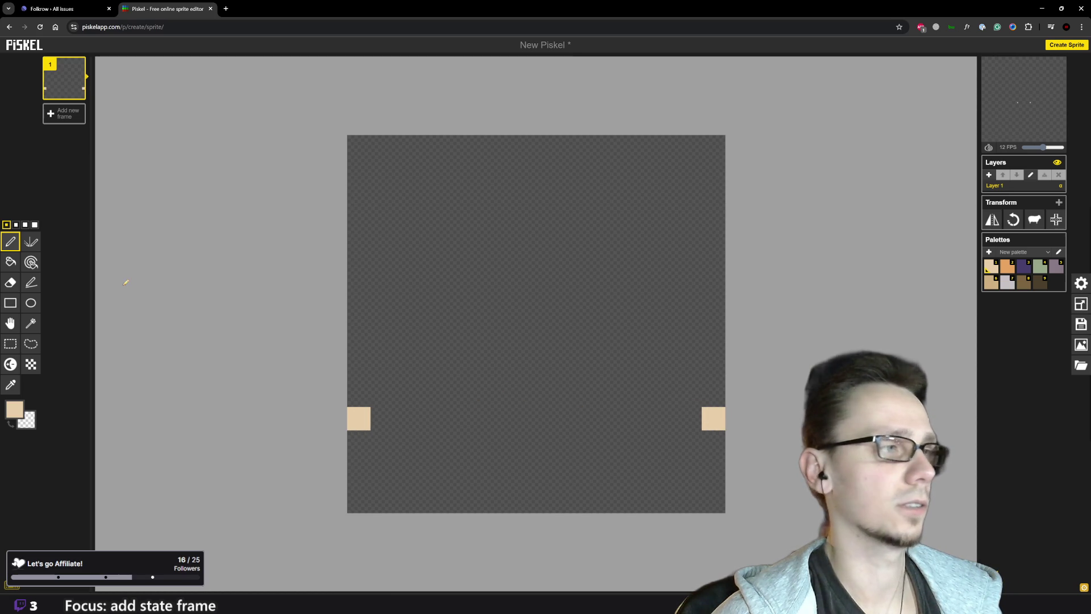
pyautogui.click(31, 282)
pyautogui.moveTo(375, 435)
pyautogui.mouseDown()
pyautogui.moveTo(531, 506)
pyautogui.moveTo(699, 430)
pyautogui.moveTo(544, 329)
pyautogui.moveTo(375, 399)
pyautogui.mouseUp()
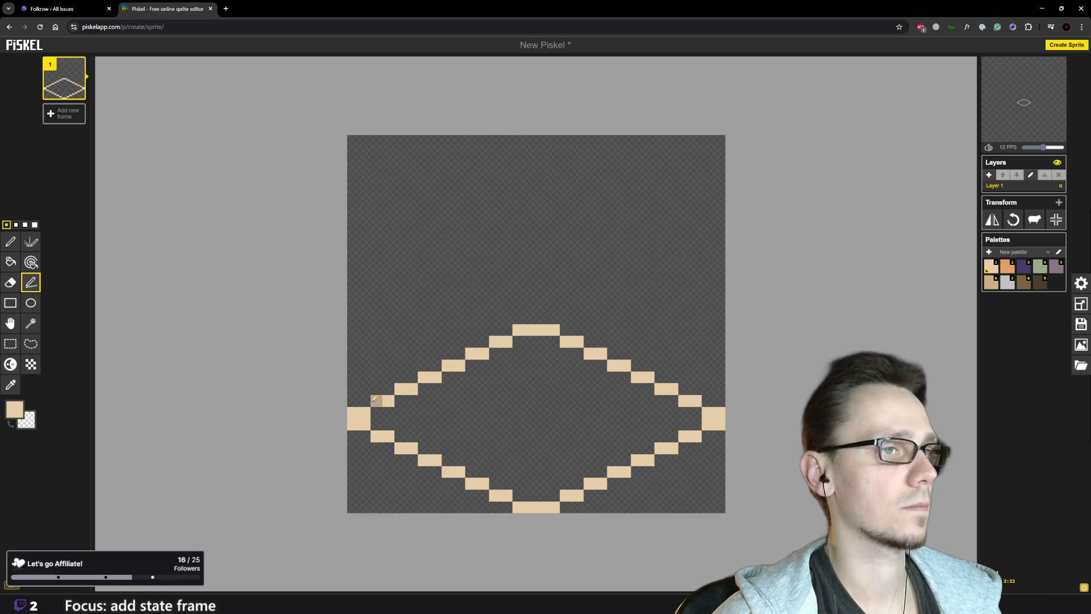
pyautogui.click(990, 176)
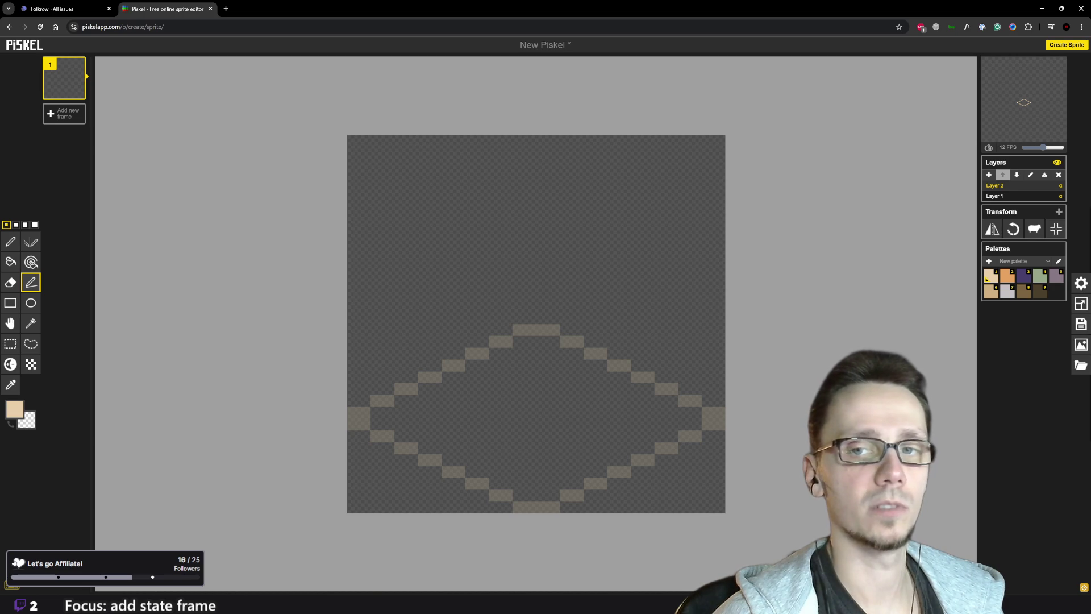
# Pick purple and pencil the building's wall base row inside the diamond
pyautogui.scroll(-1, 554, 364)
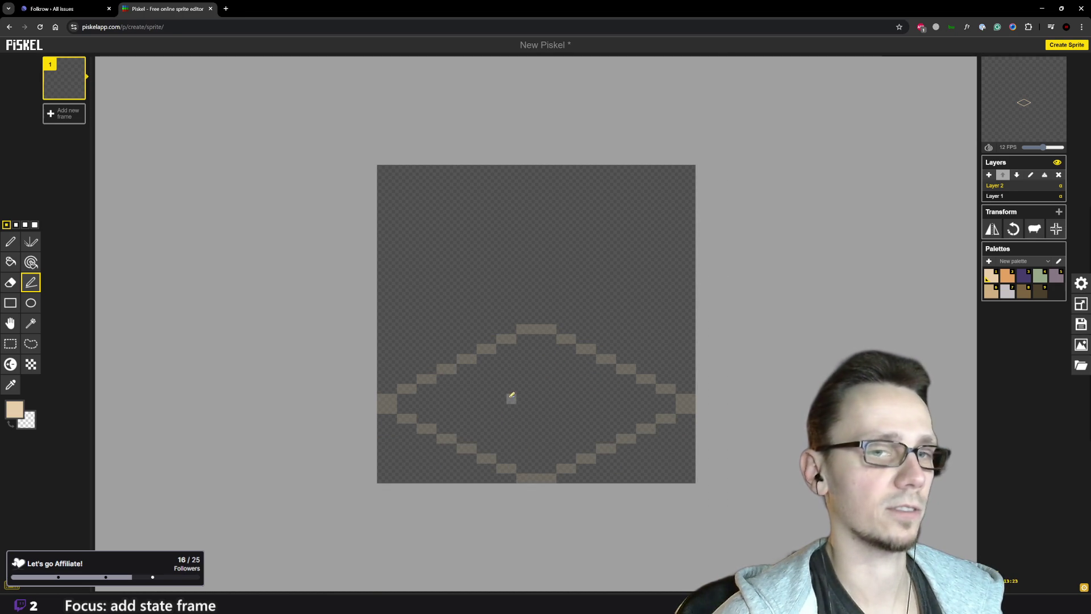
pyautogui.scroll(1, 505, 425)
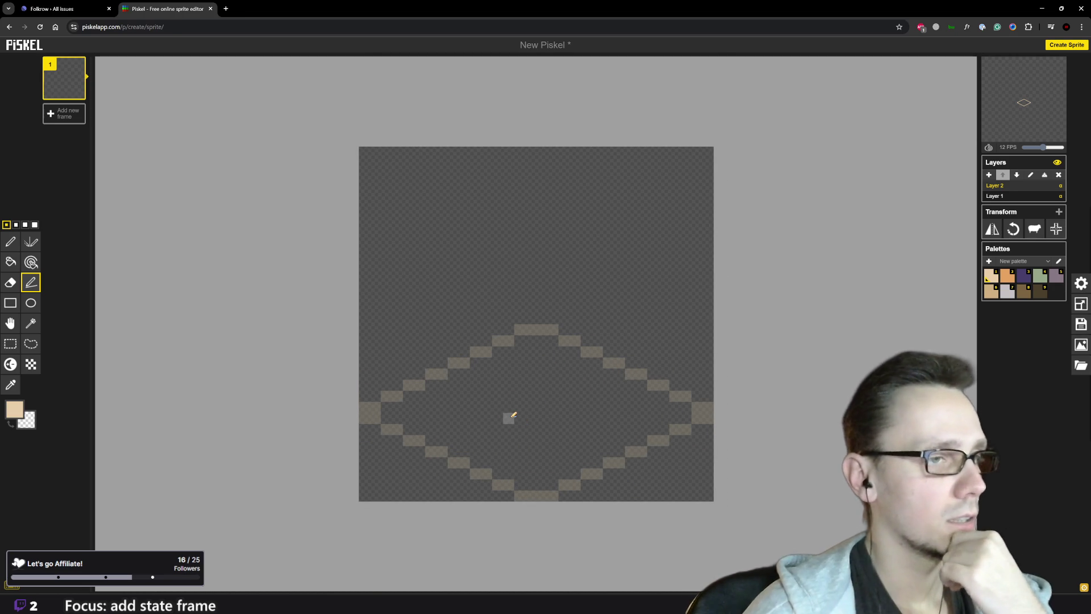
pyautogui.scroll(-2, 512, 412)
pyautogui.scroll(1, 591, 393)
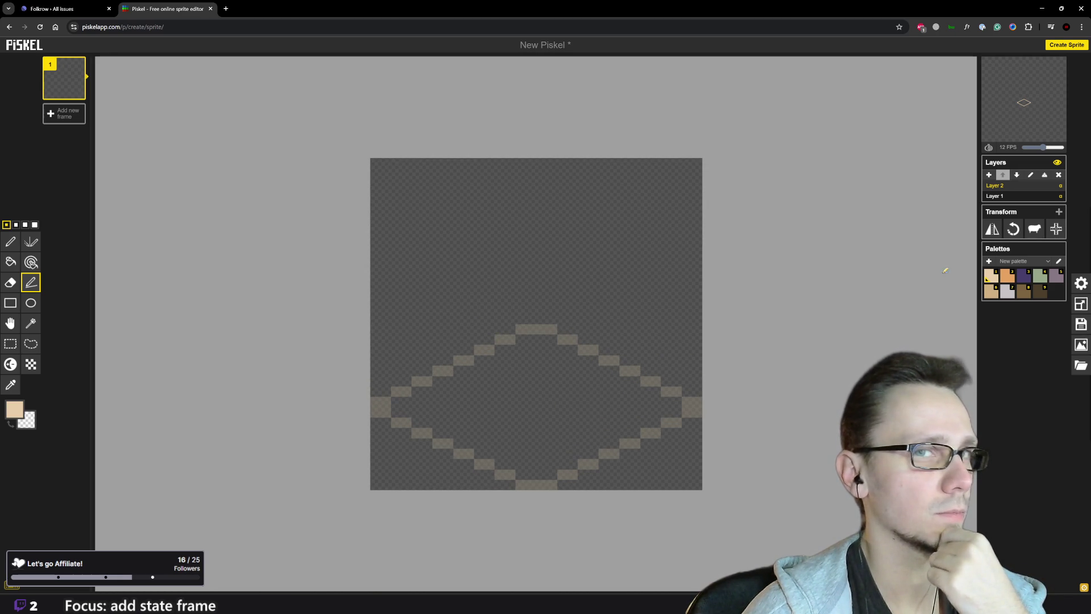
pyautogui.click(1023, 279)
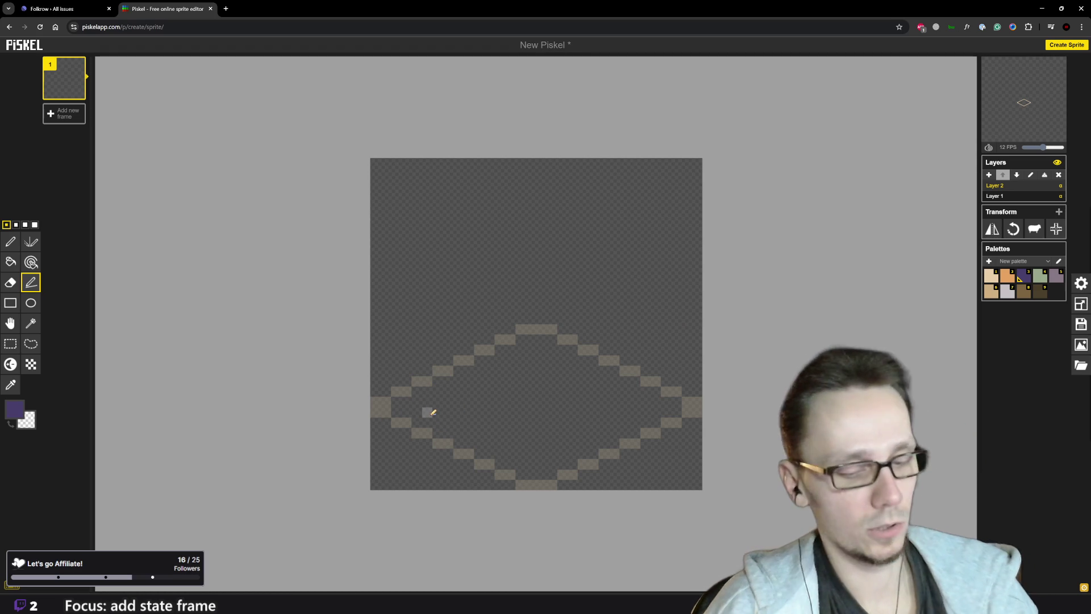
pyautogui.press('p')
pyautogui.click(430, 415)
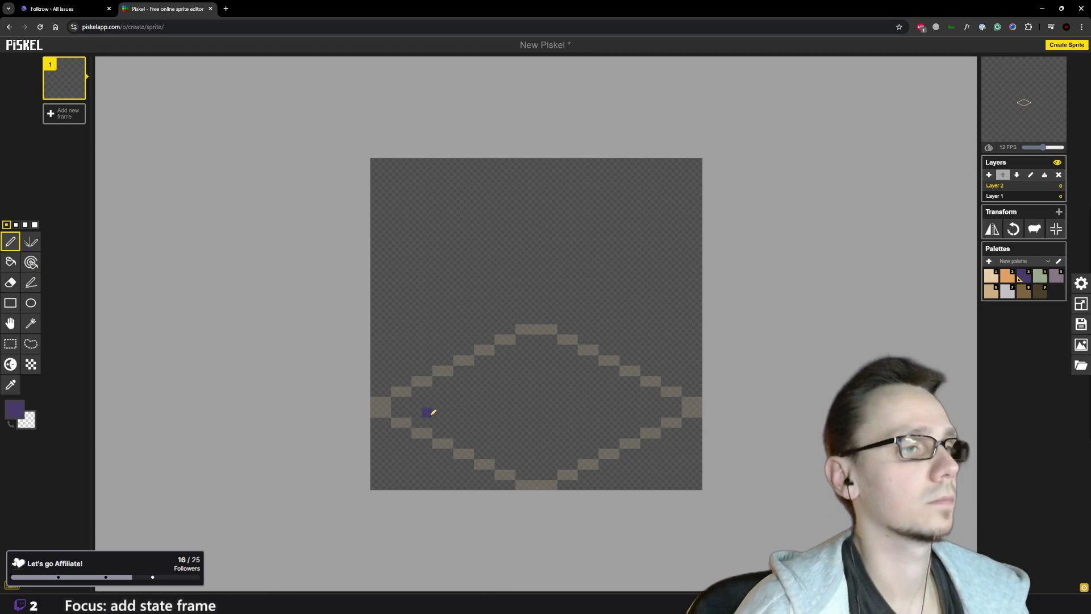
pyautogui.moveTo(450, 424); pyautogui.dragTo(479, 434)
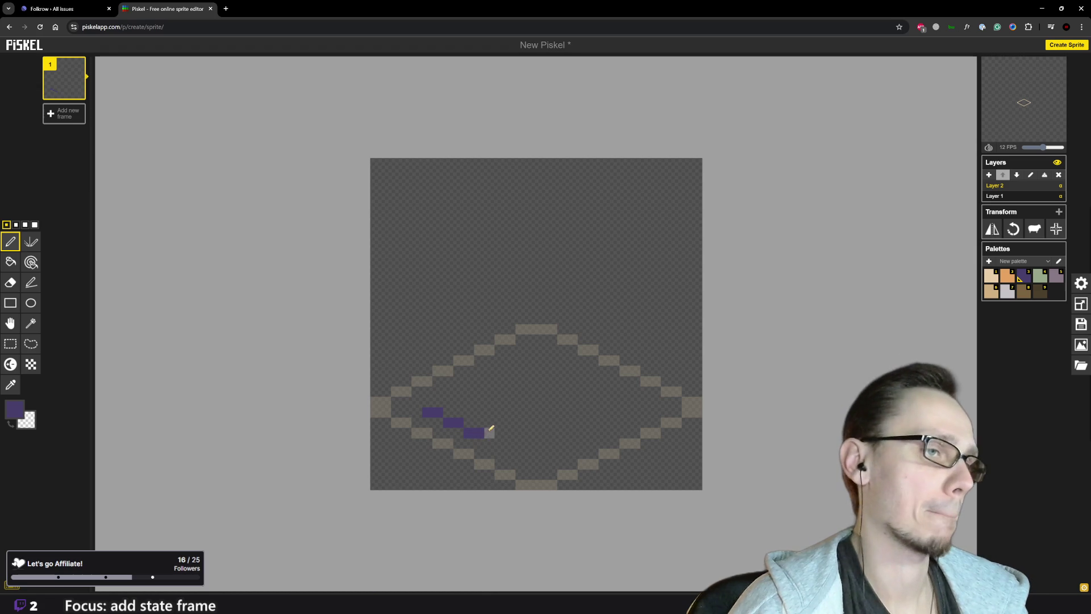
pyautogui.click(489, 423)
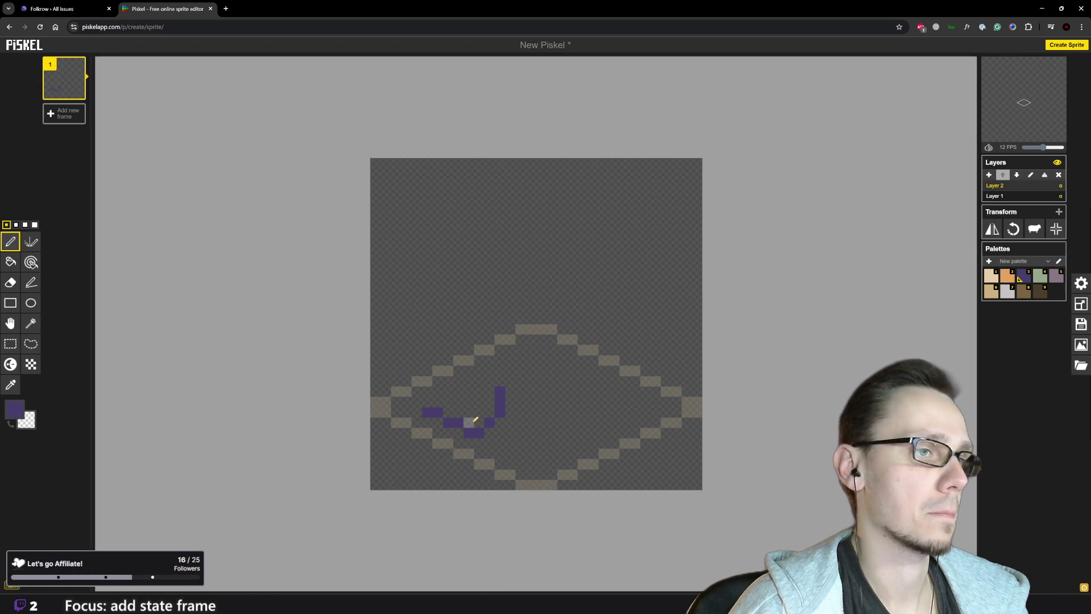
pyautogui.click(471, 422)
# Raise the purple wall edges, extend the left side down, and close off the right side
pyautogui.click(479, 392)
pyautogui.click(500, 380)
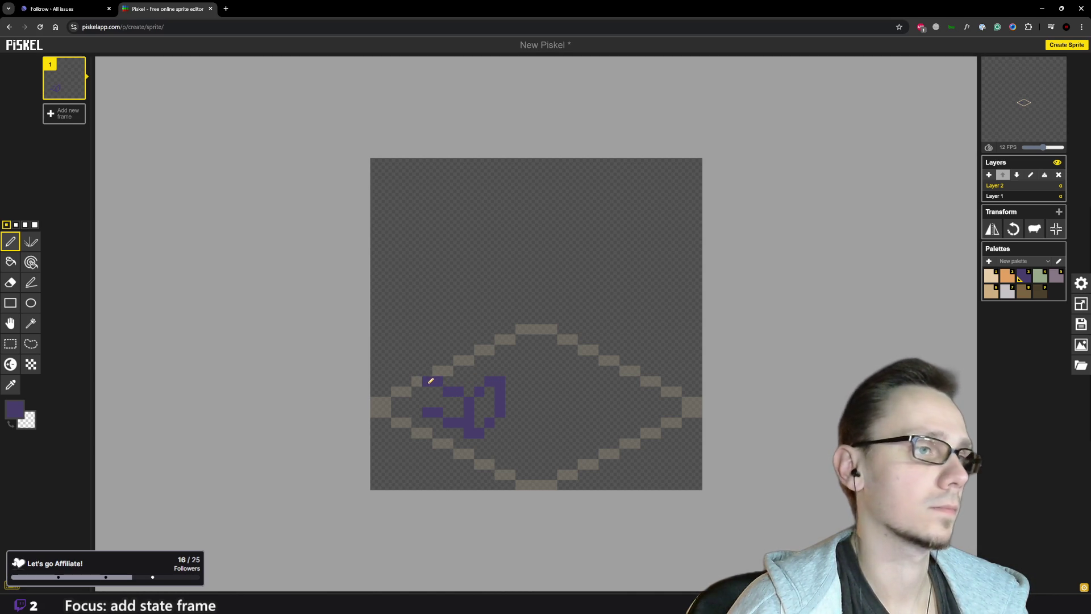
pyautogui.moveTo(420, 381); pyautogui.dragTo(417, 402)
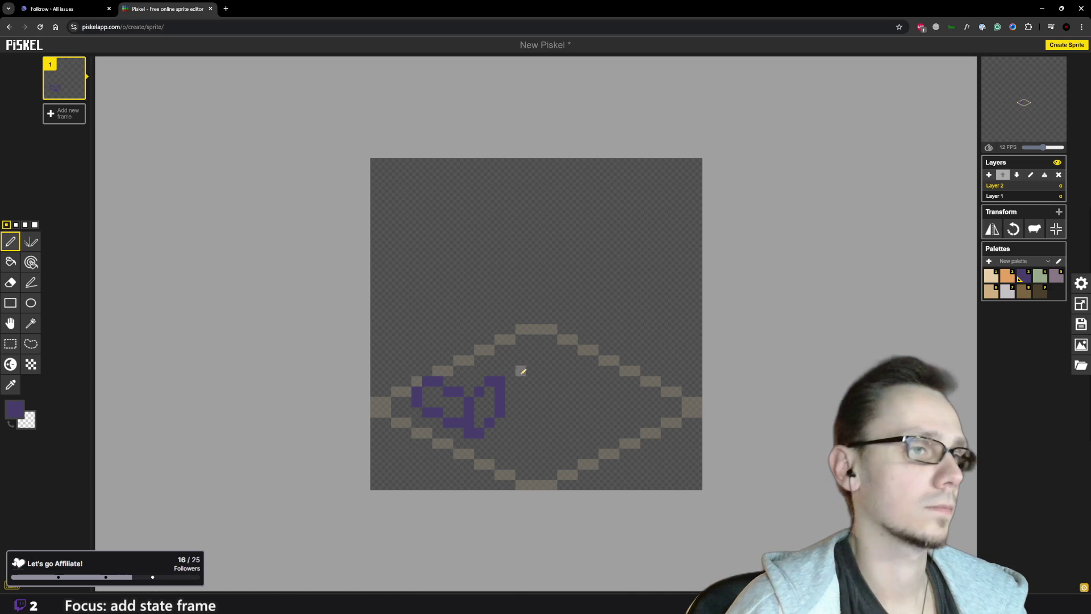
pyautogui.moveTo(519, 398)
pyautogui.mouseDown()
pyautogui.moveTo(489, 381)
pyautogui.moveTo(510, 379)
pyautogui.moveTo(499, 415)
pyautogui.moveTo(499, 383)
pyautogui.mouseUp()
pyautogui.click(500, 420)
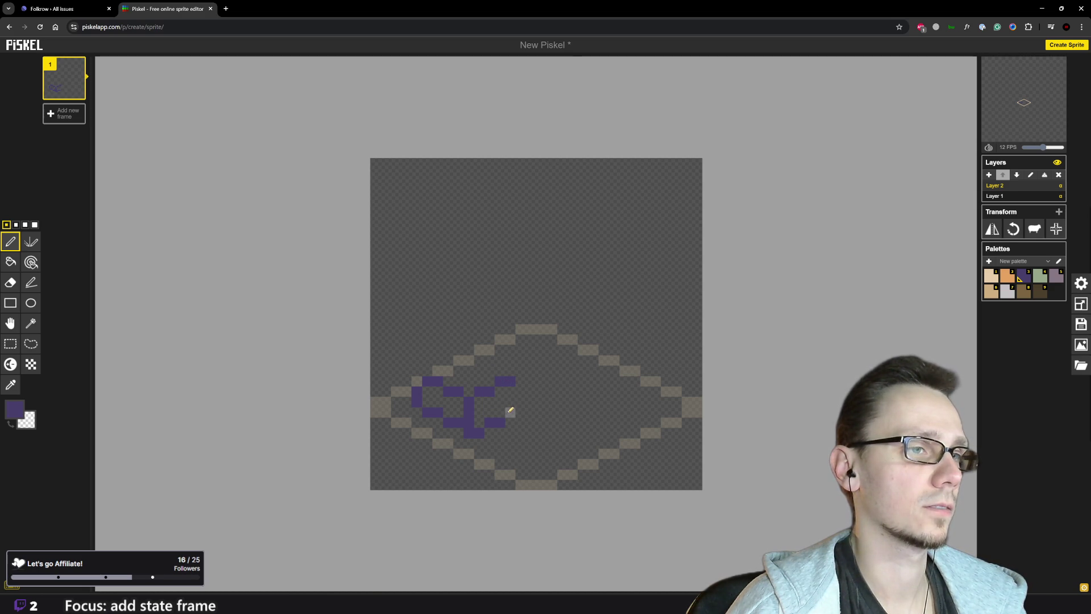
pyautogui.moveTo(521, 411); pyautogui.dragTo(519, 380)
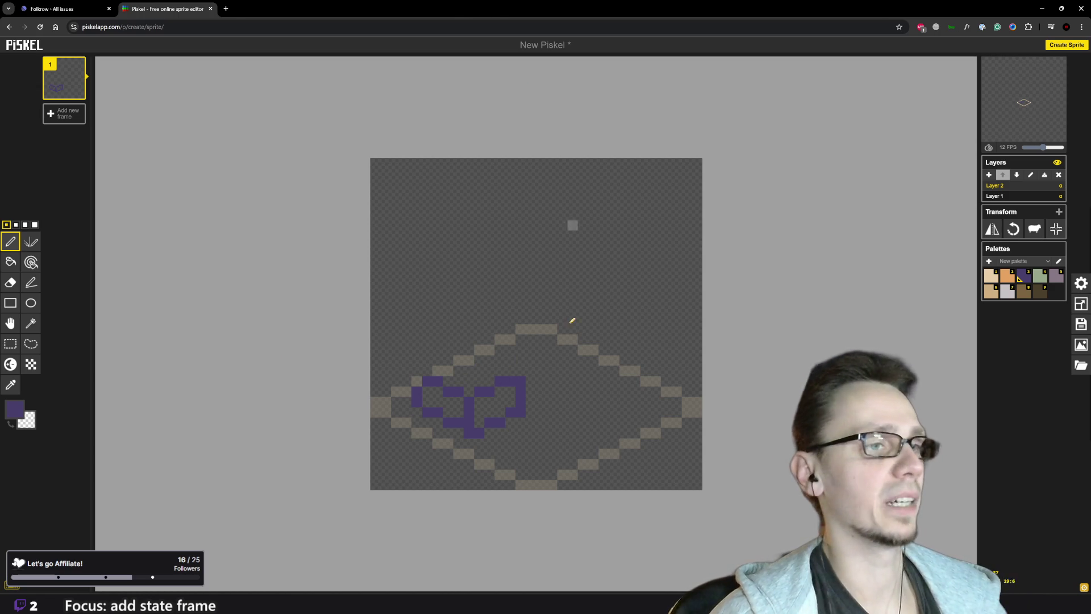
pyautogui.scroll(-2, 561, 408)
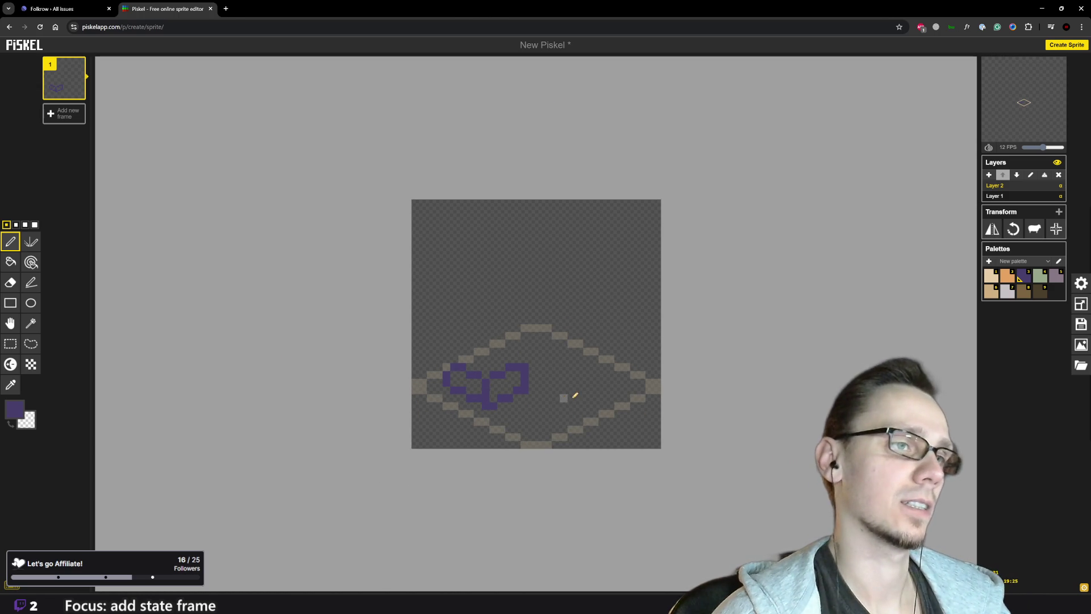
pyautogui.scroll(2, 585, 384)
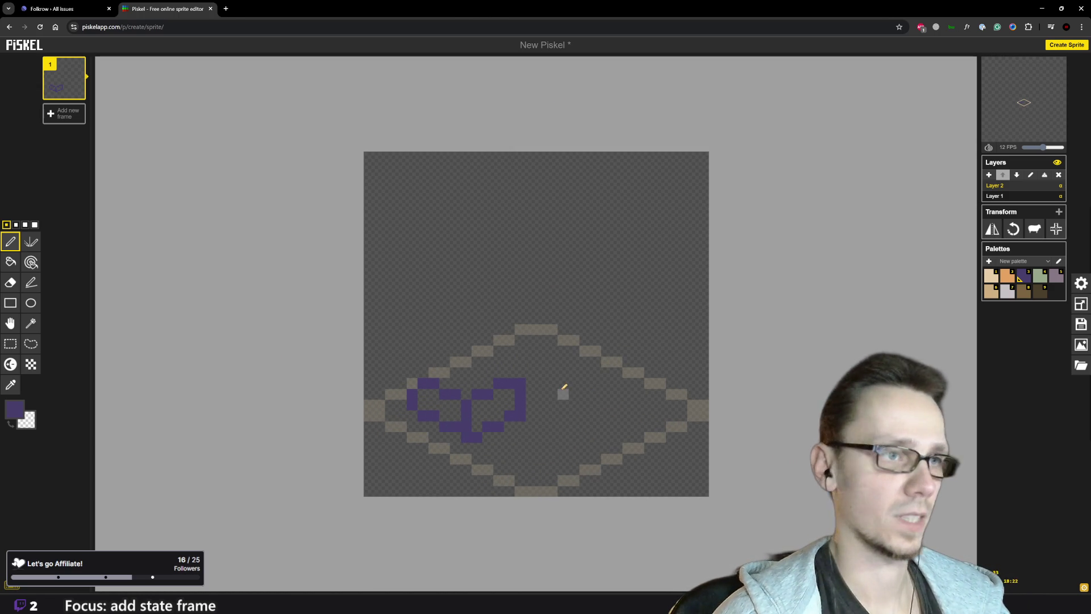
# Pick orange and paint the roof's column and top edge above the purple walls
pyautogui.click(1006, 277)
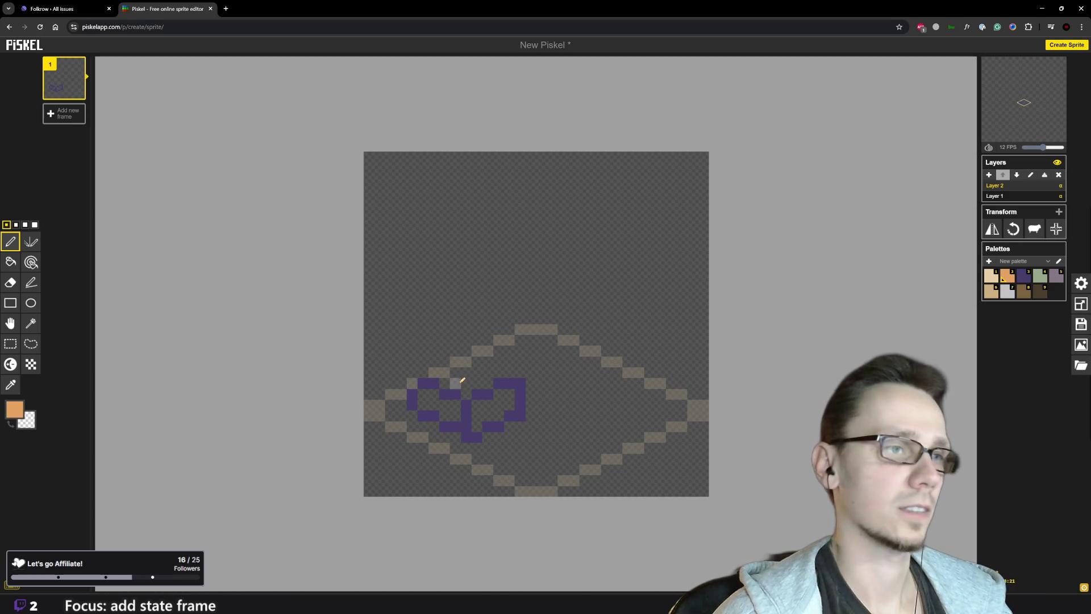
pyautogui.moveTo(467, 394); pyautogui.dragTo(488, 362)
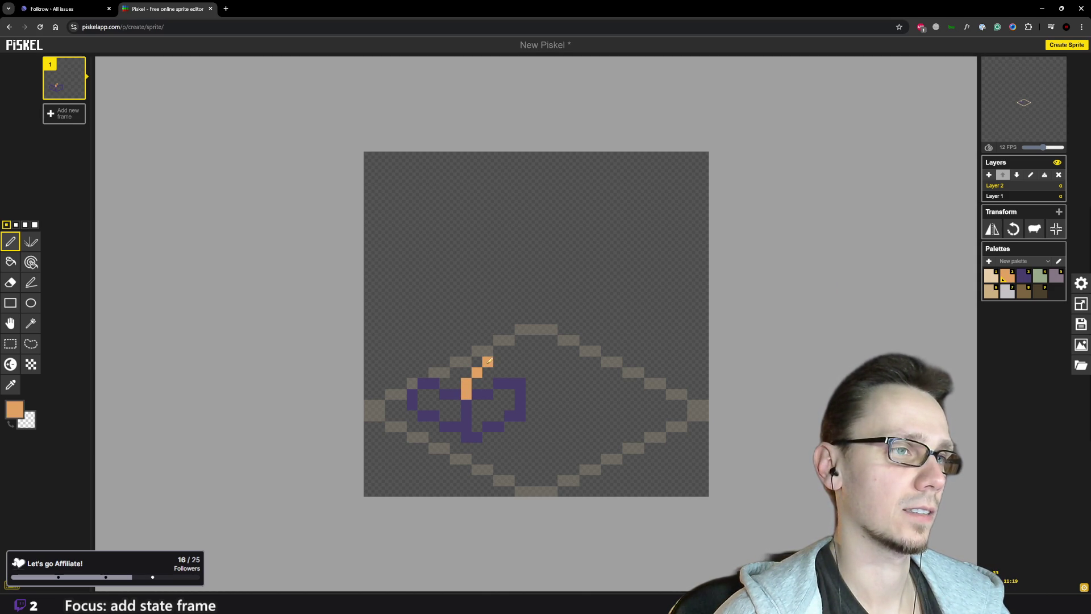
pyautogui.click(498, 362)
pyautogui.click(509, 373)
pyautogui.click(520, 373)
pyautogui.moveTo(487, 372)
pyautogui.mouseDown()
pyautogui.moveTo(499, 373)
pyautogui.moveTo(479, 378)
pyautogui.mouseUp()
pyautogui.scroll(-5, 479, 377)
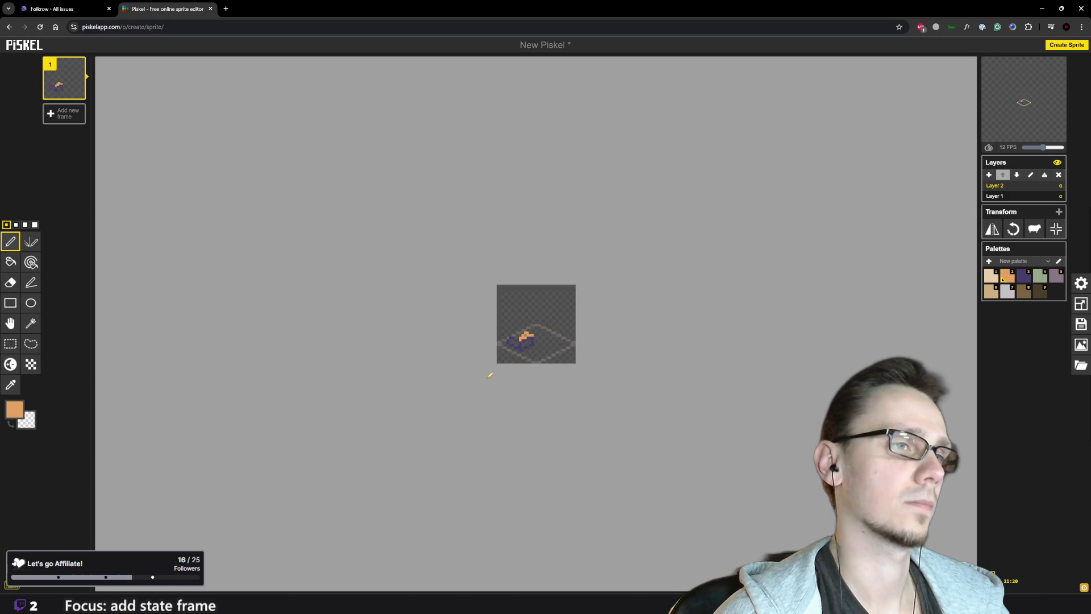
pyautogui.scroll(2, 508, 350)
pyautogui.scroll(1, 508, 350)
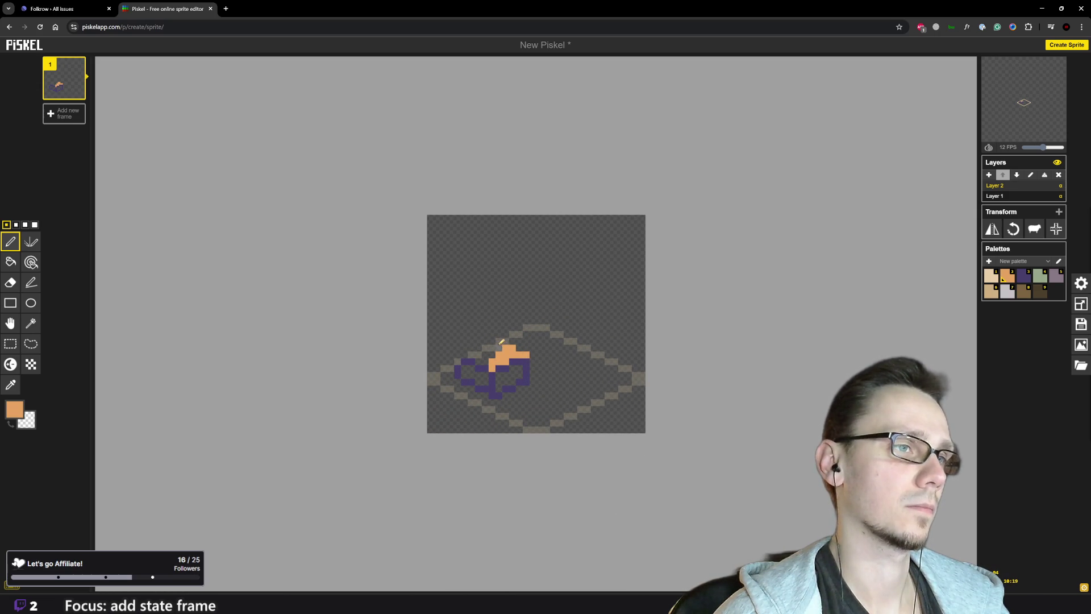
pyautogui.moveTo(502, 344)
pyautogui.mouseDown()
pyautogui.moveTo(477, 339)
pyautogui.moveTo(464, 355)
pyautogui.moveTo(476, 347)
pyautogui.mouseUp()
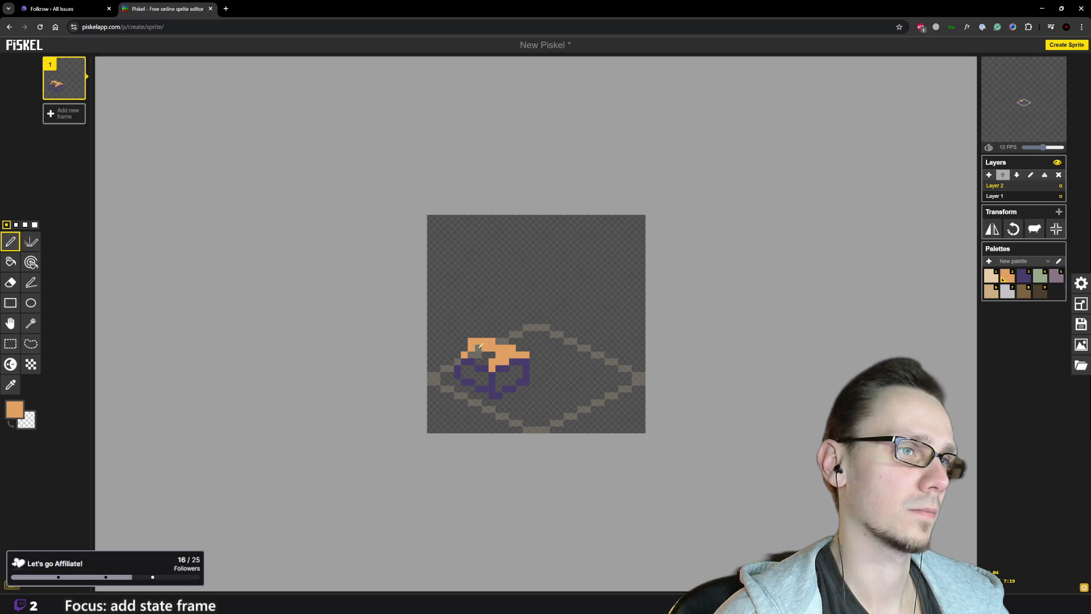
# Fill the orange roof's gaps and build up its upper right into a mound
pyautogui.scroll(-1, 488, 344)
pyautogui.scroll(2, 488, 346)
pyautogui.moveTo(488, 346)
pyautogui.mouseDown()
pyautogui.moveTo(474, 355)
pyautogui.moveTo(494, 358)
pyautogui.mouseUp()
pyautogui.scroll(-3, 499, 343)
pyautogui.scroll(3, 499, 342)
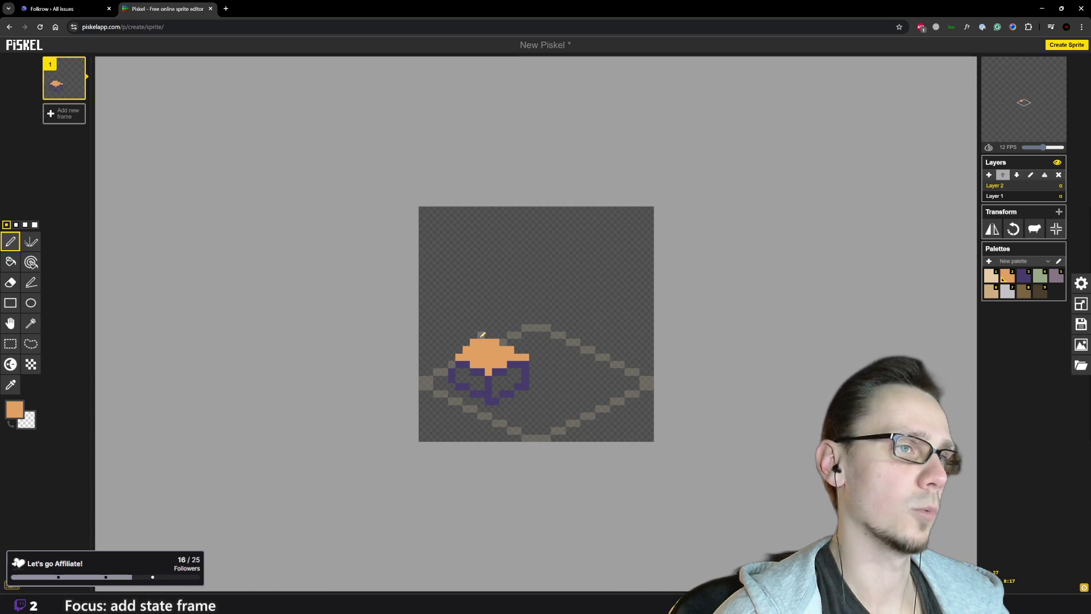
pyautogui.moveTo(480, 335); pyautogui.dragTo(488, 335)
pyautogui.click(506, 342)
pyautogui.click(495, 335)
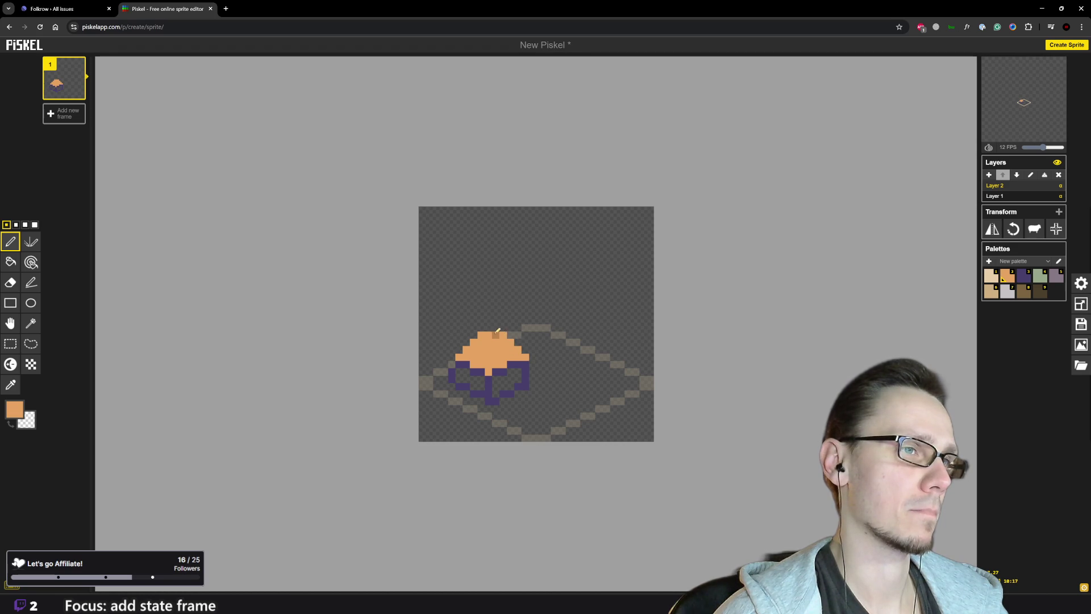
pyautogui.scroll(-3, 563, 348)
pyautogui.scroll(2, 577, 355)
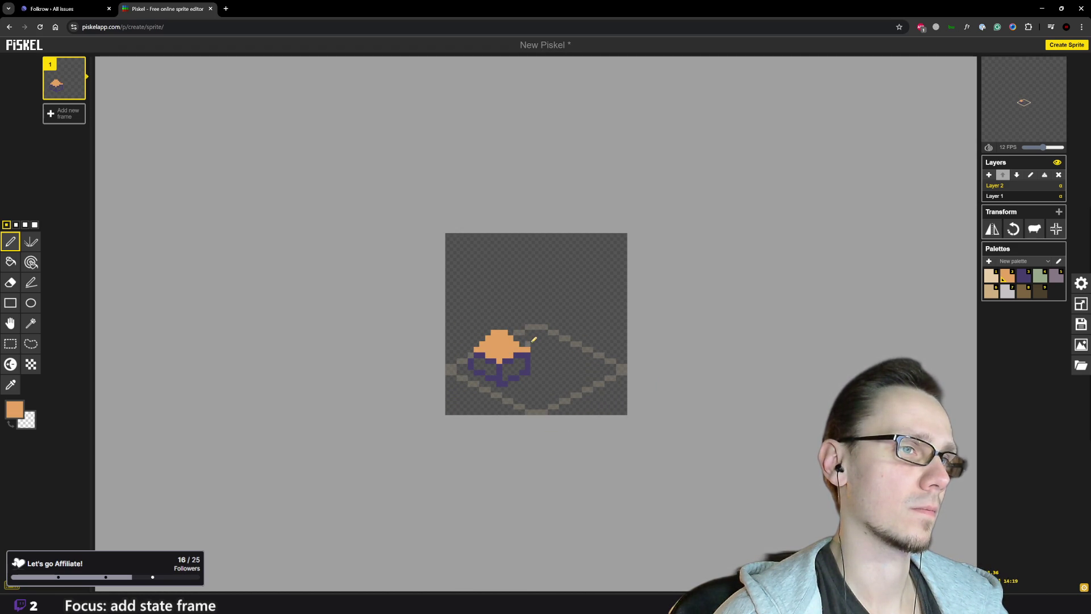
pyautogui.scroll(-3, 593, 349)
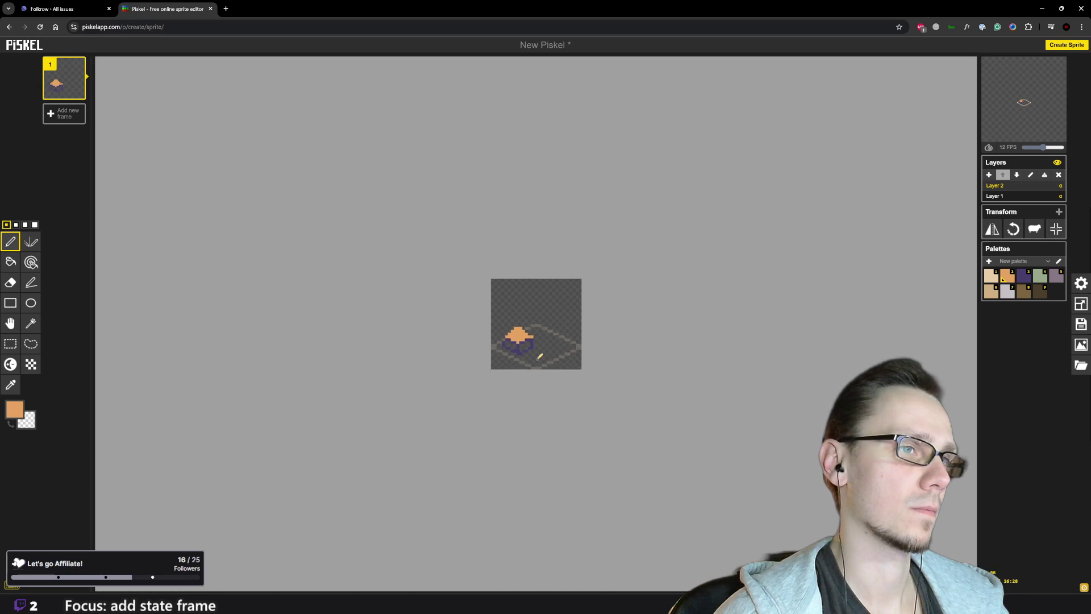
pyautogui.scroll(3, 539, 357)
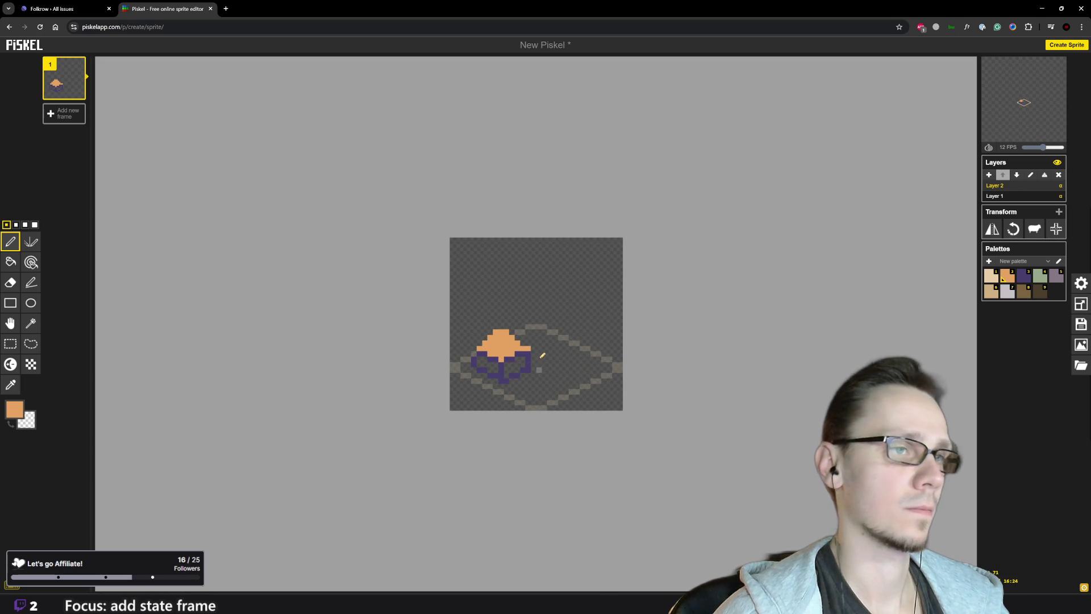
# Paint light beige checkered highlights over the orange roof
pyautogui.click(990, 277)
pyautogui.scroll(1, 481, 348)
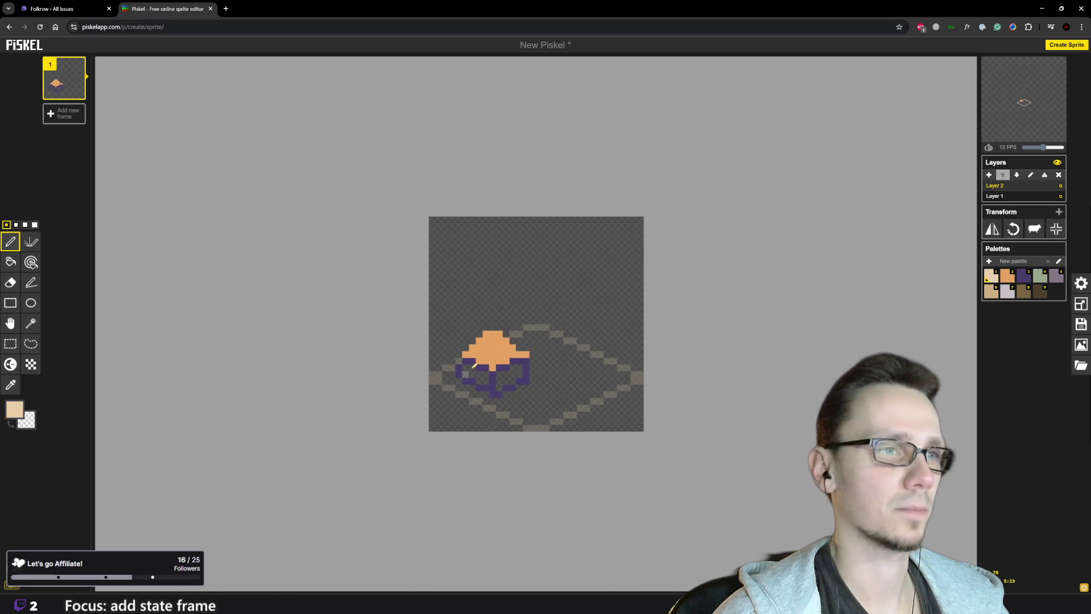
pyautogui.moveTo(481, 349)
pyautogui.mouseDown()
pyautogui.moveTo(489, 340)
pyautogui.moveTo(482, 359)
pyautogui.moveTo(503, 339)
pyautogui.moveTo(493, 336)
pyautogui.moveTo(496, 361)
pyautogui.mouseUp()
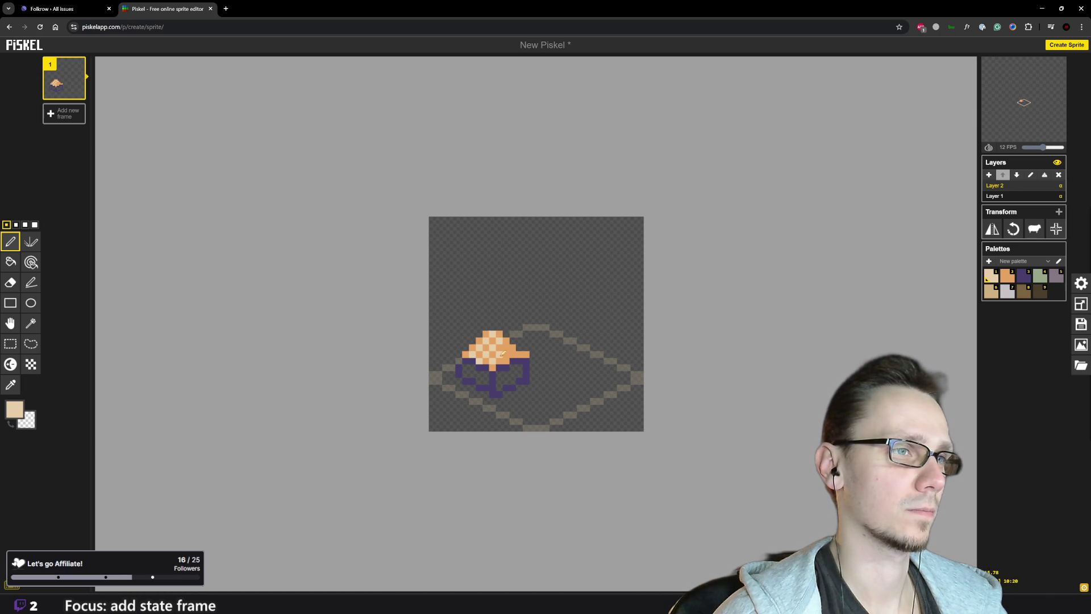
pyautogui.scroll(-1, 535, 379)
pyautogui.scroll(-2, 537, 375)
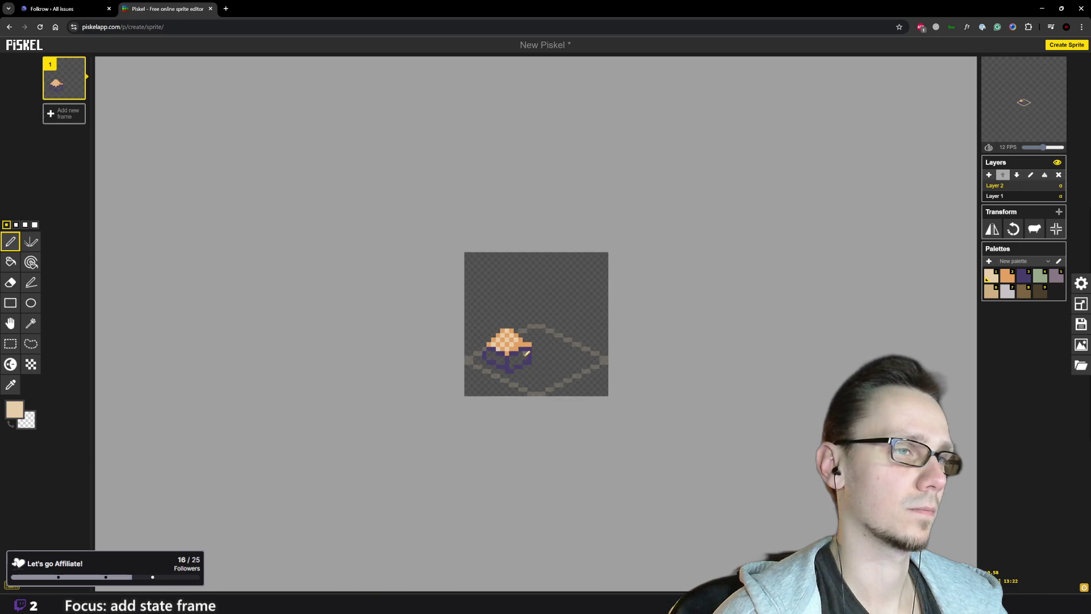
pyautogui.scroll(2, 526, 353)
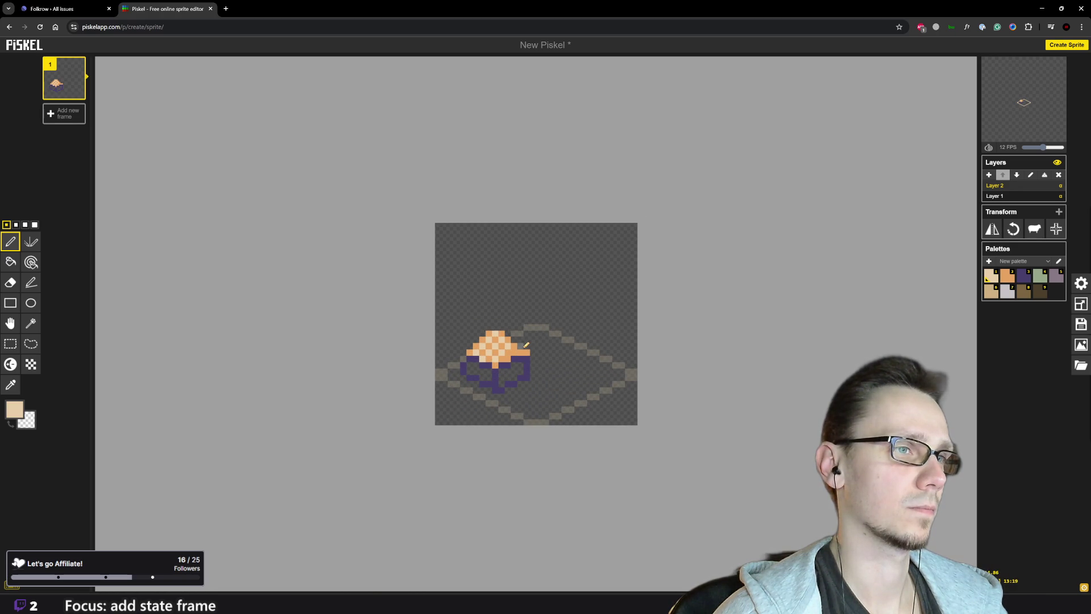
pyautogui.scroll(-2, 526, 345)
pyautogui.scroll(2, 531, 338)
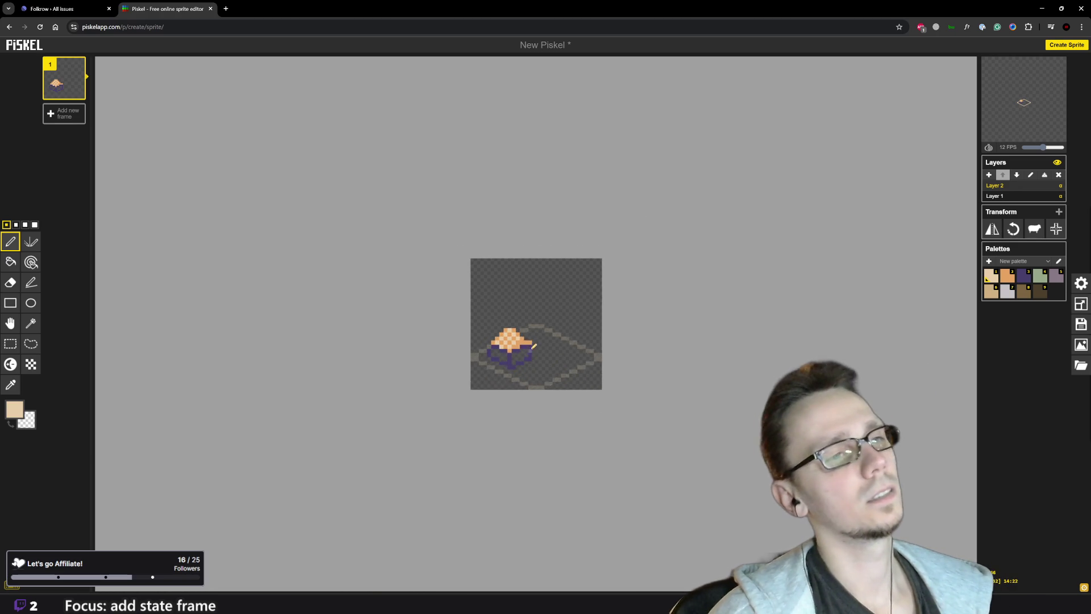
# Erase the checkered orange and beige roof pixels and reselect orange
pyautogui.scroll(1, 536, 330)
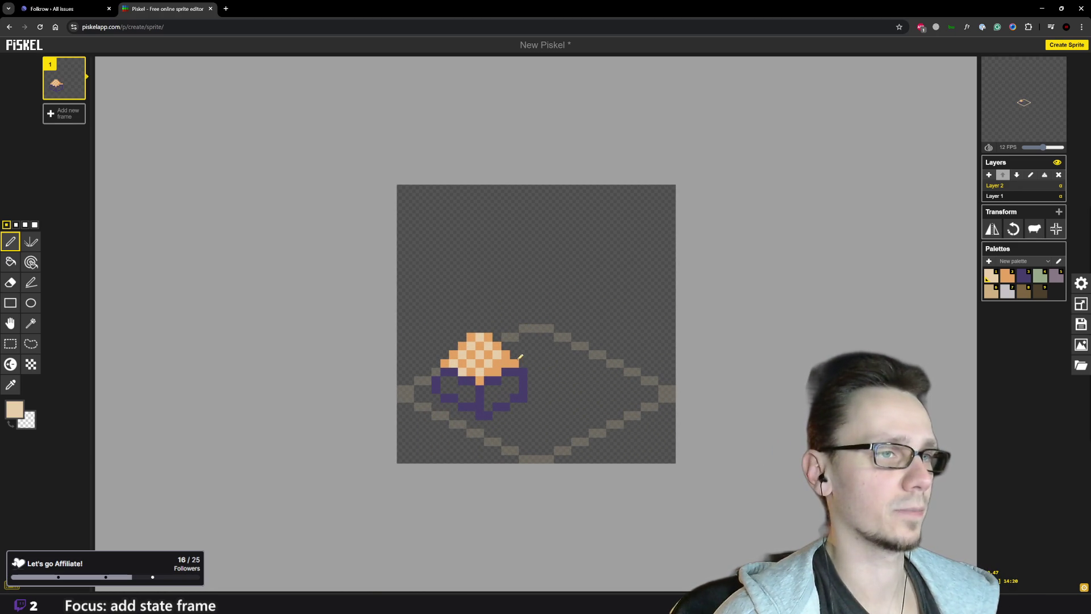
pyautogui.moveTo(478, 337)
pyautogui.mouseDown()
pyautogui.moveTo(493, 337)
pyautogui.moveTo(487, 368)
pyautogui.moveTo(499, 364)
pyautogui.moveTo(495, 373)
pyautogui.moveTo(444, 363)
pyautogui.moveTo(482, 362)
pyautogui.moveTo(464, 346)
pyautogui.mouseUp()
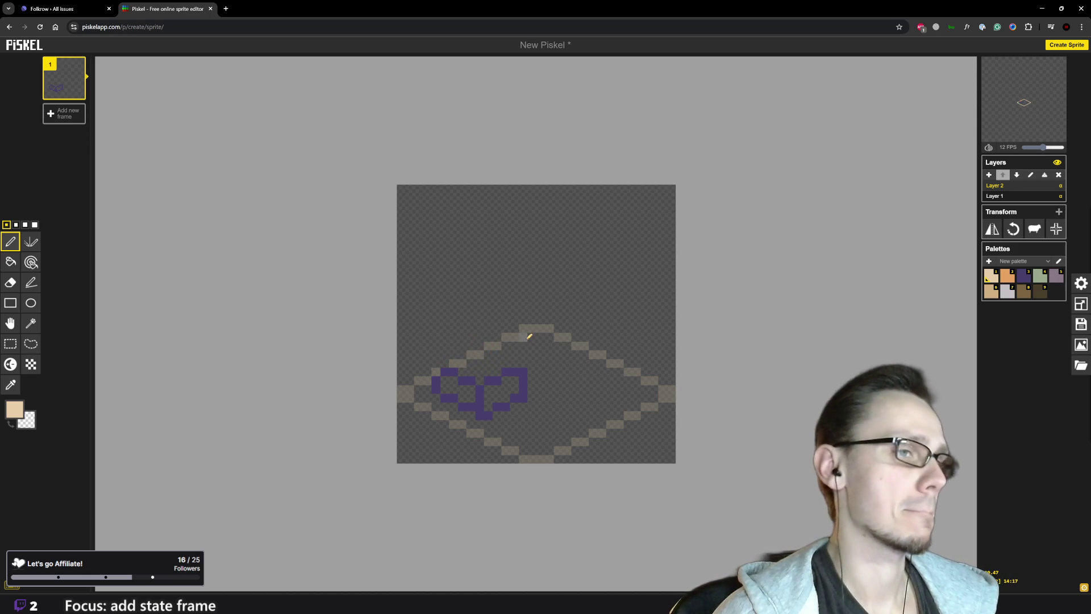
pyautogui.scroll(-2, 526, 329)
pyautogui.click(1004, 280)
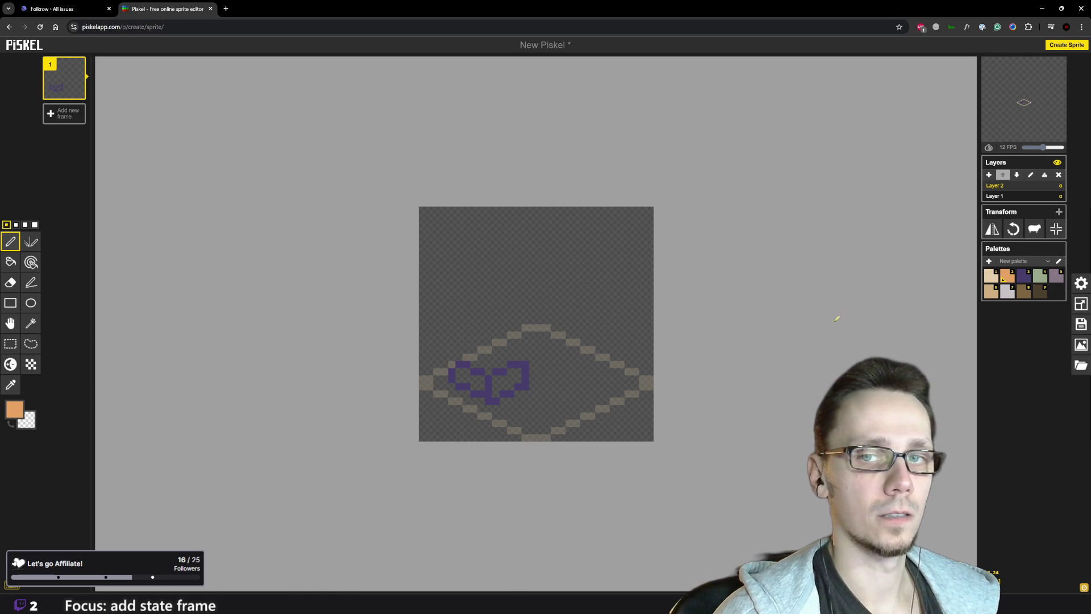
pyautogui.scroll(2, 415, 353)
# Redraw the roof pixel by pixel as a stepped orange peak on the walls
pyautogui.click(470, 391)
pyautogui.click(468, 382)
pyautogui.click(477, 372)
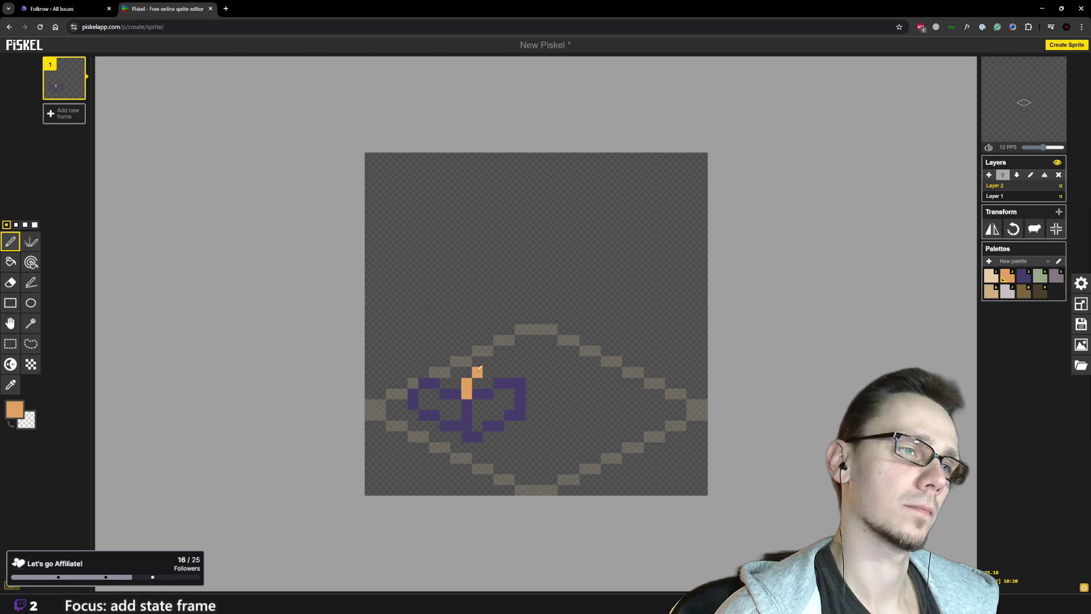
pyautogui.click(488, 361)
pyautogui.click(487, 350)
pyautogui.click(498, 361)
pyautogui.click(509, 372)
pyautogui.click(520, 372)
pyautogui.click(509, 361)
pyautogui.click(498, 350)
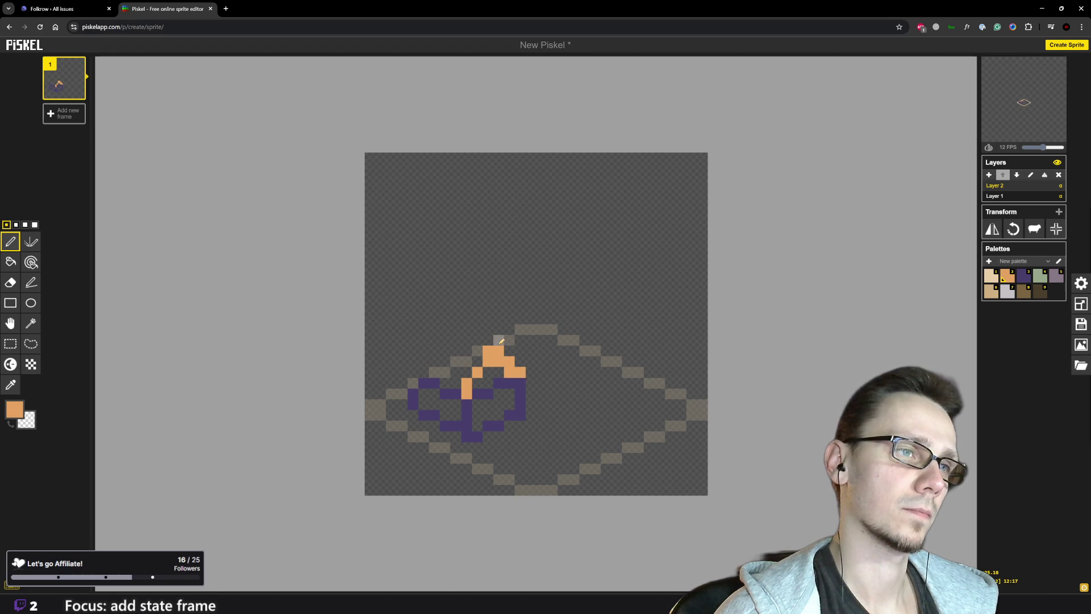
# Fill the remaining orange pixels along the roof's lower row and top-left
pyautogui.scroll(-1, 501, 341)
pyautogui.click(505, 365)
pyautogui.click(496, 365)
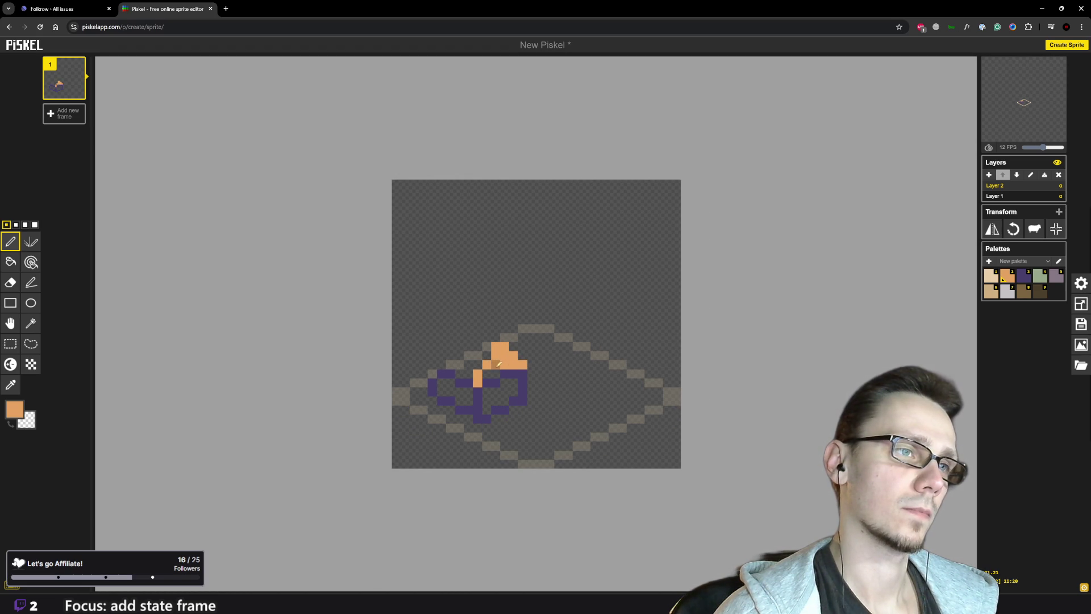
pyautogui.scroll(-2, 506, 350)
pyautogui.scroll(1, 511, 335)
pyautogui.click(502, 346)
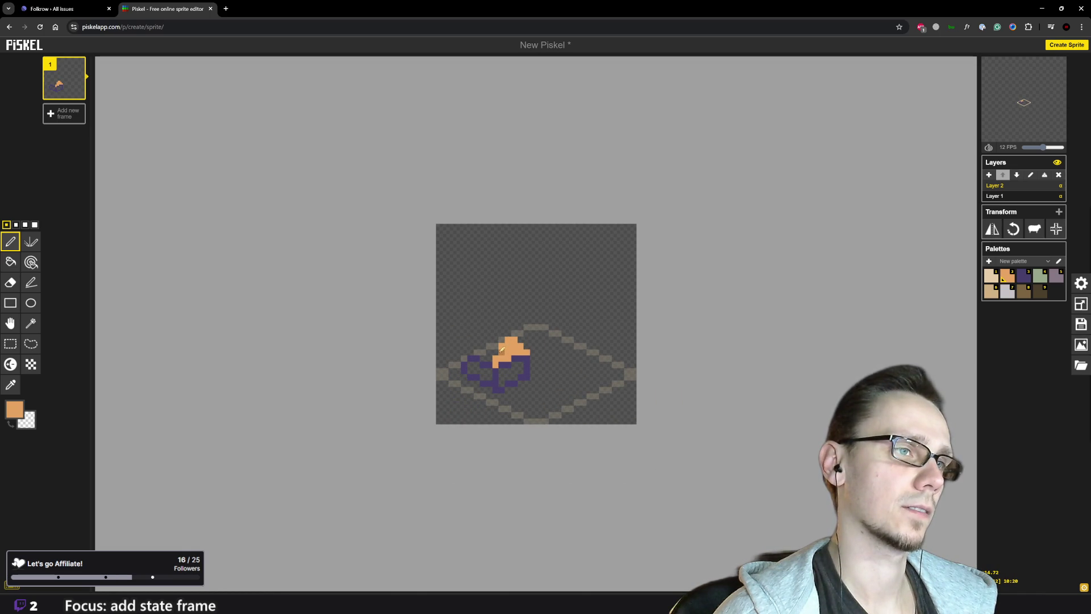
pyautogui.scroll(-1, 518, 391)
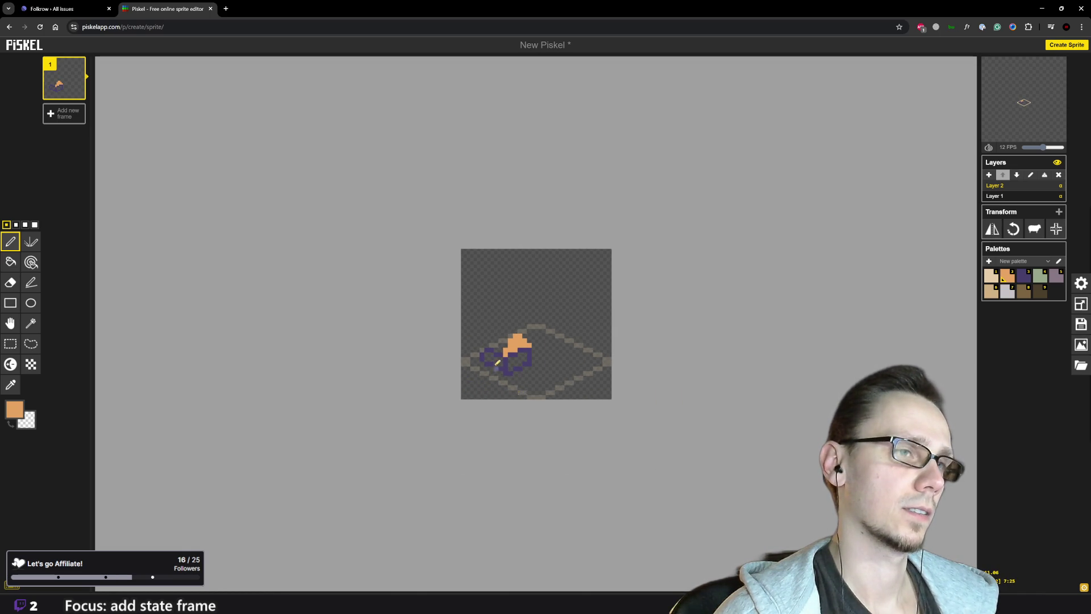
pyautogui.scroll(2, 499, 365)
pyautogui.click(992, 278)
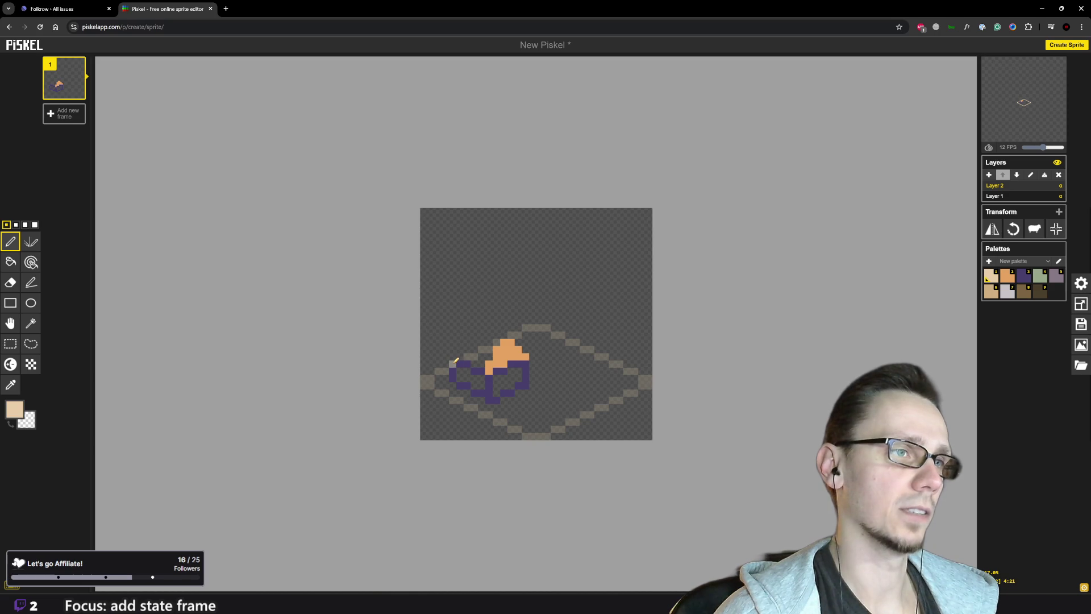
# Paint light beige columns and a cap row left of the purple building
pyautogui.moveTo(454, 362); pyautogui.dragTo(461, 341)
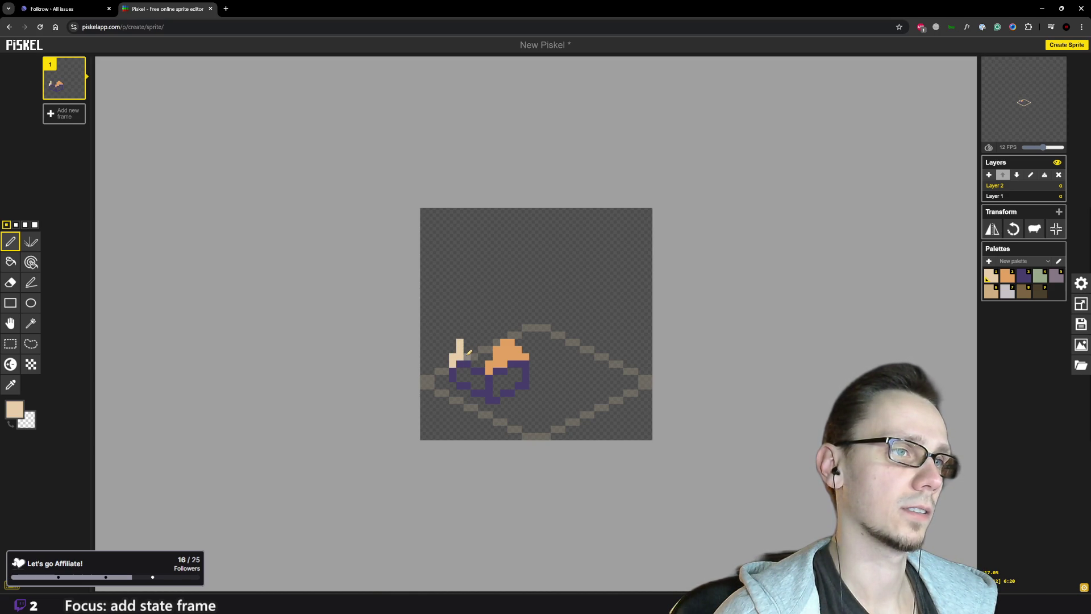
pyautogui.moveTo(468, 359); pyautogui.dragTo(466, 334)
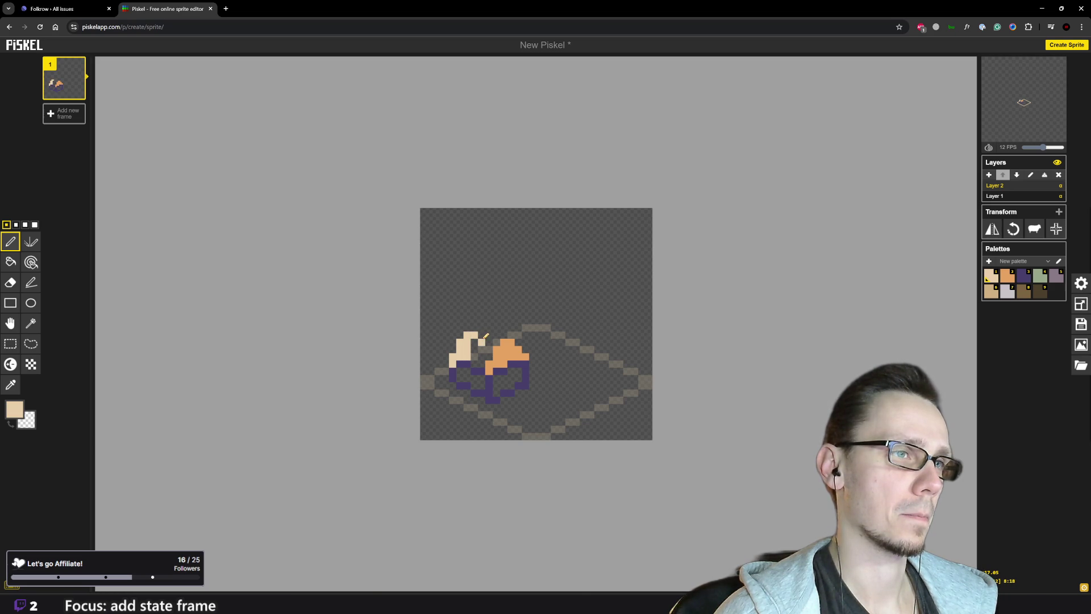
pyautogui.moveTo(491, 339); pyautogui.dragTo(487, 335)
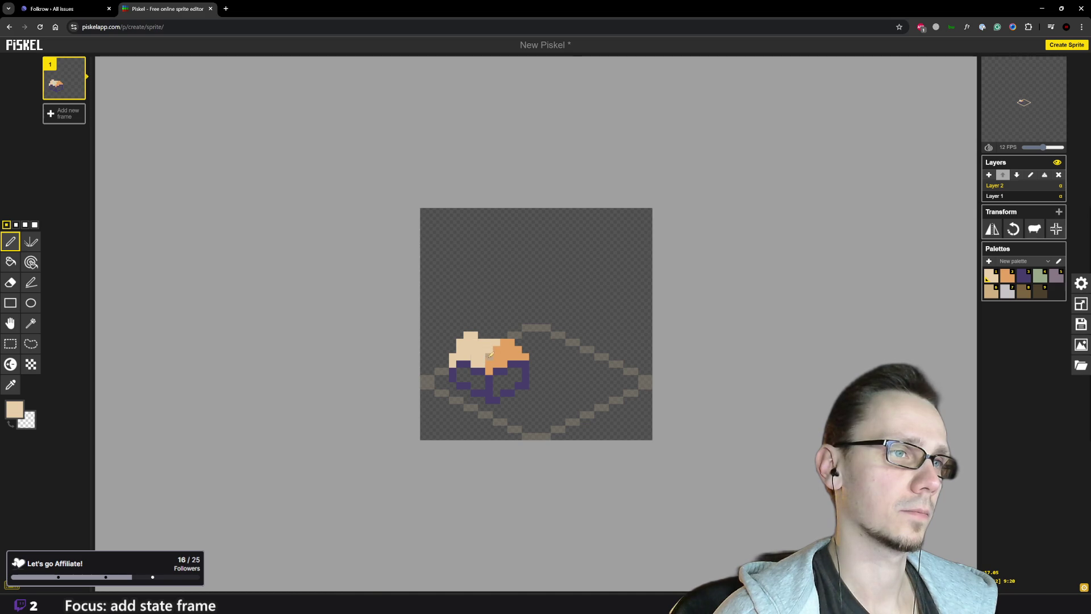
pyautogui.scroll(-5, 554, 341)
pyautogui.scroll(4, 554, 340)
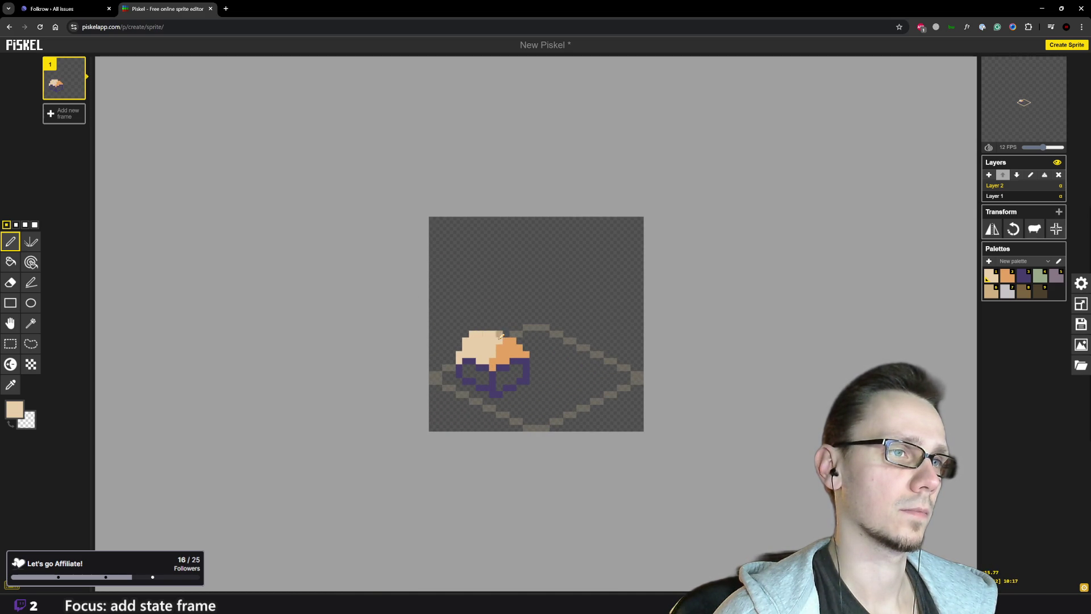
pyautogui.scroll(-3, 545, 384)
pyautogui.scroll(2, 534, 363)
pyautogui.scroll(1, 524, 343)
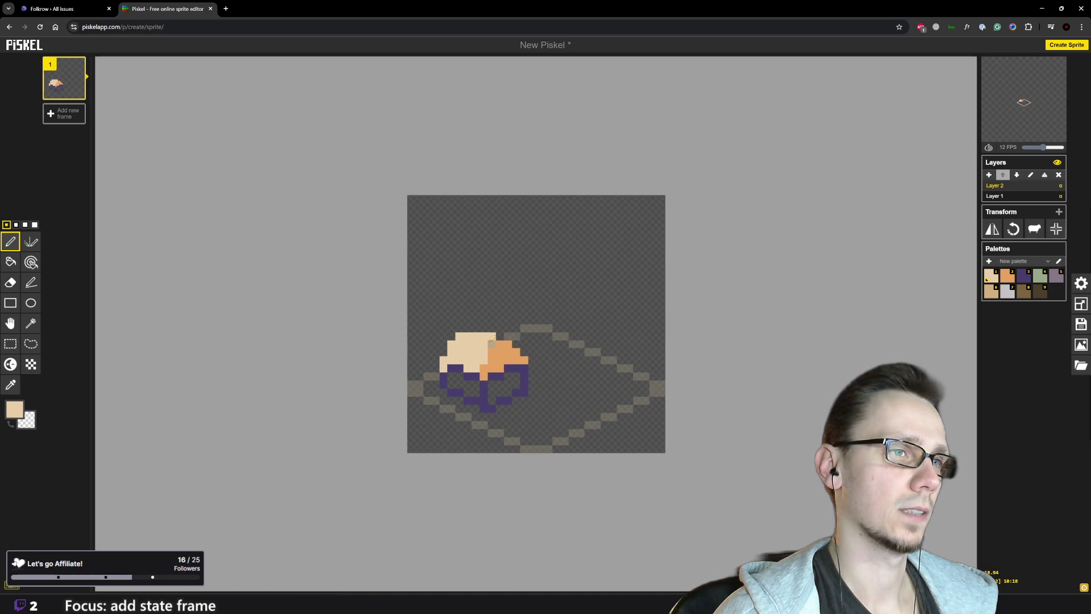
# Erase and repaint the cap's top cream row, toggling between orange and cream swatches
pyautogui.rightClick(467, 336)
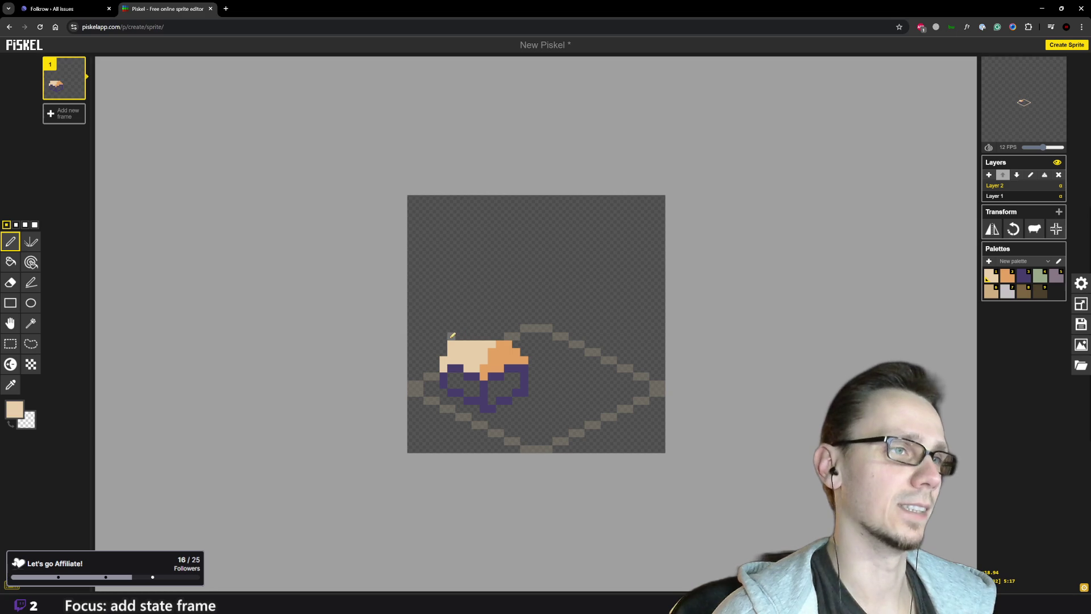
pyautogui.moveTo(453, 335); pyautogui.dragTo(480, 336)
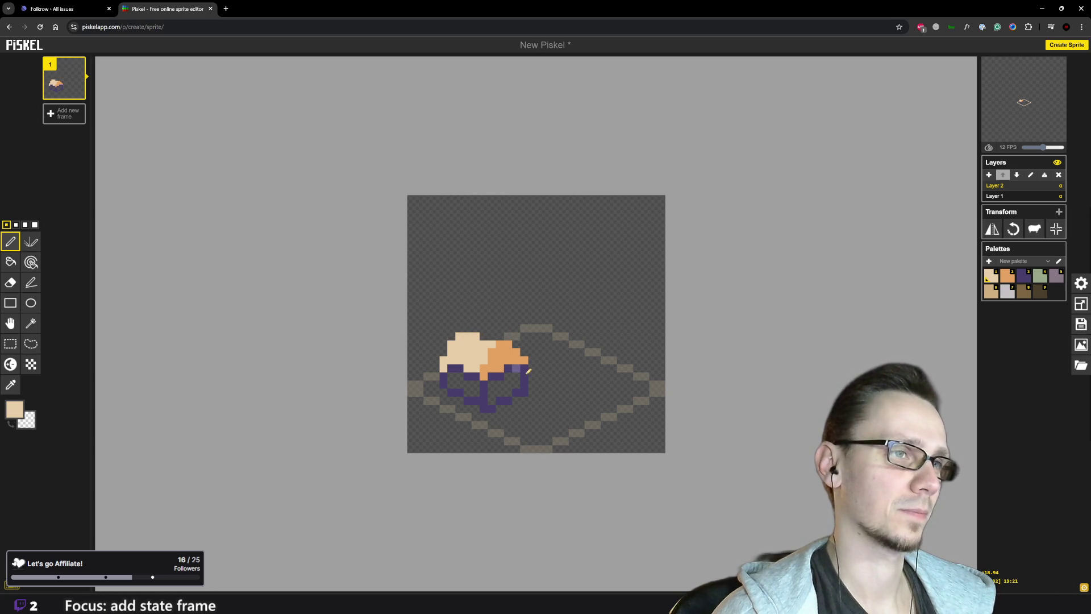
pyautogui.scroll(-3, 512, 346)
pyautogui.scroll(2, 512, 350)
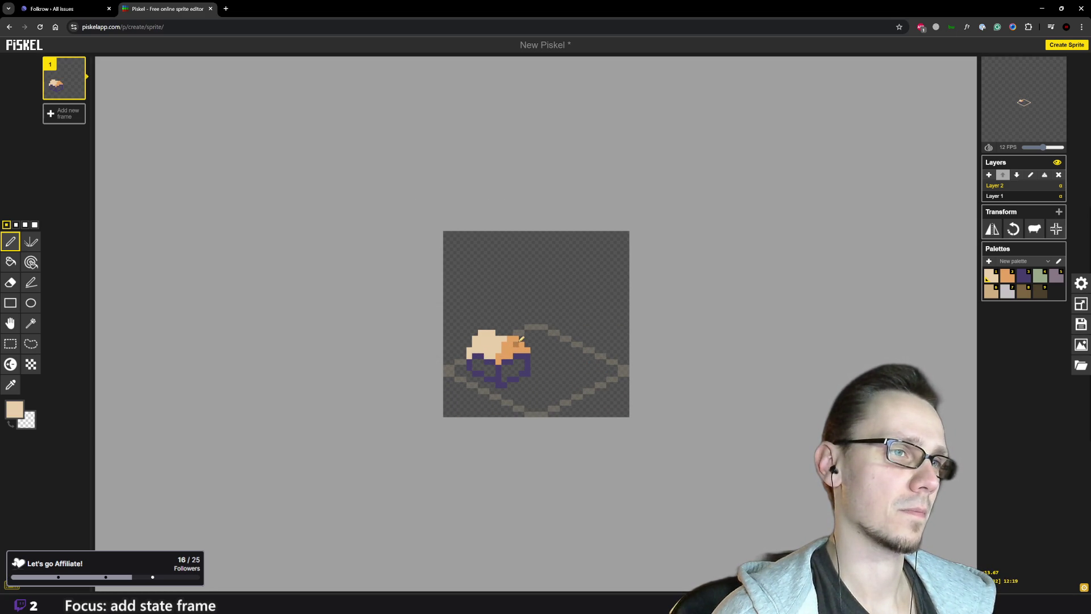
pyautogui.click(1007, 275)
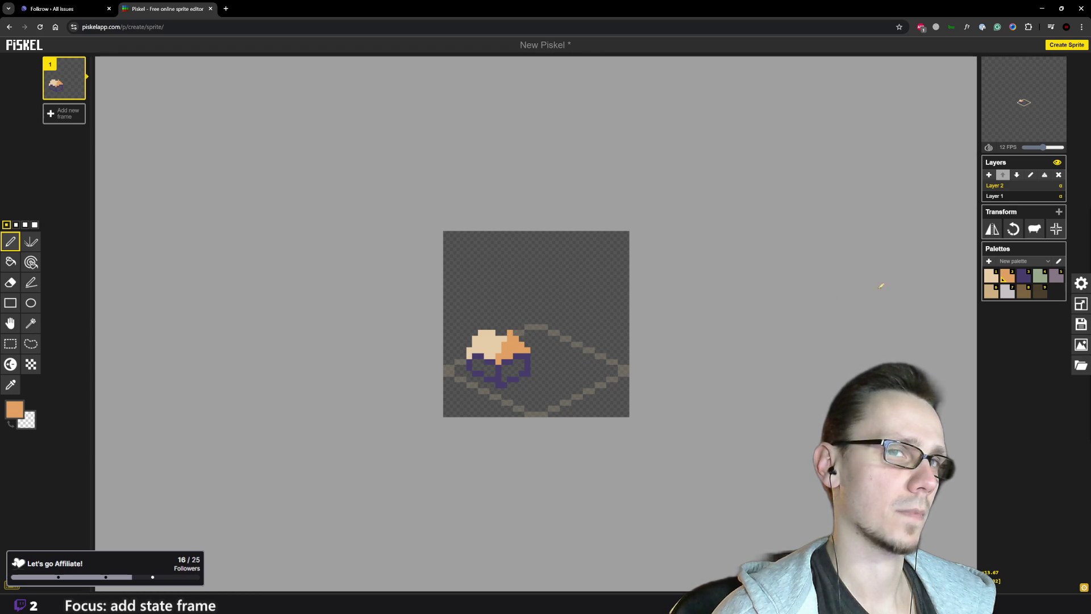
pyautogui.click(993, 281)
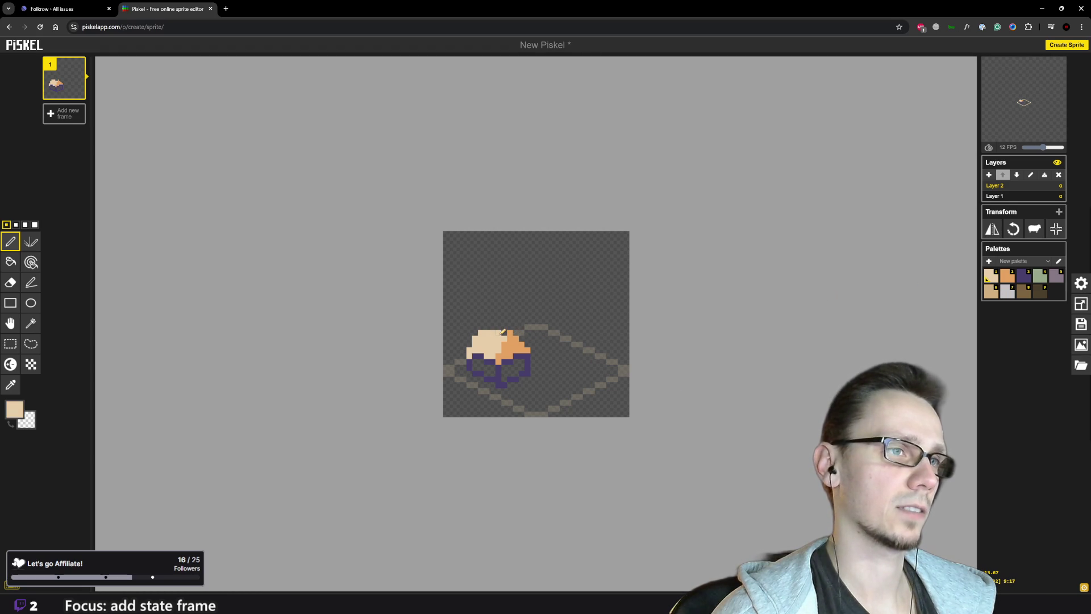
pyautogui.scroll(-4, 506, 331)
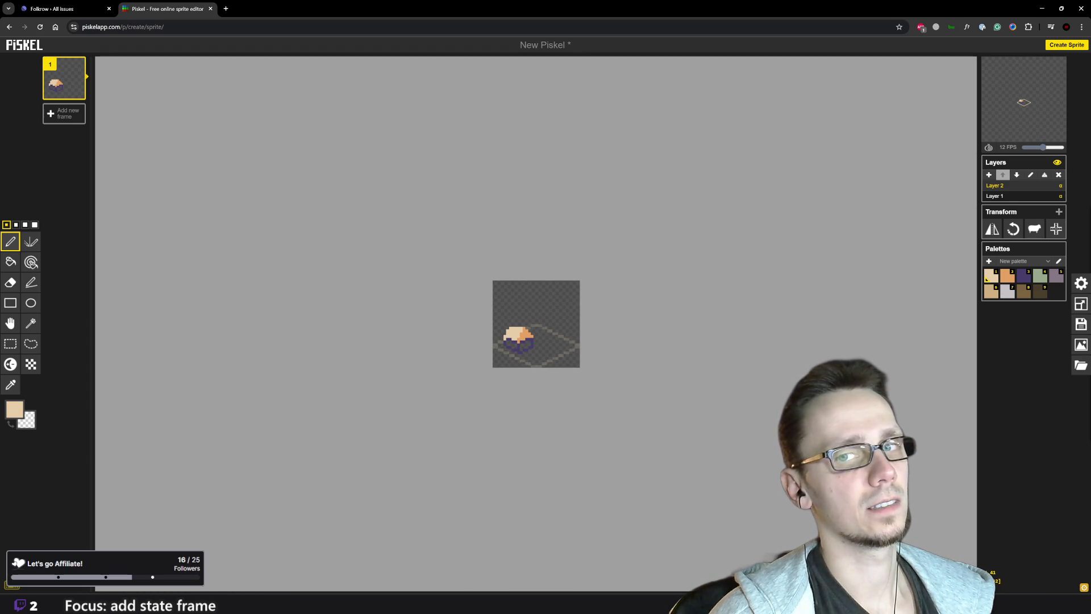
pyautogui.scroll(5, 512, 338)
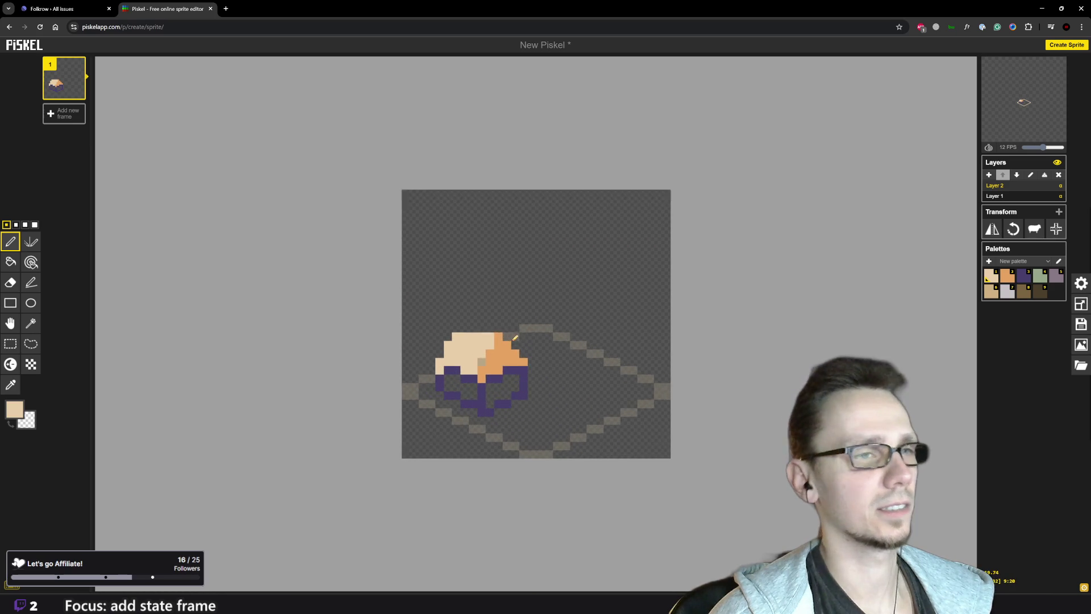
# Erase the stray top row of pixels on the cap's right side
pyautogui.moveTo(512, 338)
pyautogui.mouseDown()
pyautogui.moveTo(455, 330)
pyautogui.moveTo(524, 359)
pyautogui.mouseUp()
pyautogui.scroll(-2, 454, 330)
pyautogui.scroll(2, 530, 328)
pyautogui.scroll(-3, 602, 361)
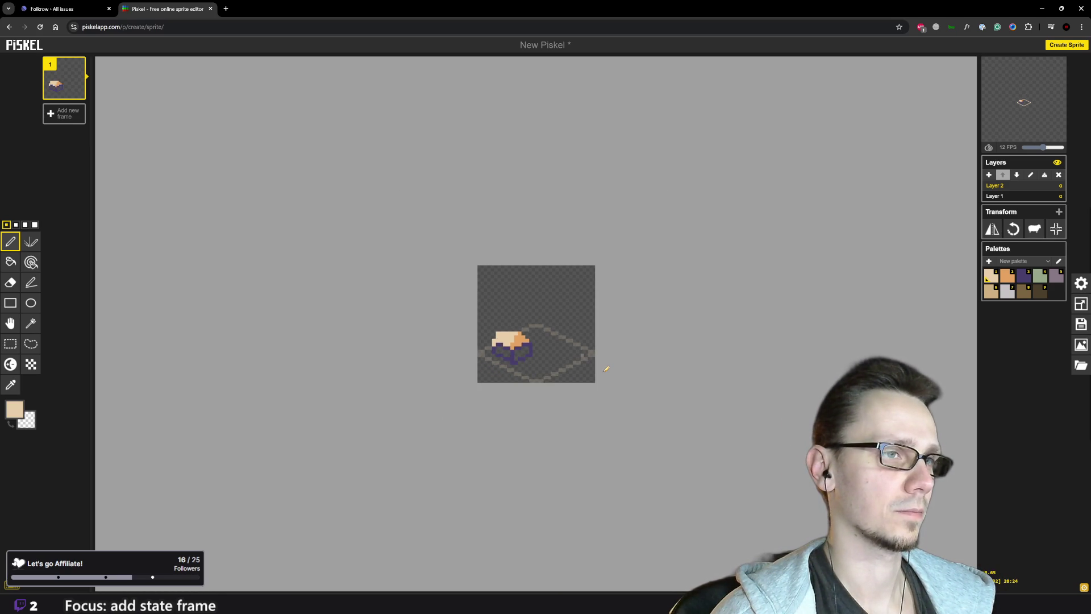
pyautogui.scroll(3, 541, 345)
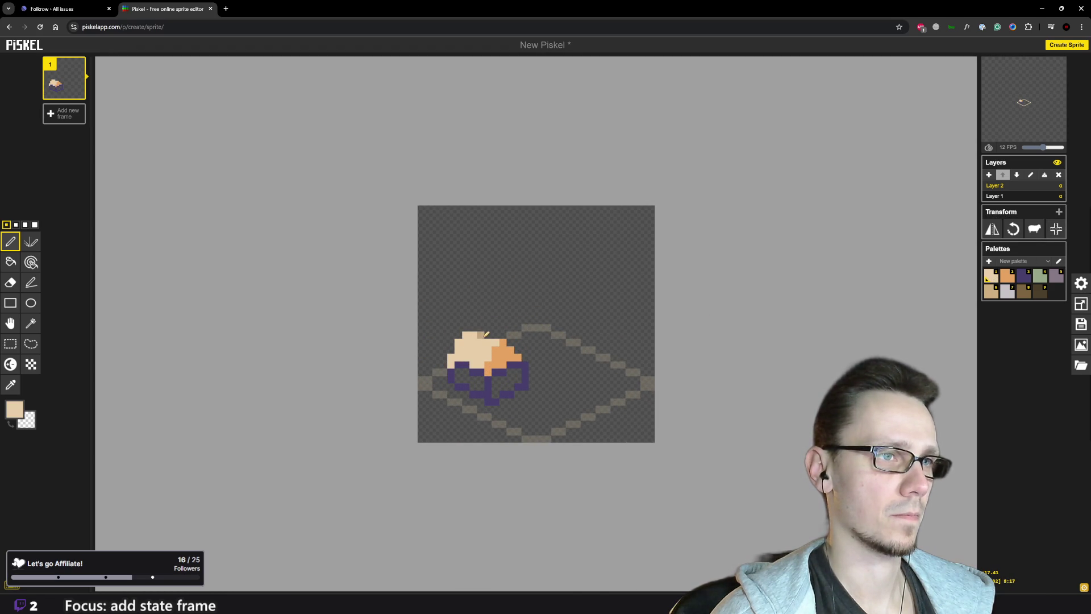
pyautogui.scroll(-5, 562, 377)
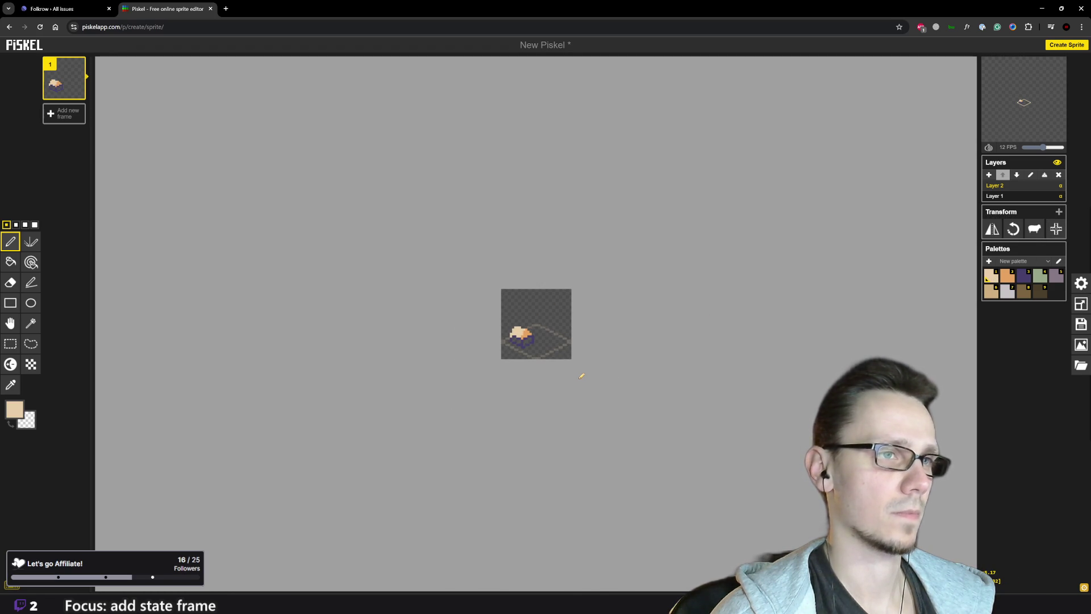
pyautogui.scroll(3, 572, 353)
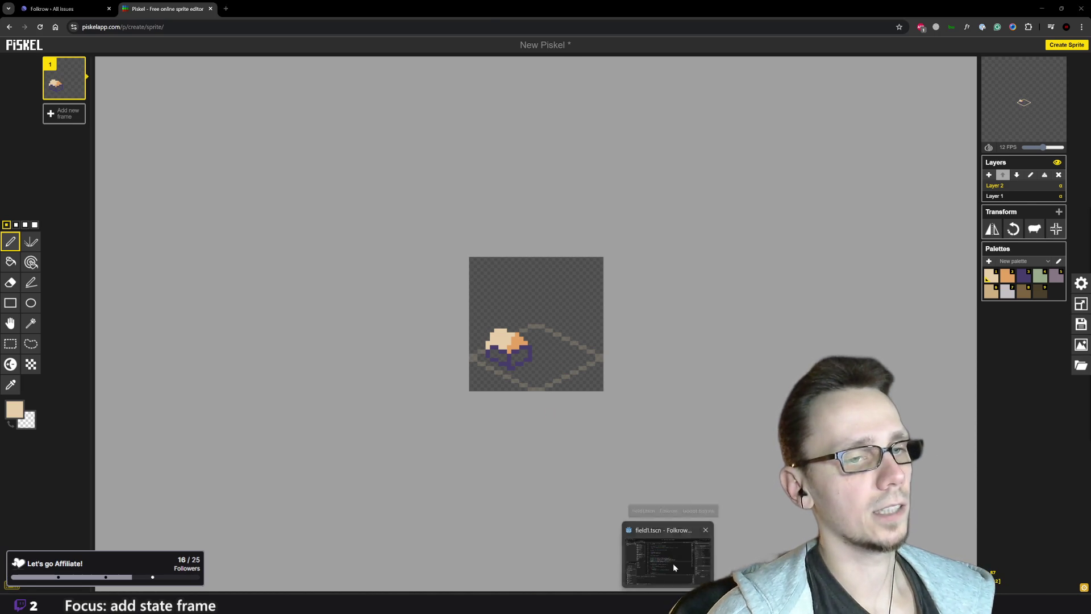
# Run the project in Godot and enter the game's build mode
pyautogui.click(673, 564)
pyautogui.click(956, 19)
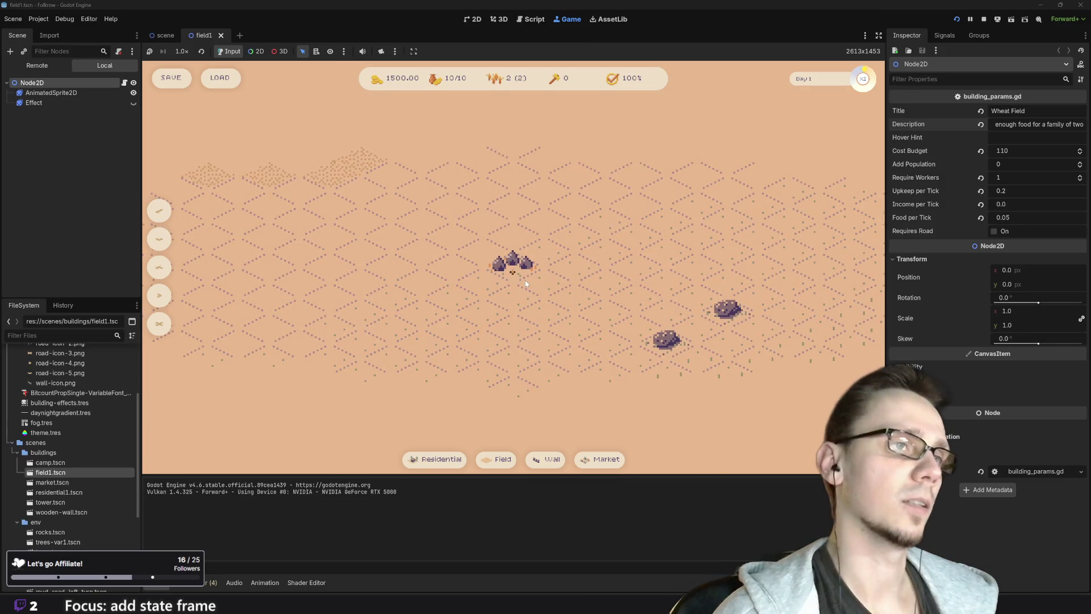
pyautogui.click(495, 459)
pyautogui.click(529, 310)
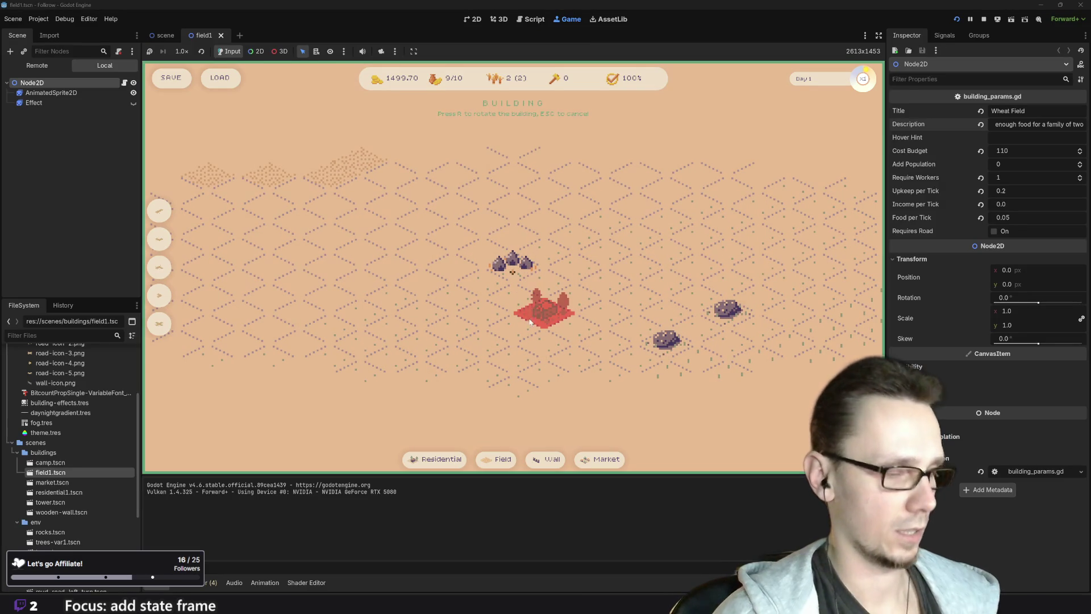
# Place a Mud Road tile and the new building beside it, then pause and return to Piskel
pyautogui.press('2')
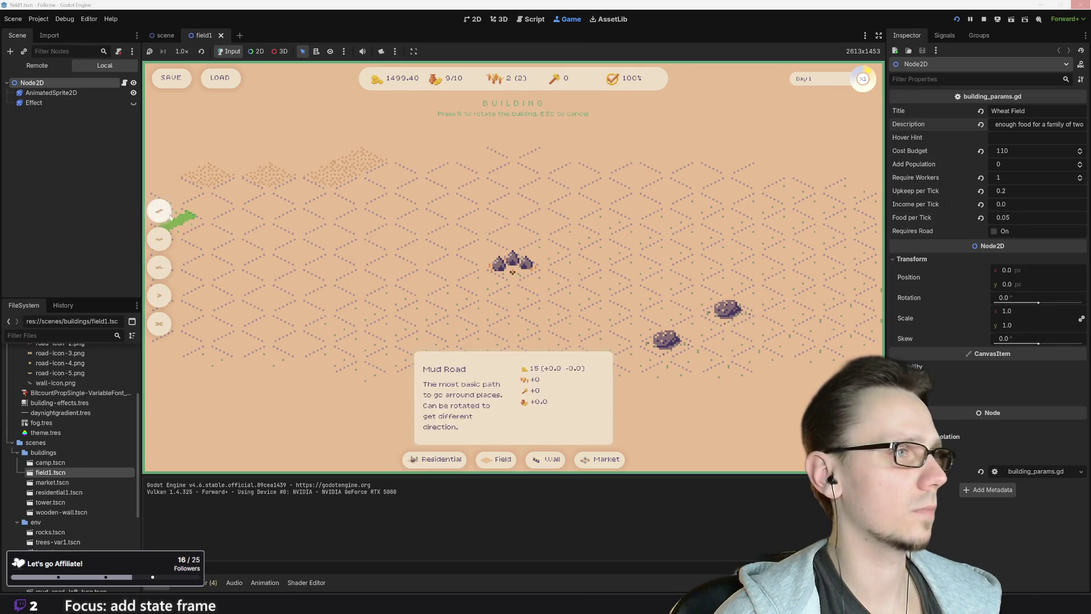
pyautogui.click(487, 326)
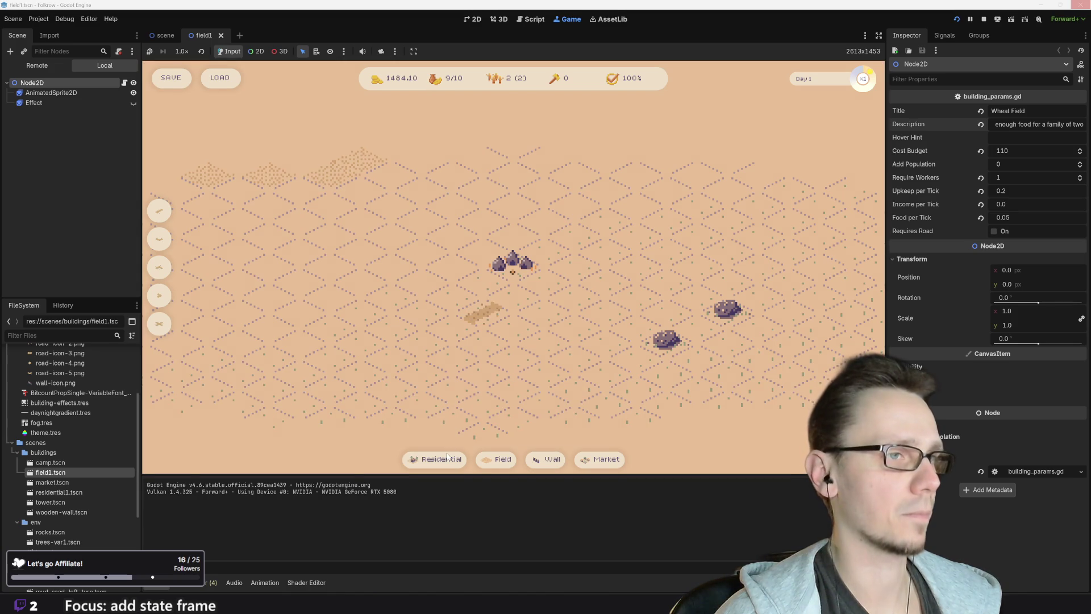
pyautogui.click(515, 326)
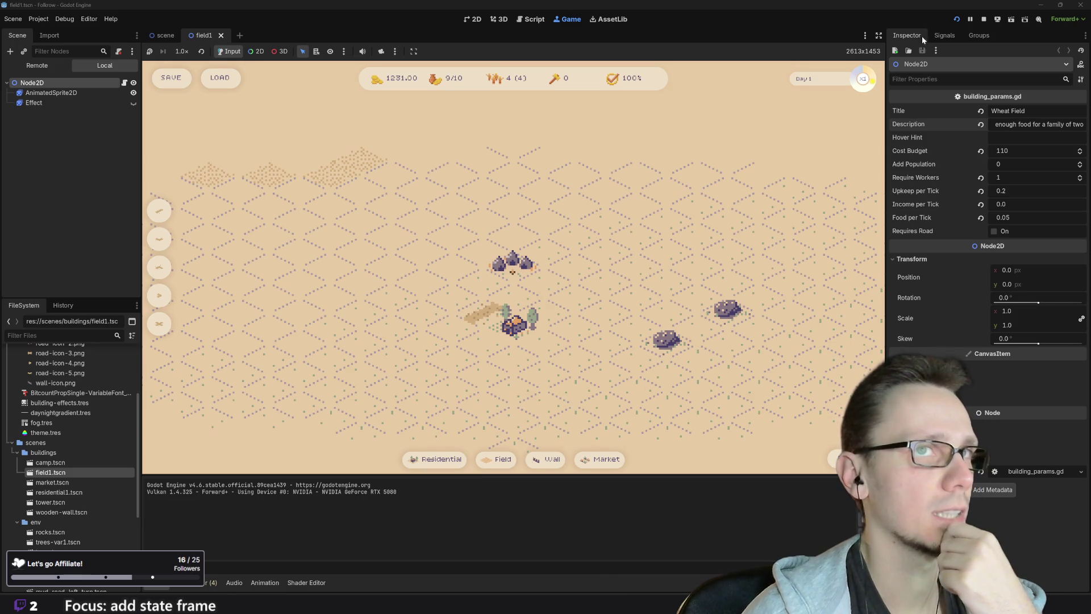
pyautogui.click(970, 19)
pyautogui.moveTo(649, 603)
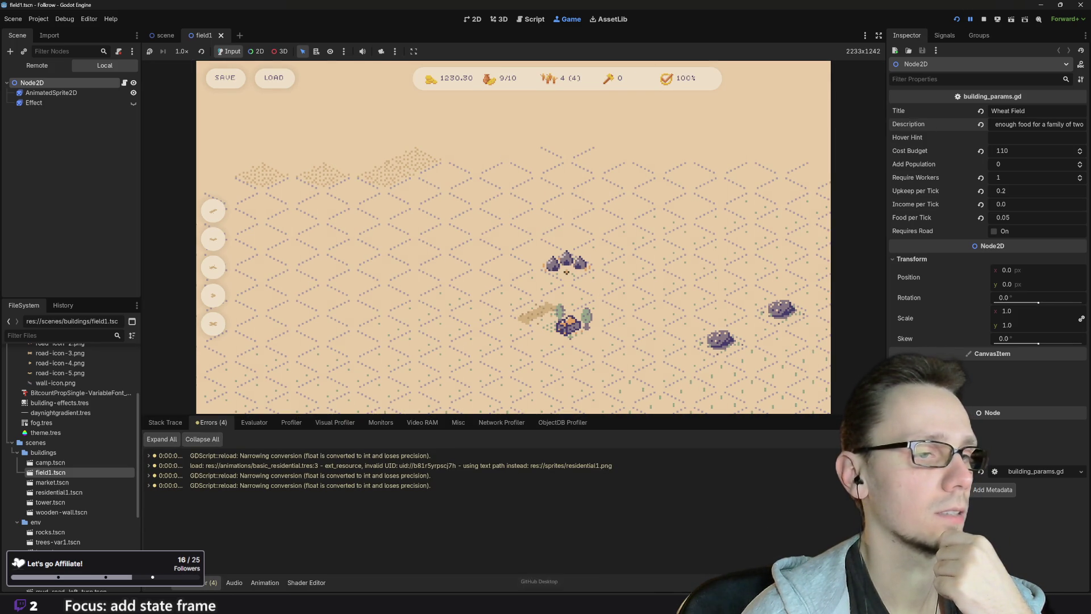
pyautogui.click(471, 558)
pyautogui.scroll(1, 519, 377)
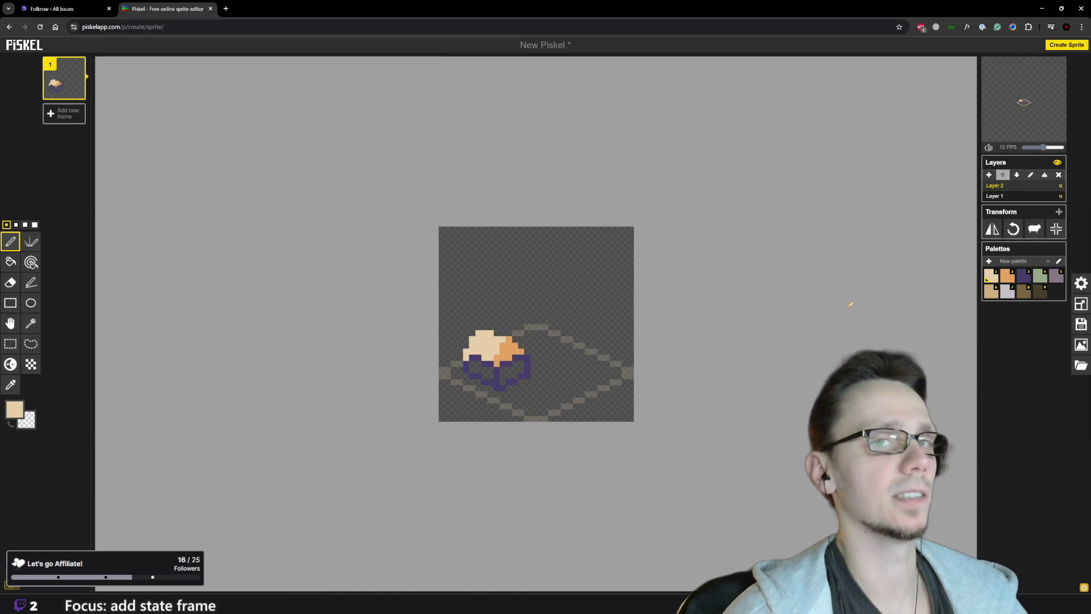
# Draw a dark purple outline along the cap's top-left edge
pyautogui.click(1017, 277)
pyautogui.scroll(1, 466, 363)
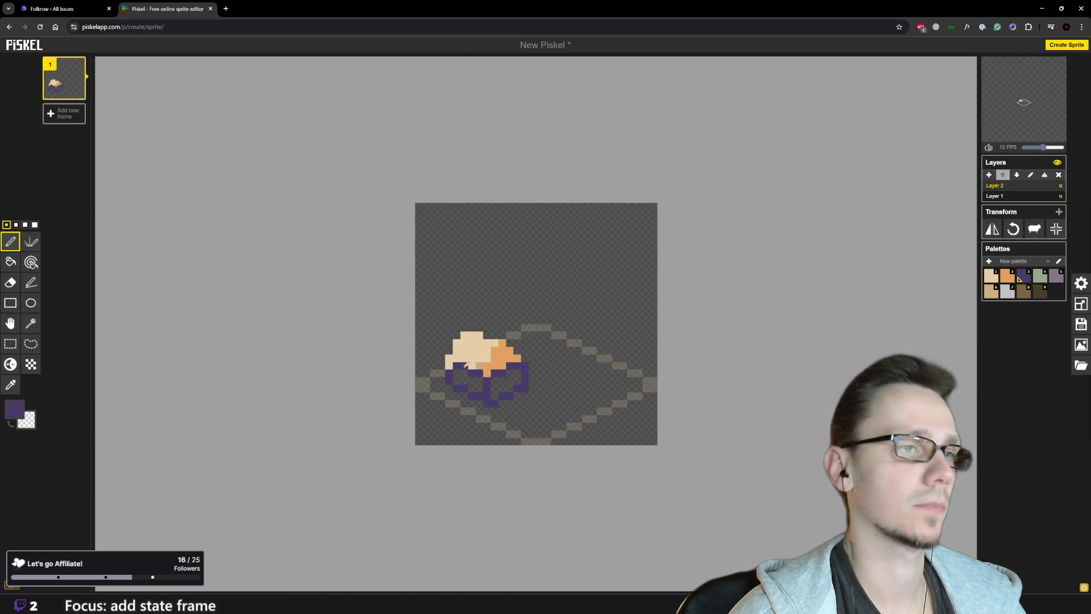
pyautogui.click(450, 358)
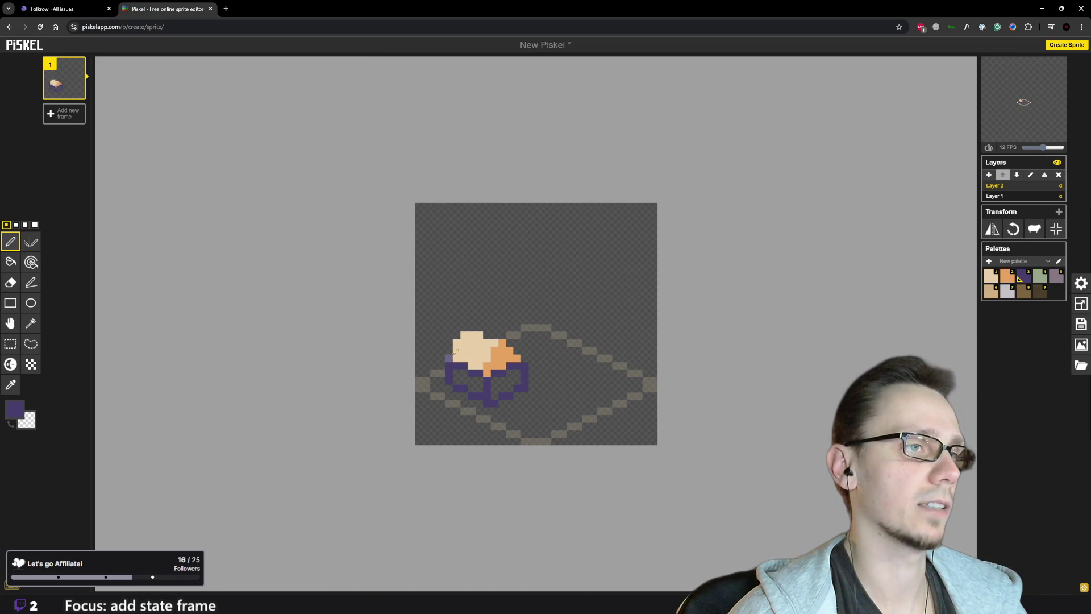
pyautogui.moveTo(457, 350)
pyautogui.mouseDown()
pyautogui.moveTo(480, 333)
pyautogui.moveTo(517, 362)
pyautogui.mouseUp()
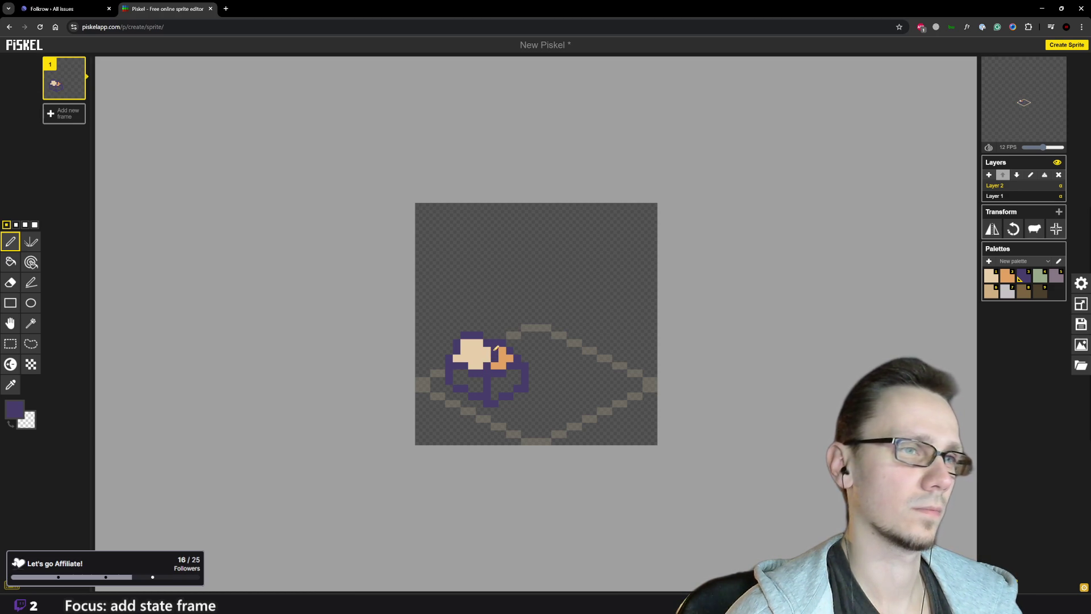
pyautogui.scroll(-3, 585, 378)
pyautogui.scroll(2, 588, 375)
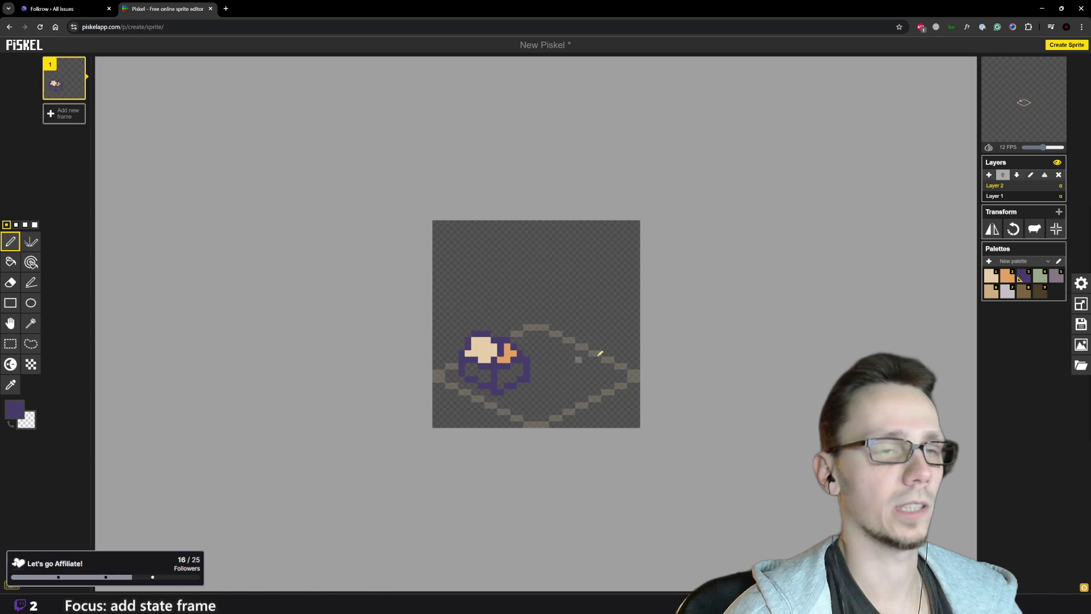
# Turn the cap green: recolour one orange pixel, then bucket-fill the cream top
pyautogui.click(1007, 277)
pyautogui.scroll(1, 598, 352)
pyautogui.click(1038, 277)
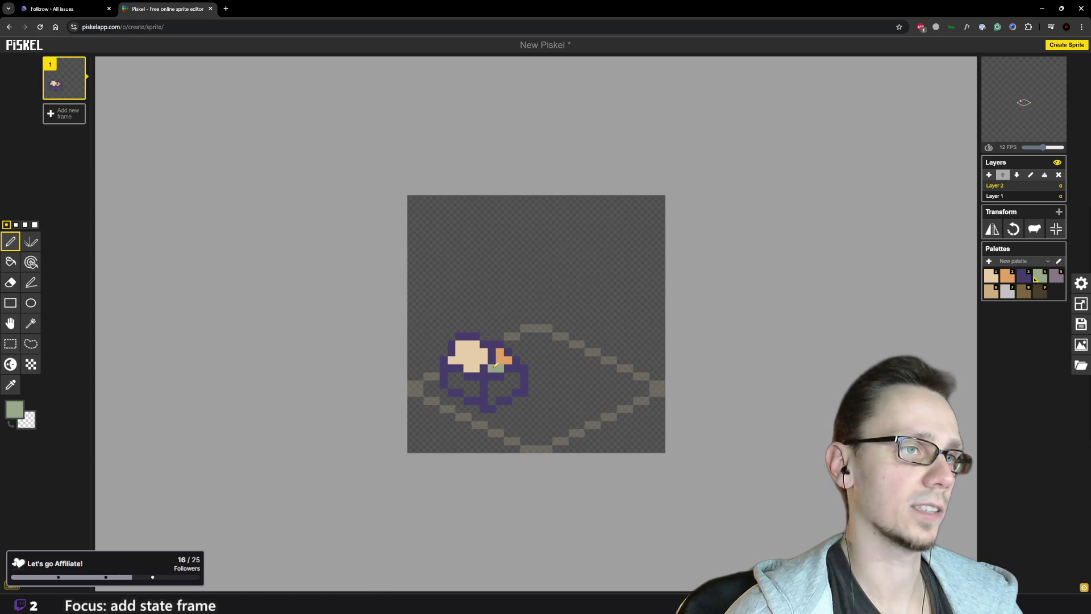
pyautogui.click(507, 359)
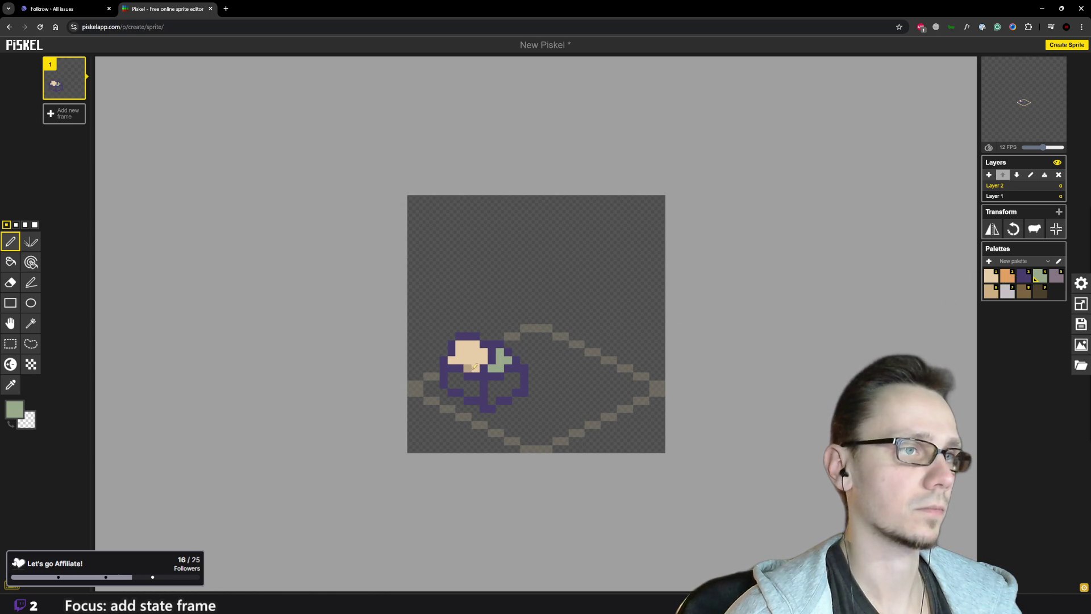
pyautogui.click(10, 262)
pyautogui.click(472, 356)
pyautogui.scroll(-2, 522, 389)
pyautogui.scroll(-1, 554, 347)
pyautogui.click(11, 241)
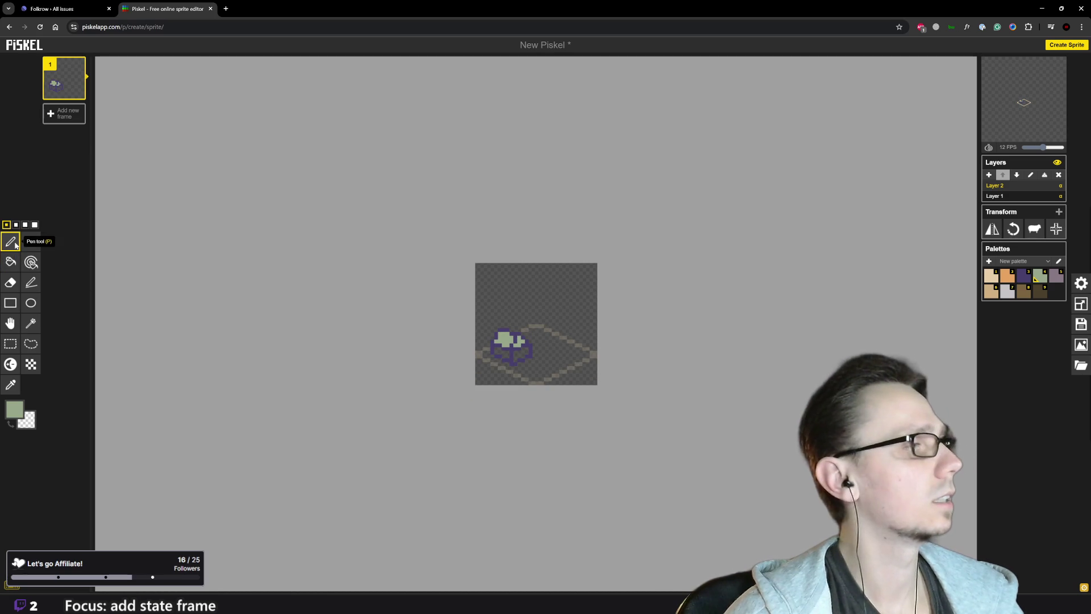
pyautogui.moveTo(668, 602)
pyautogui.click(666, 561)
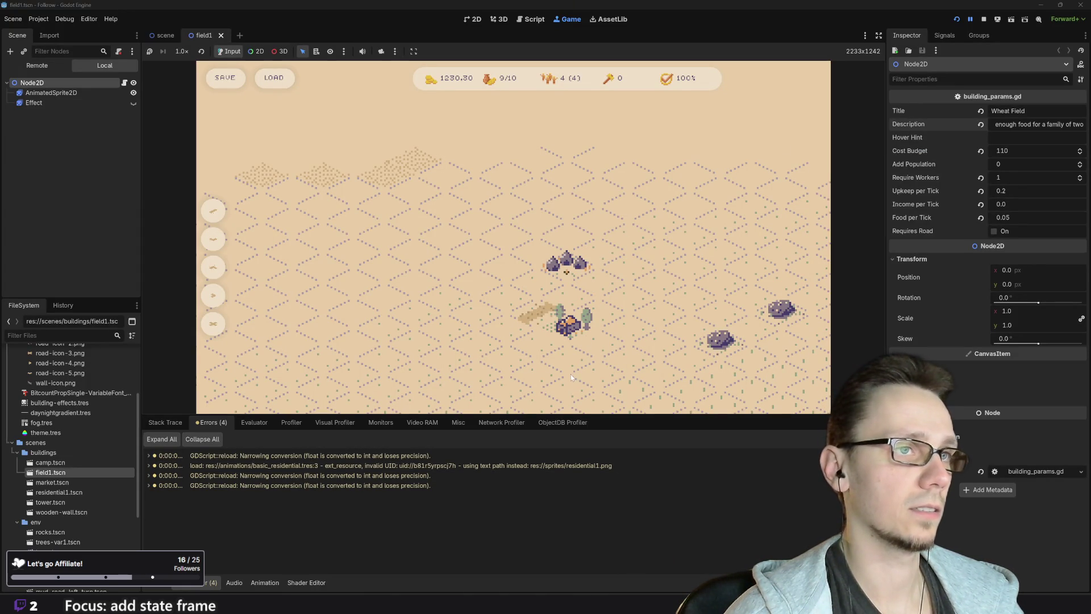
pyautogui.moveTo(461, 603)
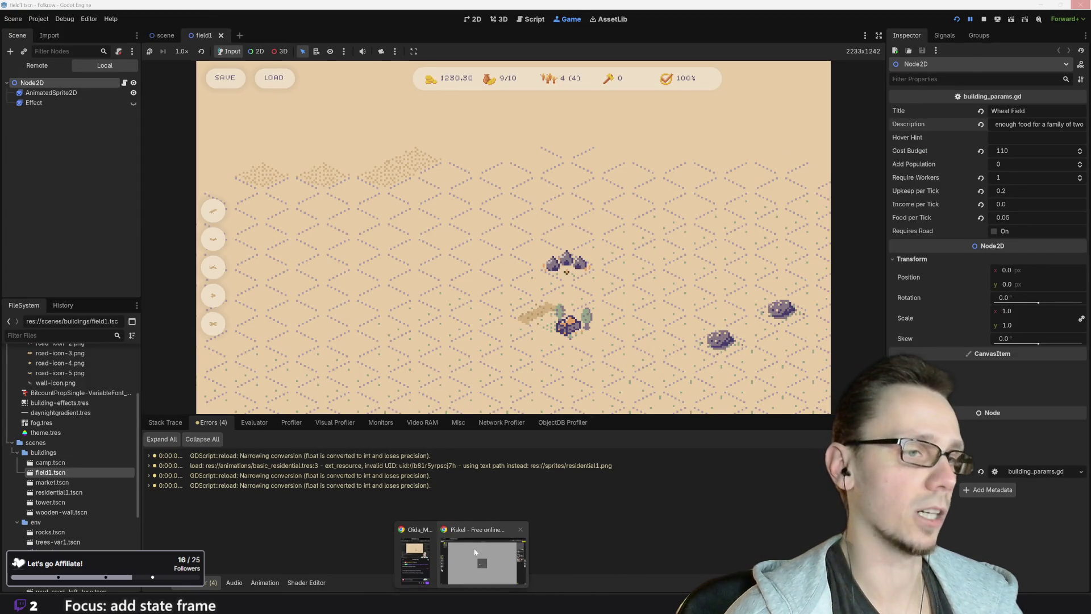
pyautogui.click(471, 555)
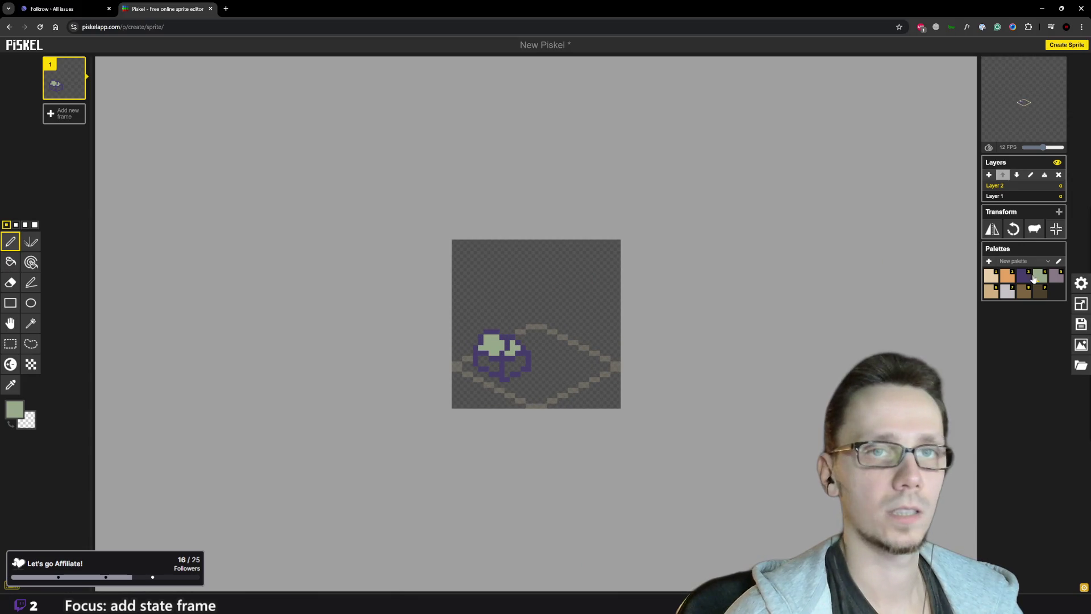
# Paint the building's lower walls with the light mauve swatch
pyautogui.click(1056, 276)
pyautogui.scroll(1, 529, 381)
pyautogui.scroll(1, 530, 382)
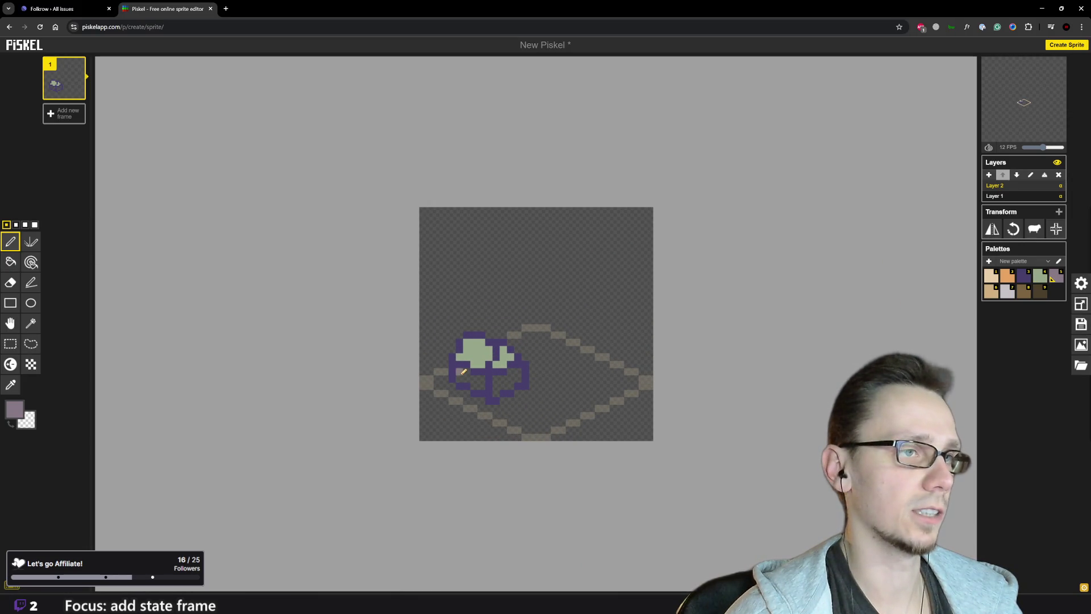
pyautogui.moveTo(466, 374); pyautogui.dragTo(477, 384)
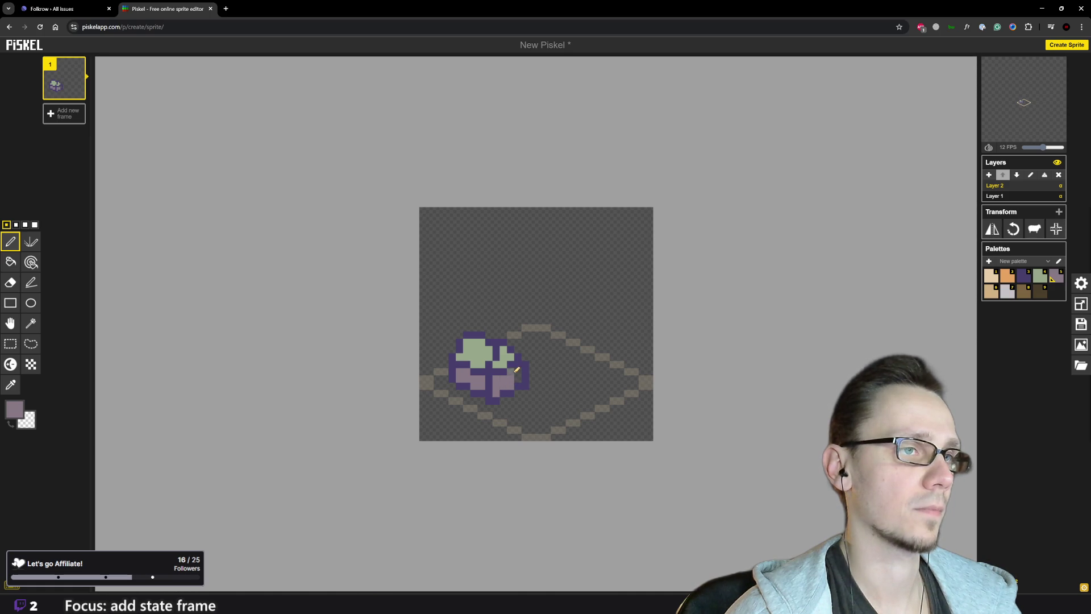
pyautogui.scroll(-3, 521, 374)
pyautogui.scroll(2, 522, 373)
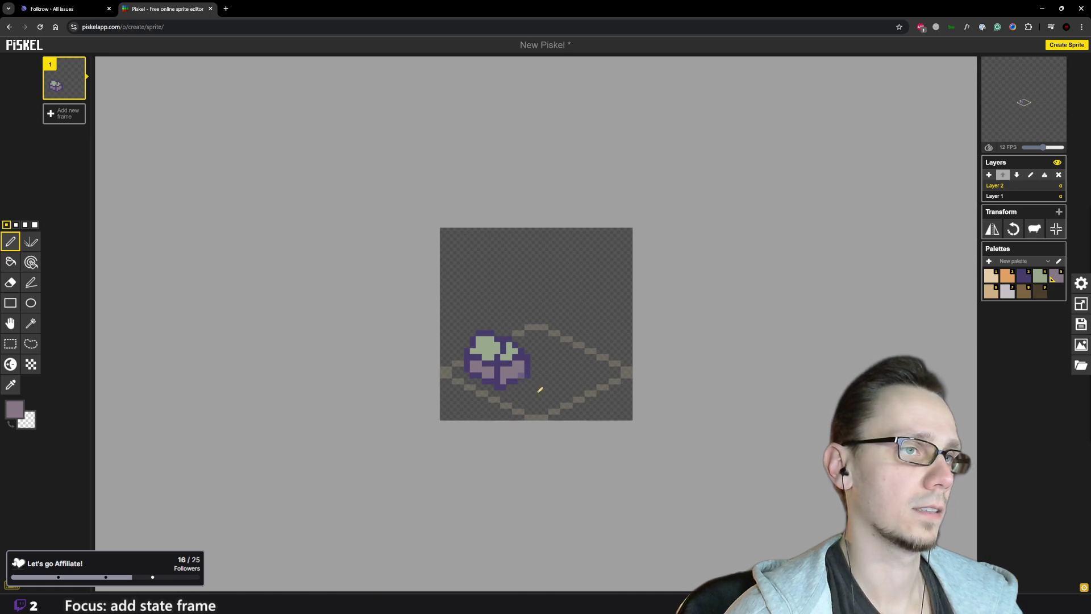
# Select dark purple, glance at the Godot editor, and come back to Piskel
pyautogui.click(1028, 277)
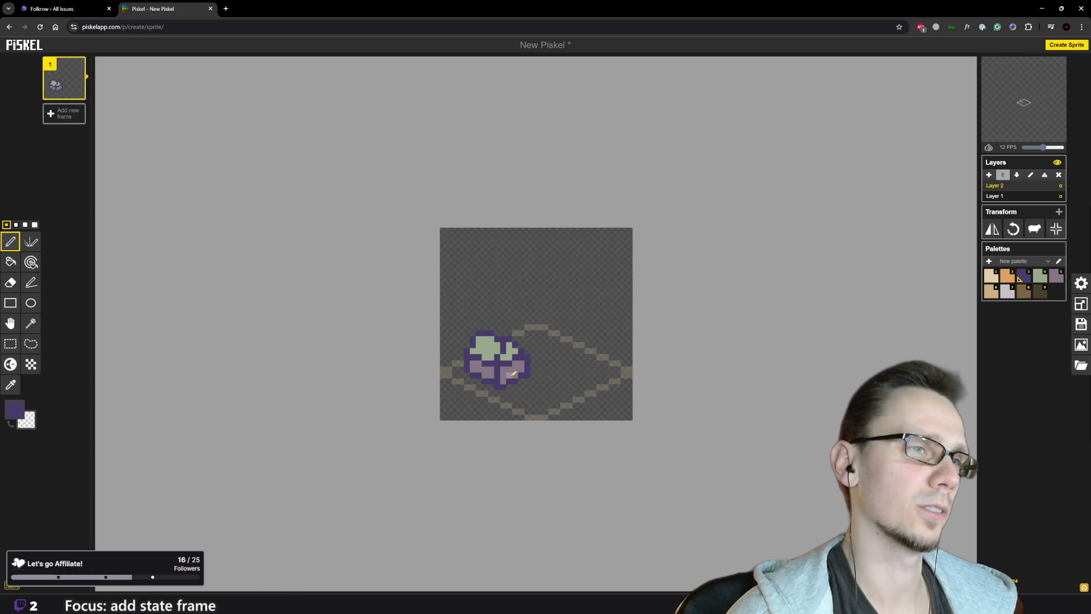
pyautogui.scroll(-2, 544, 356)
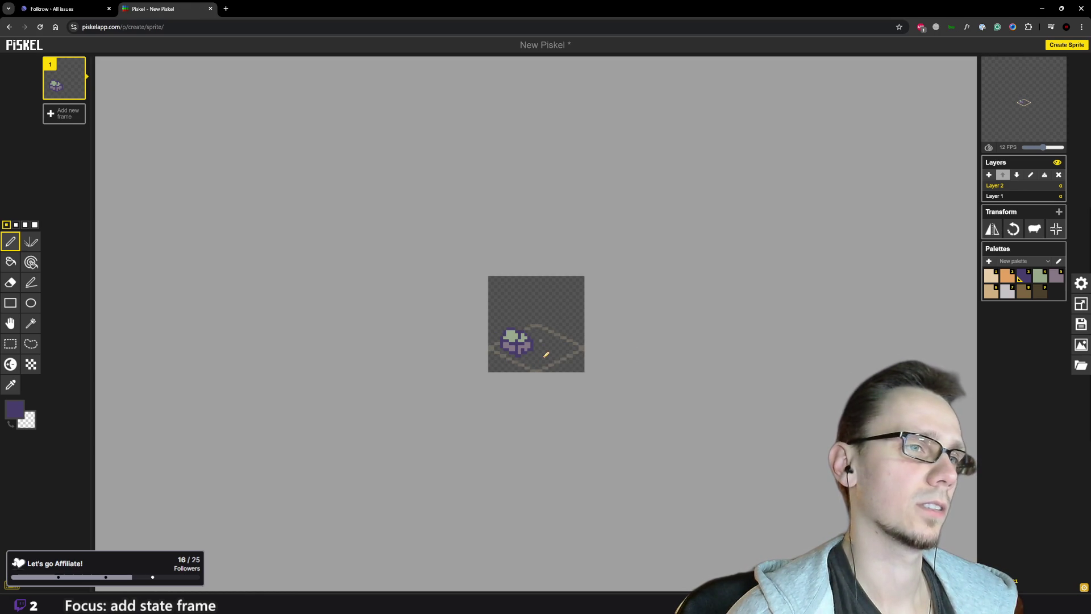
pyautogui.scroll(2, 645, 398)
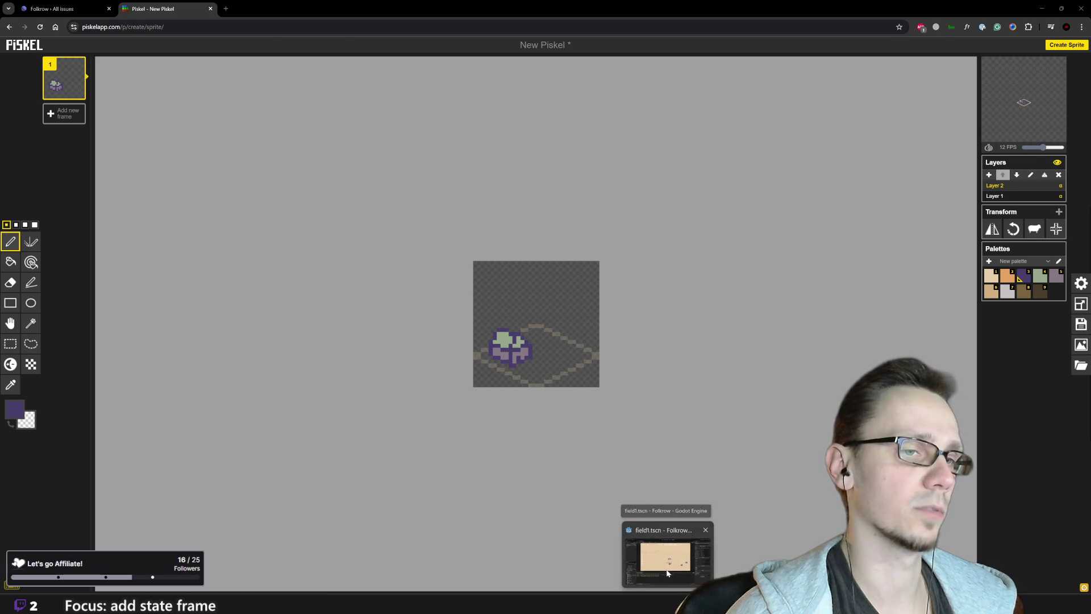
pyautogui.click(684, 489)
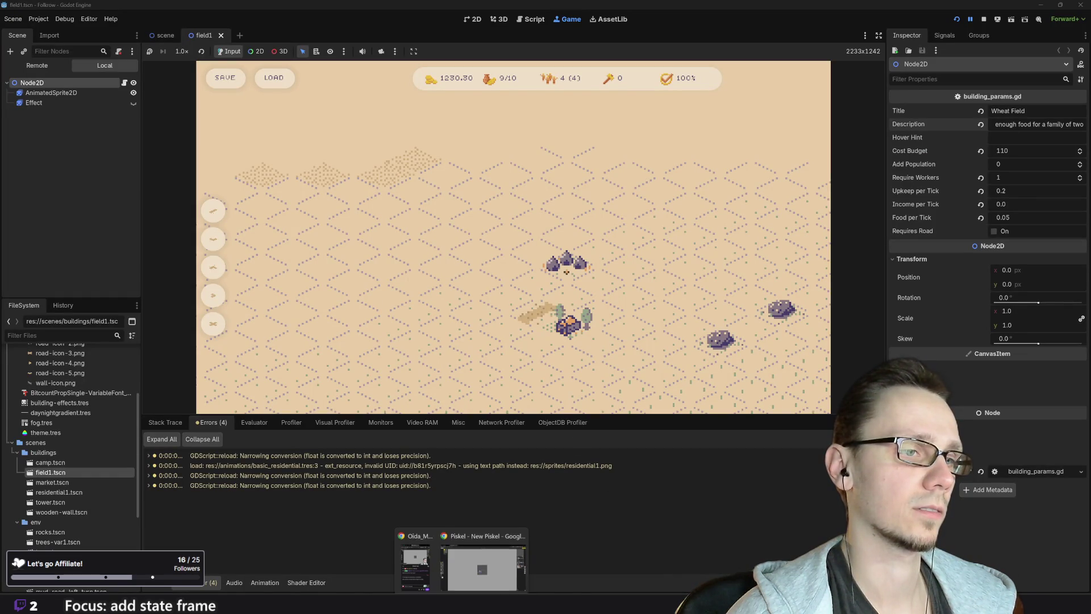
pyautogui.click(480, 561)
pyautogui.scroll(2, 513, 364)
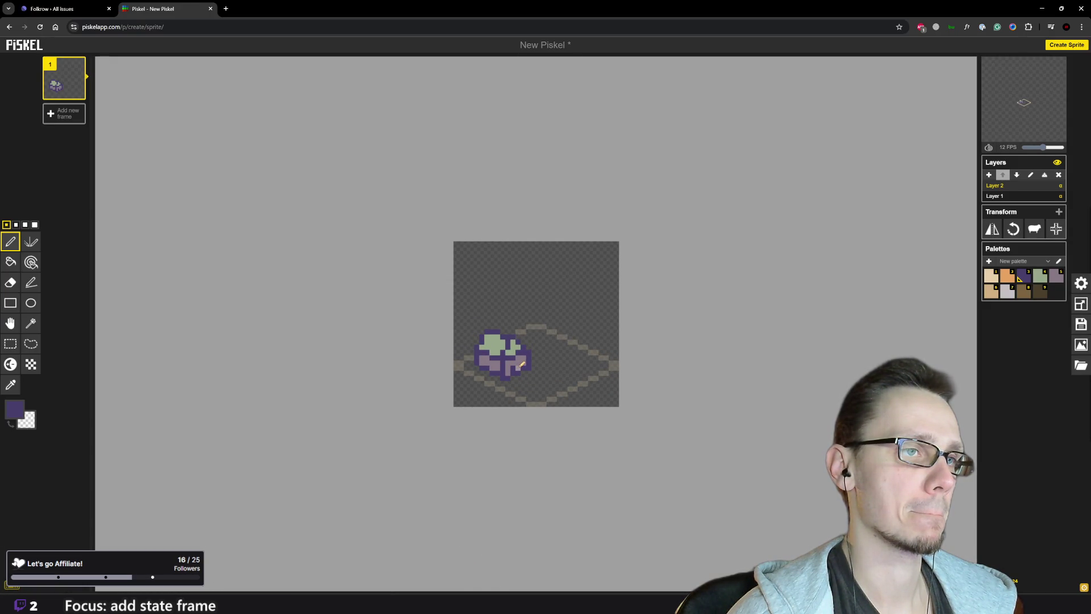
# Add dark purple pixels along the building's right edge
pyautogui.moveTo(518, 363); pyautogui.dragTo(524, 360)
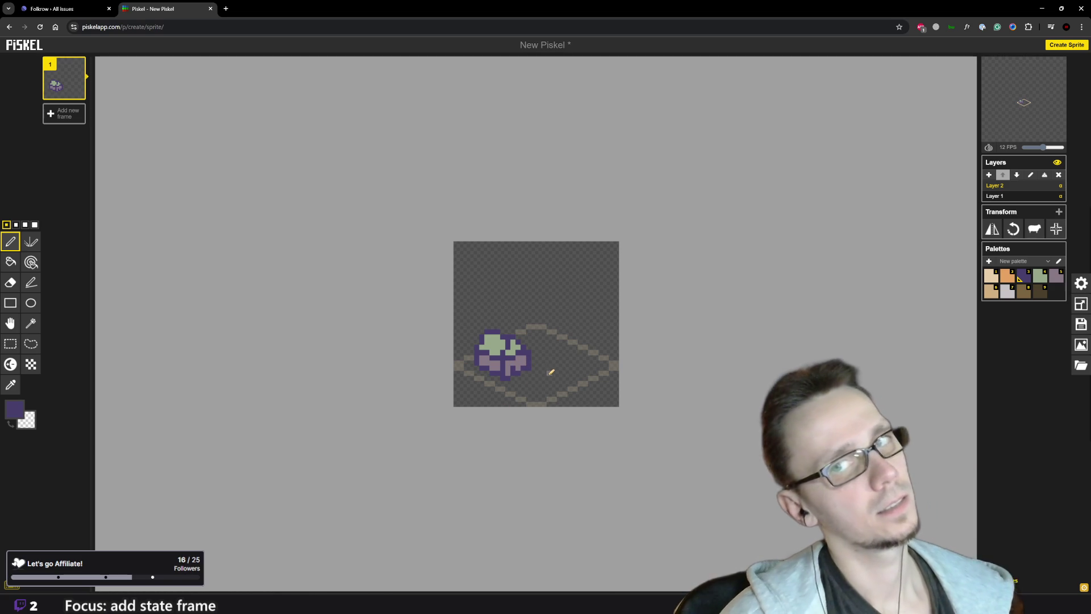
pyautogui.scroll(-3, 565, 421)
pyautogui.scroll(-1, 567, 398)
pyautogui.scroll(3, 562, 369)
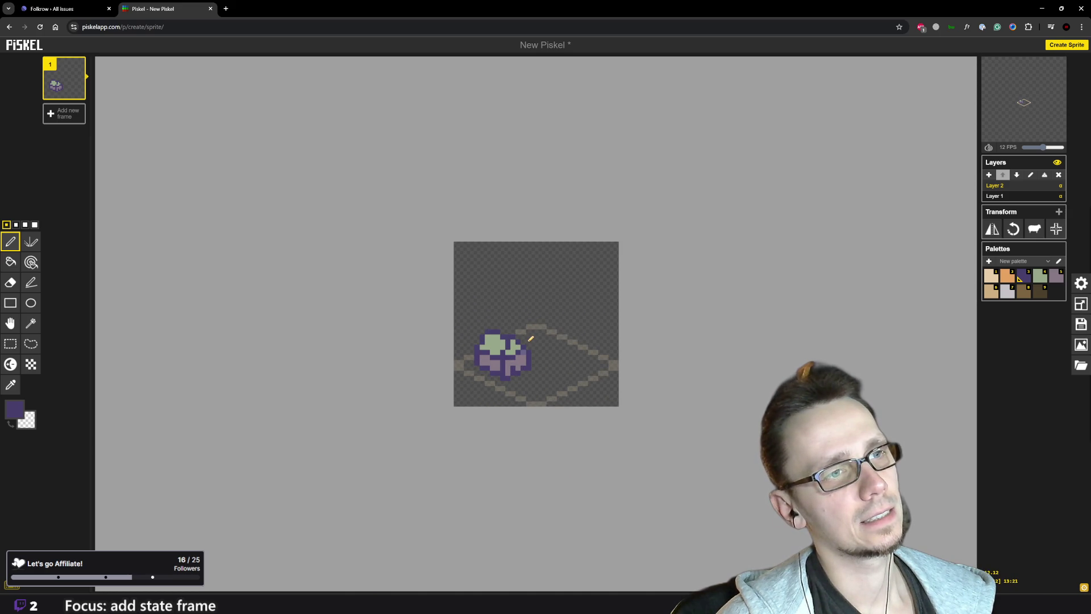
pyautogui.scroll(-2, 531, 339)
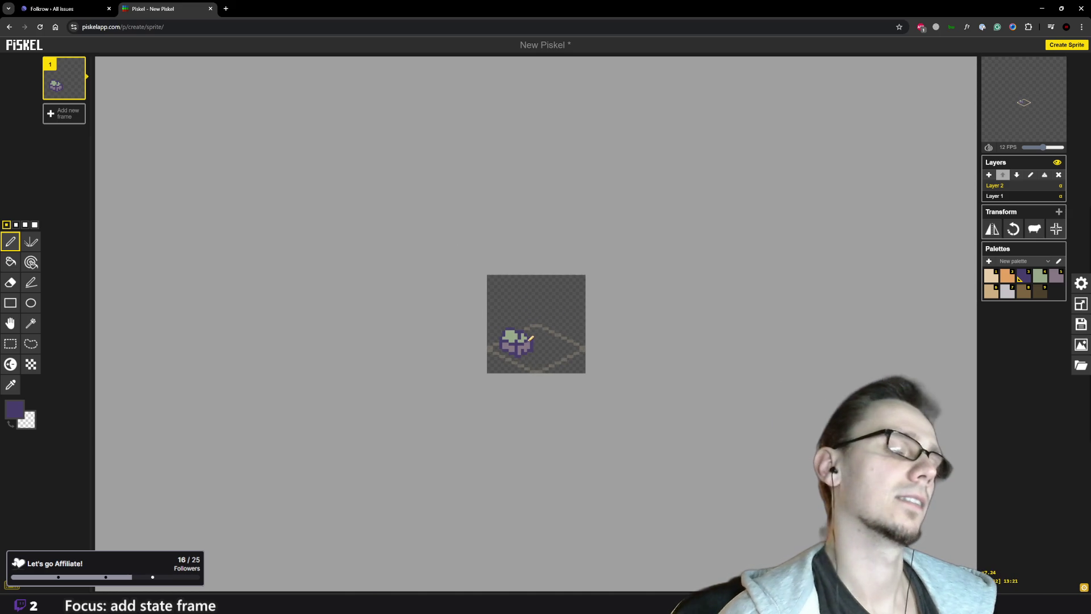
pyautogui.scroll(-2, 530, 338)
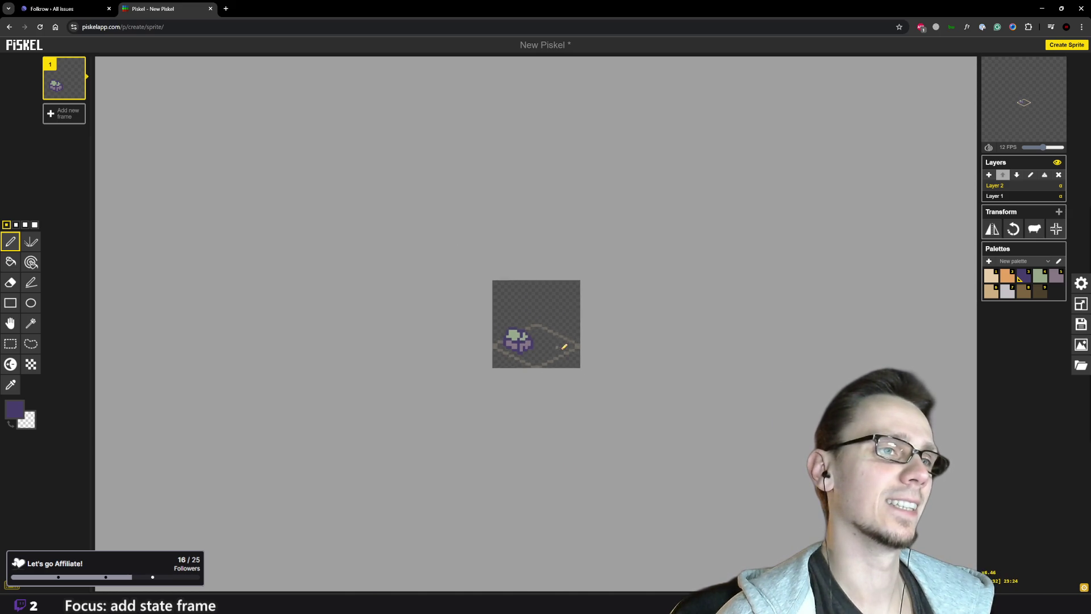
pyautogui.scroll(3, 500, 358)
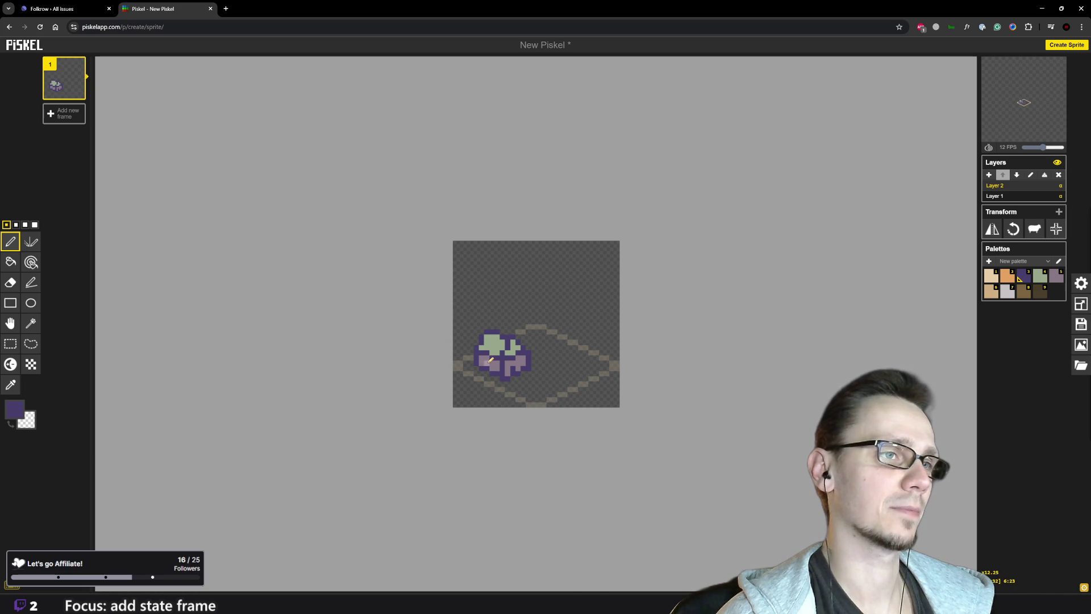
pyautogui.scroll(-2, 539, 390)
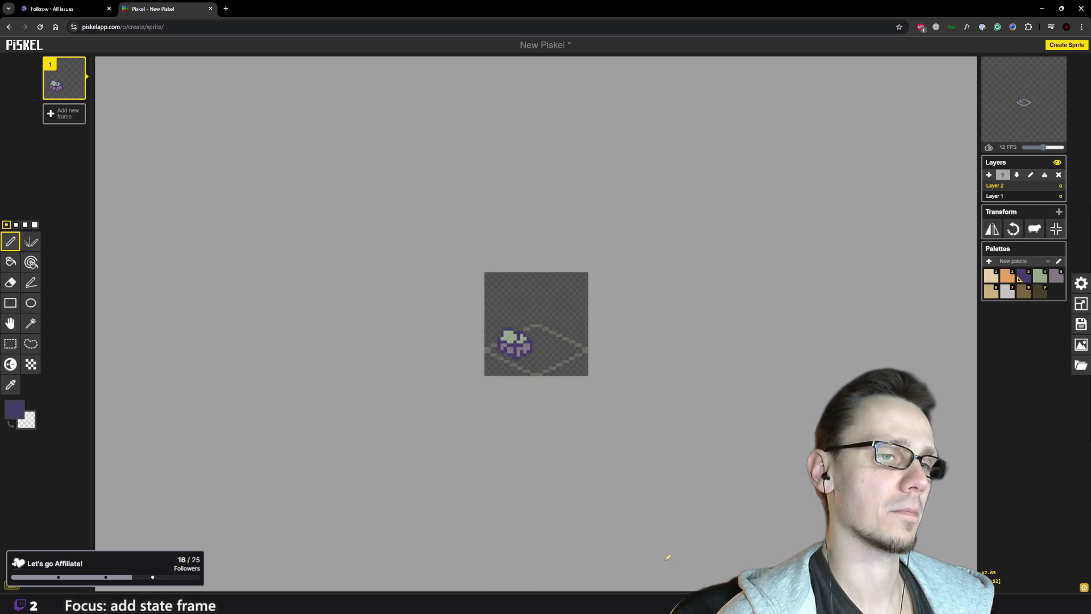
# Check the sprite in the Godot editor and return to Piskel
pyautogui.moveTo(668, 602)
pyautogui.click(666, 568)
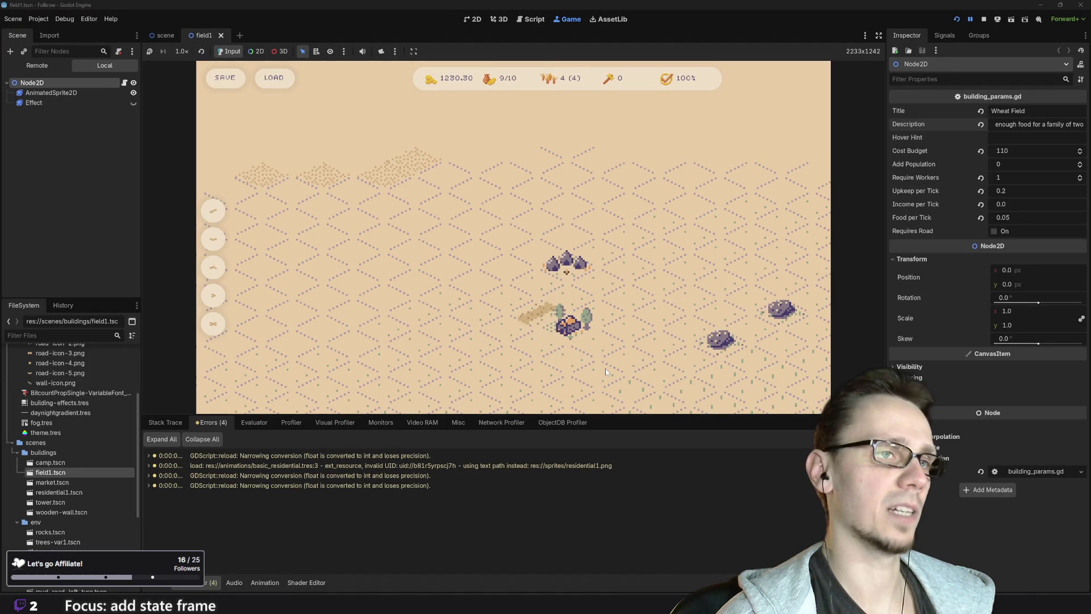
pyautogui.moveTo(462, 603)
pyautogui.click(465, 558)
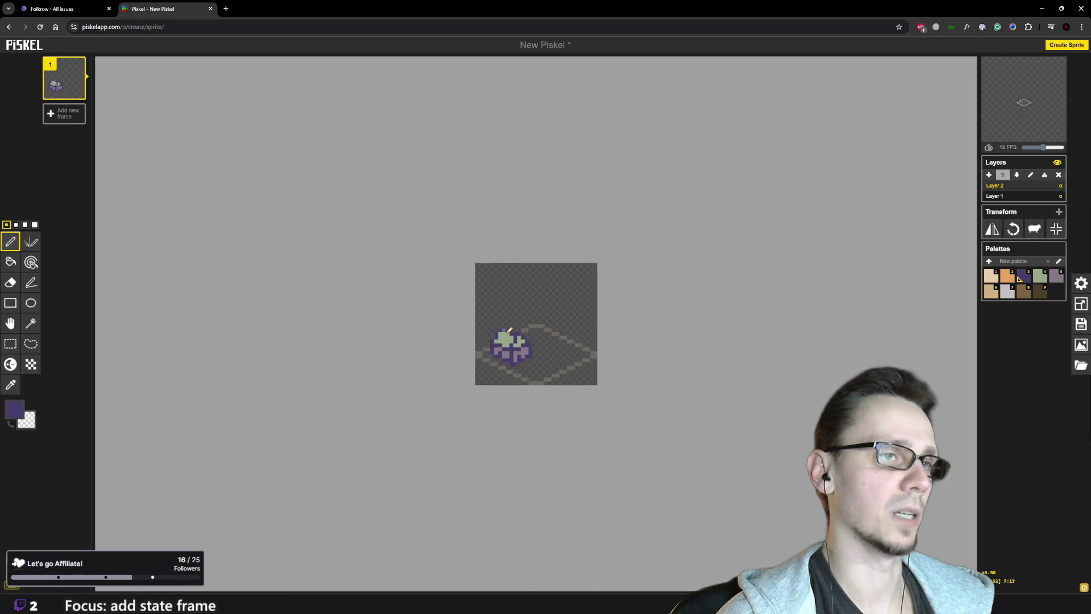
# Erase the sage-green roof and upper wall rows, keeping only the lilac and purple base strip
pyautogui.scroll(1, 521, 361)
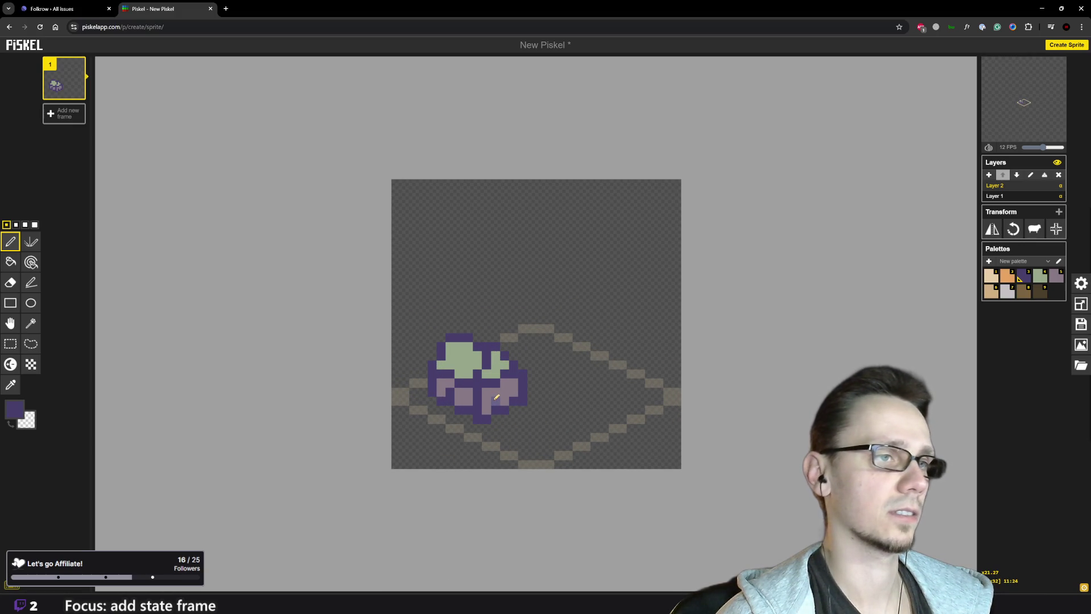
pyautogui.moveTo(446, 372)
pyautogui.mouseDown()
pyautogui.moveTo(514, 379)
pyautogui.moveTo(432, 363)
pyautogui.moveTo(459, 348)
pyautogui.moveTo(470, 355)
pyautogui.moveTo(462, 370)
pyautogui.moveTo(508, 370)
pyautogui.moveTo(480, 347)
pyautogui.moveTo(490, 351)
pyautogui.mouseUp()
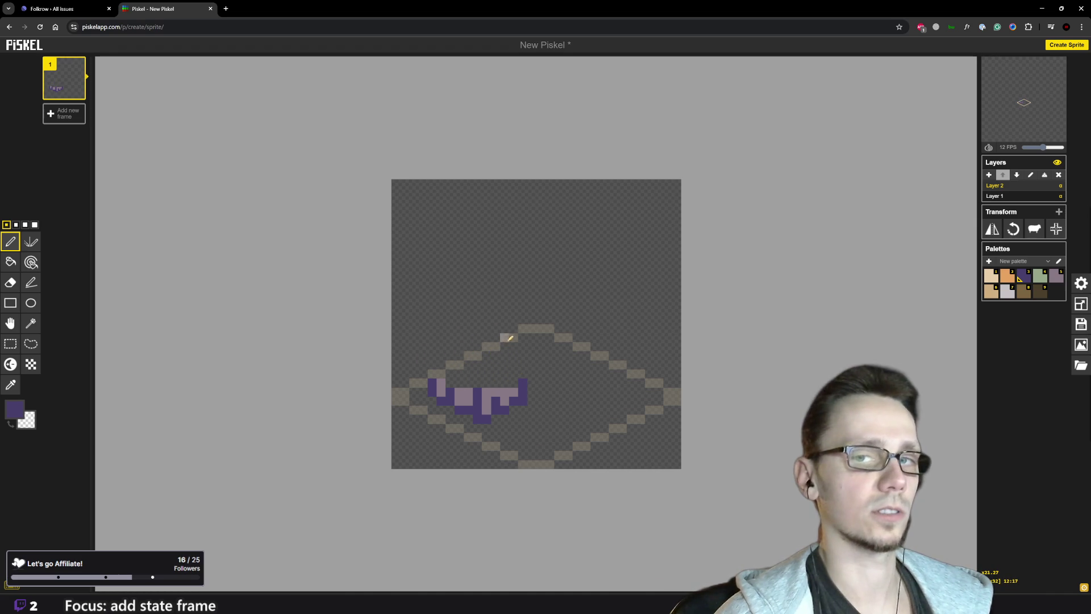
pyautogui.scroll(-2, 505, 339)
pyautogui.scroll(1, 523, 364)
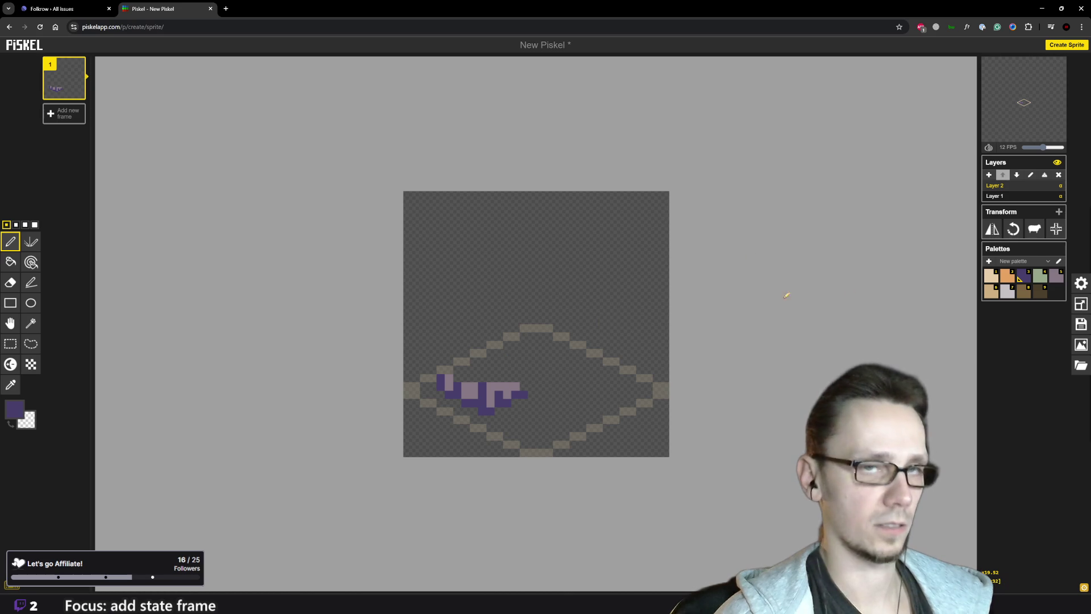
# Recolour the remaining wall pixels light mauve and extend a dark purple outline up-right along the tile edge
pyautogui.click(1057, 276)
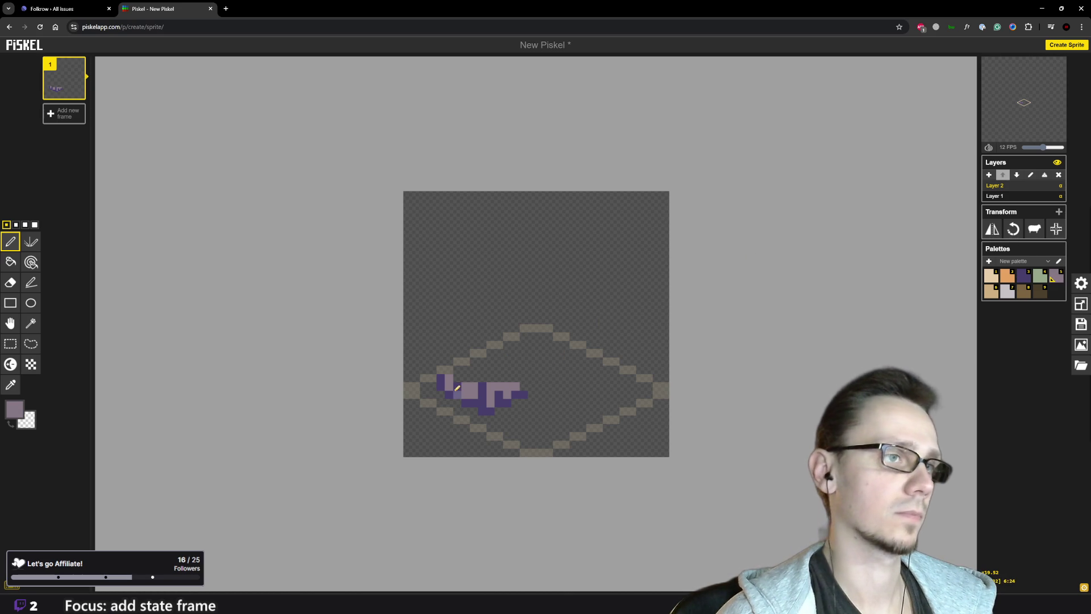
pyautogui.moveTo(457, 384); pyautogui.dragTo(501, 391)
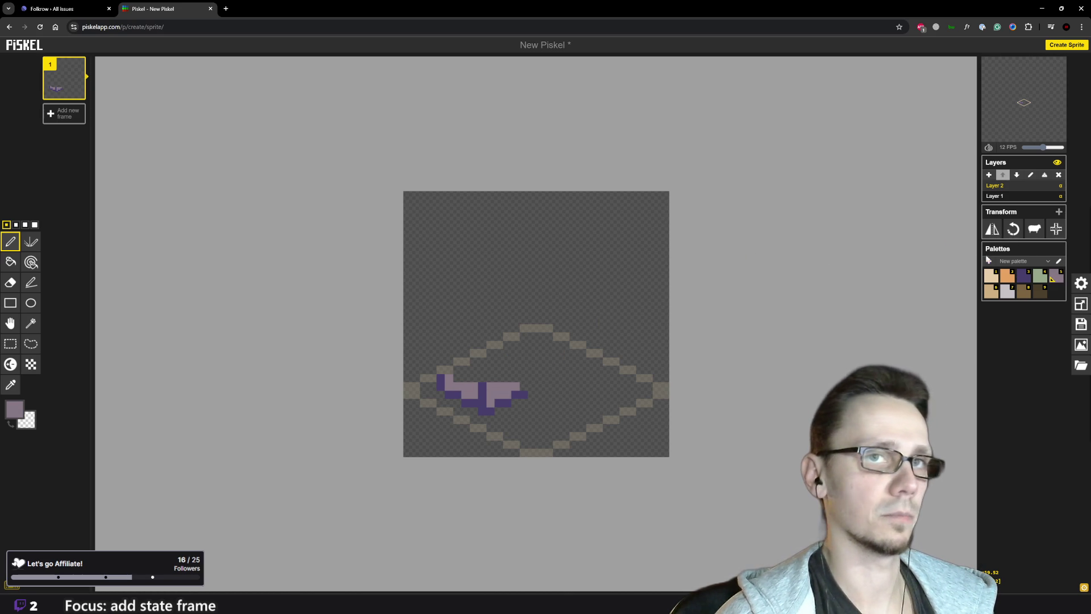
pyautogui.click(1022, 278)
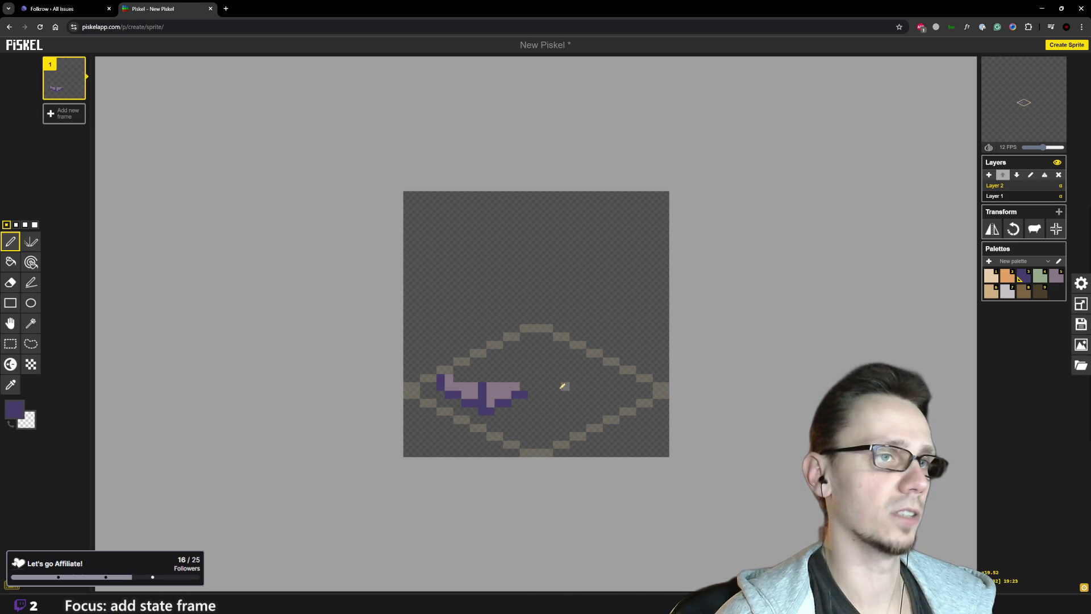
pyautogui.click(539, 386)
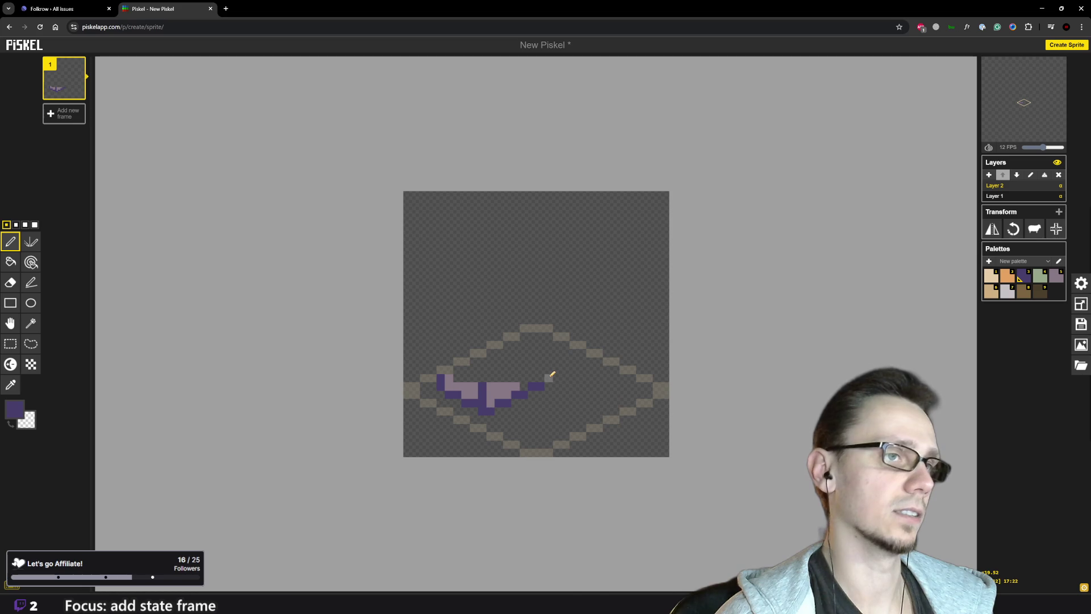
pyautogui.click(557, 377)
pyautogui.click(570, 370)
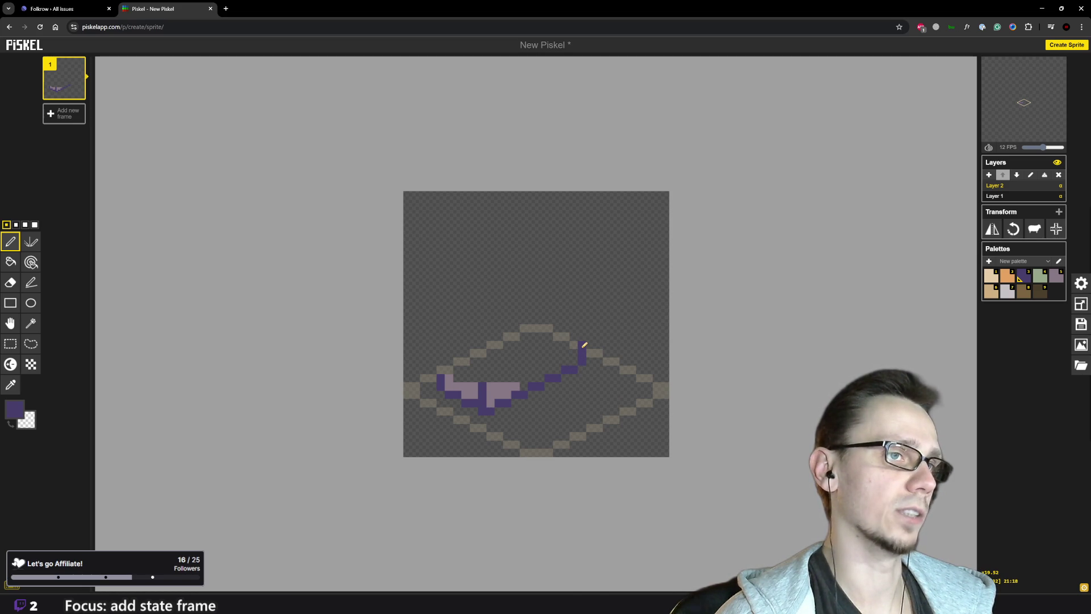
# Finish the vertical corner line and draw the wall's isometric upper edge going up-right
pyautogui.click(583, 328)
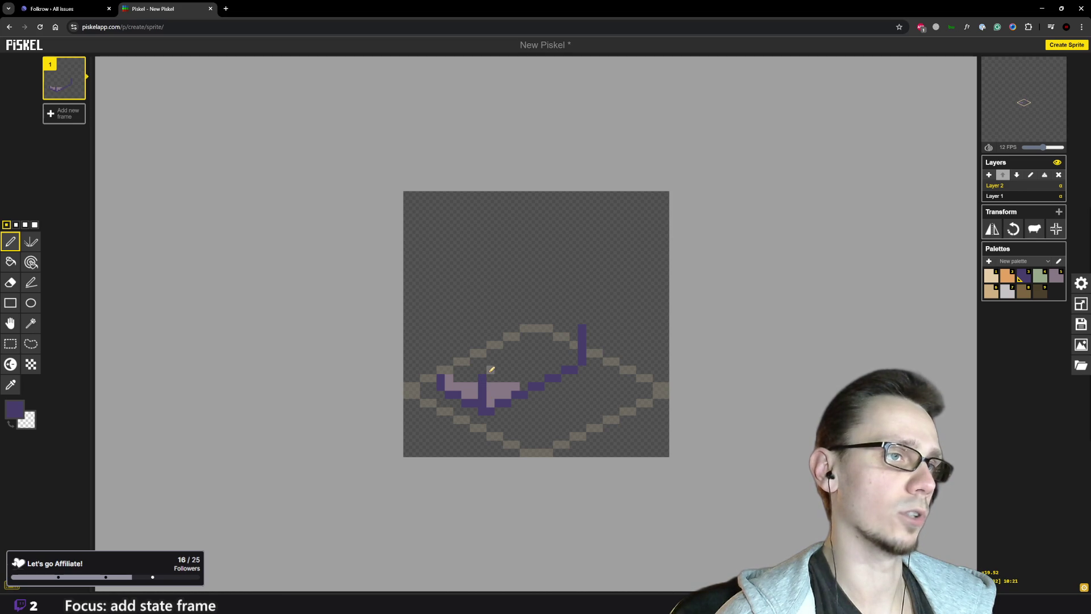
pyautogui.moveTo(500, 368); pyautogui.dragTo(532, 349)
pyautogui.click(541, 345)
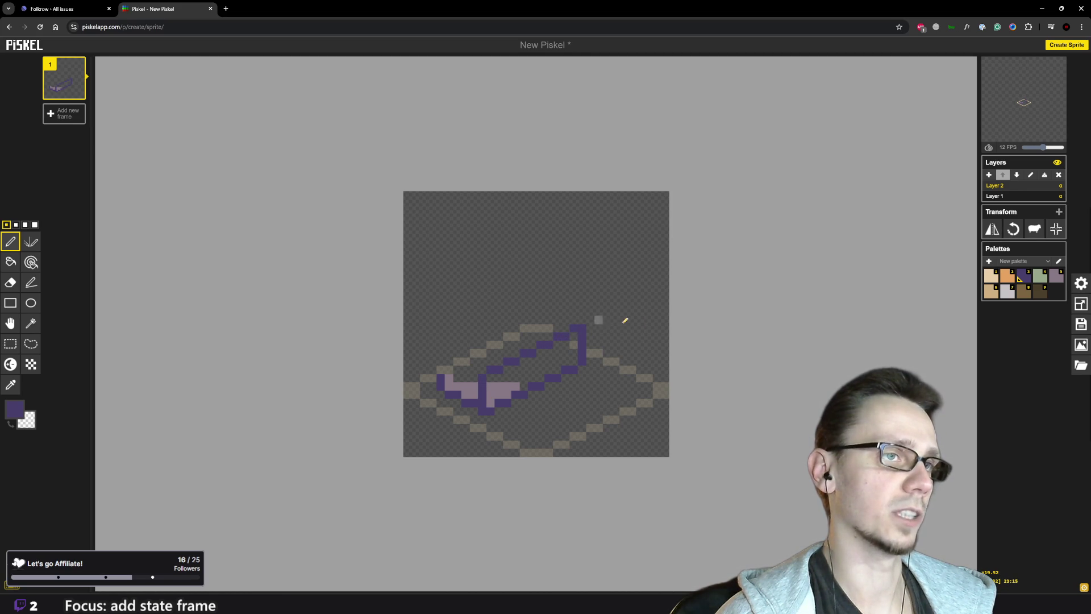
pyautogui.scroll(-3, 622, 355)
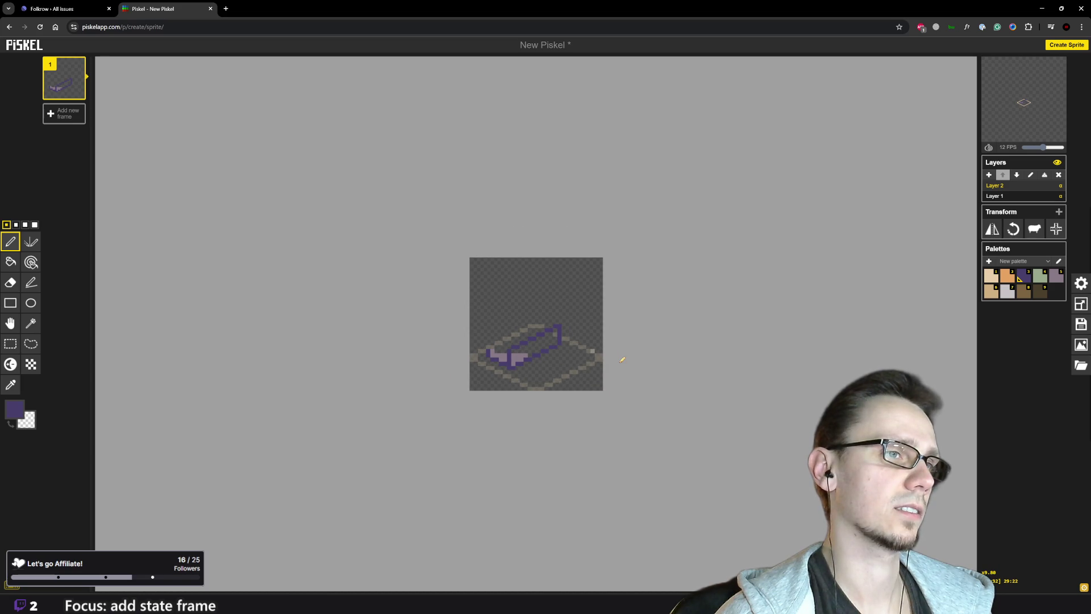
pyautogui.scroll(5, 623, 359)
# Redraw the upper diagonal wall edge in dark purple, stepping up-right to join the right corner
pyautogui.hotkey('ctrl', 'z')
pyautogui.hotkey('ctrl', 'z')
pyautogui.hotkey('ctrl', 'z')
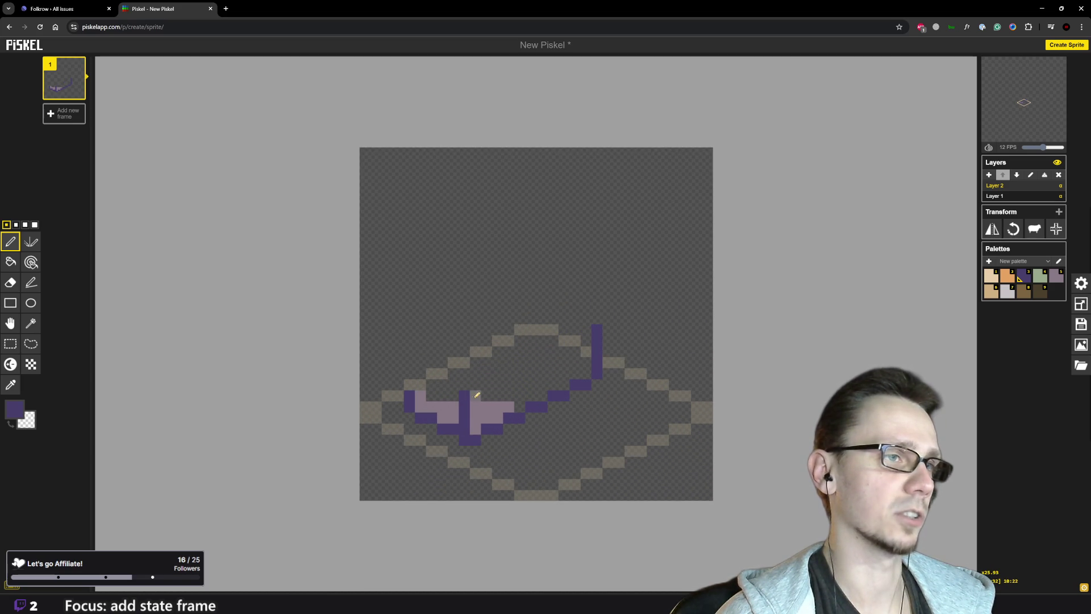
pyautogui.click(475, 384)
pyautogui.click(486, 373)
pyautogui.click(498, 373)
pyautogui.click(508, 362)
pyautogui.click(519, 362)
pyautogui.click(531, 351)
pyautogui.click(541, 351)
pyautogui.click(553, 341)
pyautogui.click(563, 341)
pyautogui.click(575, 329)
pyautogui.click(587, 330)
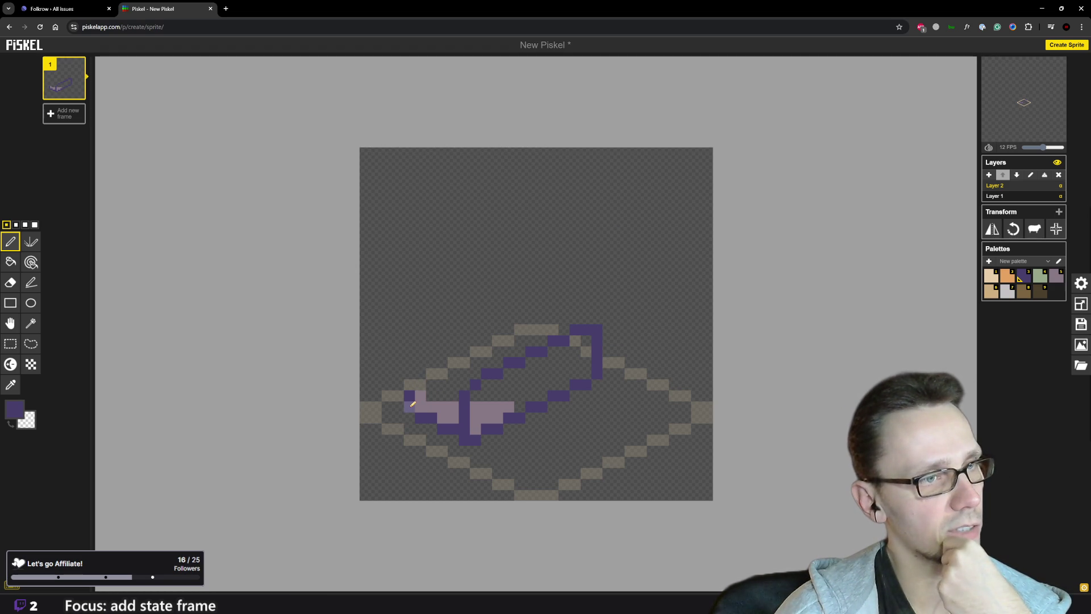
# Raise the wall's left corner line and fill in the top-left corner pixels
pyautogui.click(413, 401)
pyautogui.click(412, 384)
pyautogui.click(409, 373)
pyautogui.click(420, 362)
pyautogui.click(431, 374)
pyautogui.click(420, 373)
pyautogui.hotkey('ctrl', 'z')
pyautogui.hotkey('ctrl', 'z')
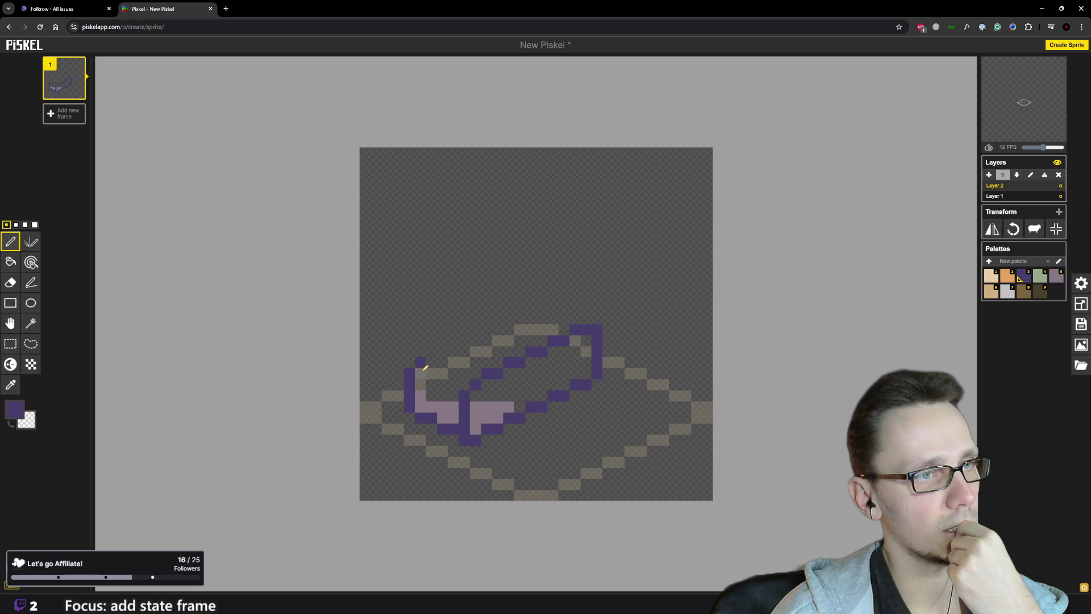
pyautogui.click(420, 373)
pyautogui.click(430, 373)
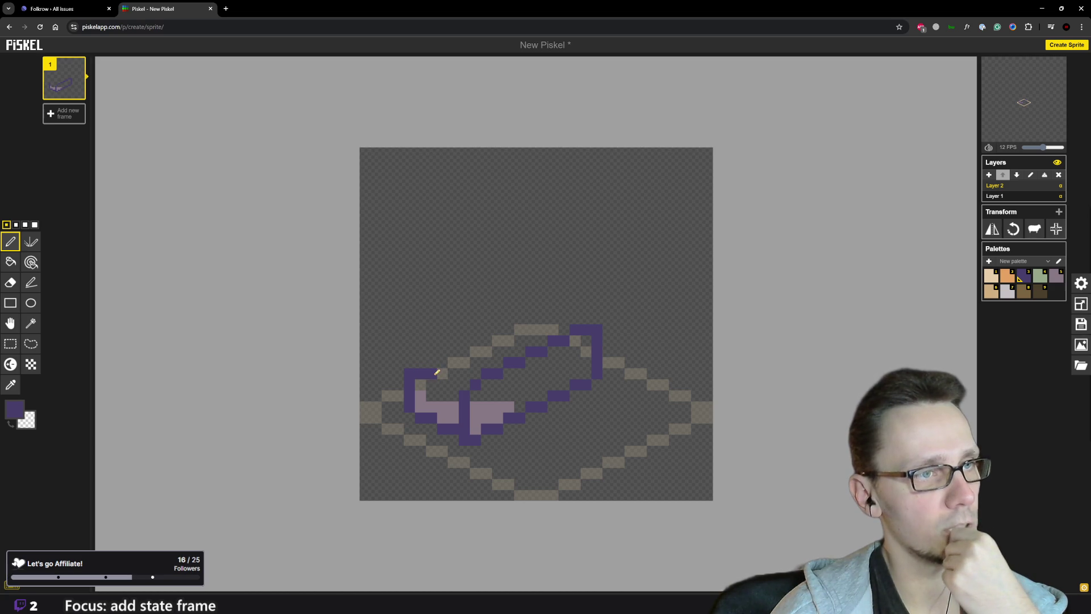
pyautogui.click(448, 384)
pyautogui.scroll(-4, 520, 358)
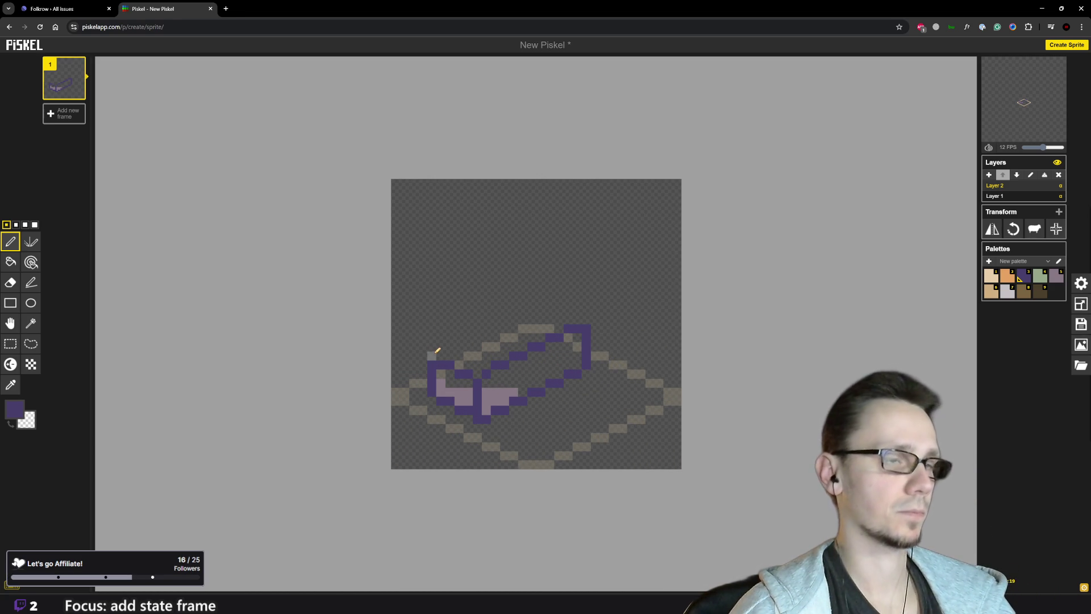
# Start the top-face outline above the left wall, rising diagonally with an inner edge
pyautogui.click(432, 356)
pyautogui.click(440, 346)
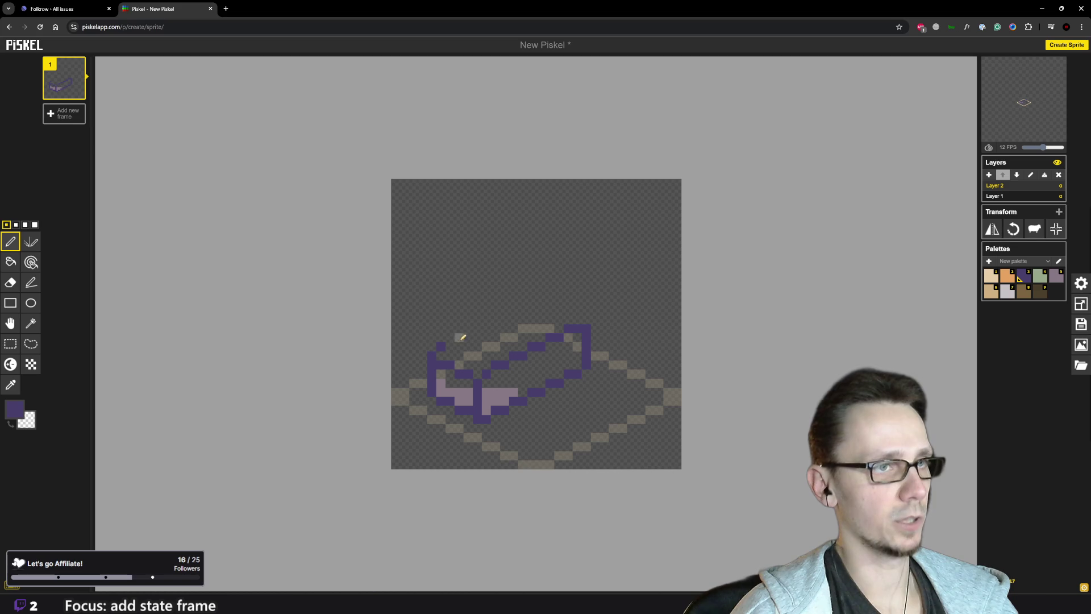
pyautogui.click(450, 337)
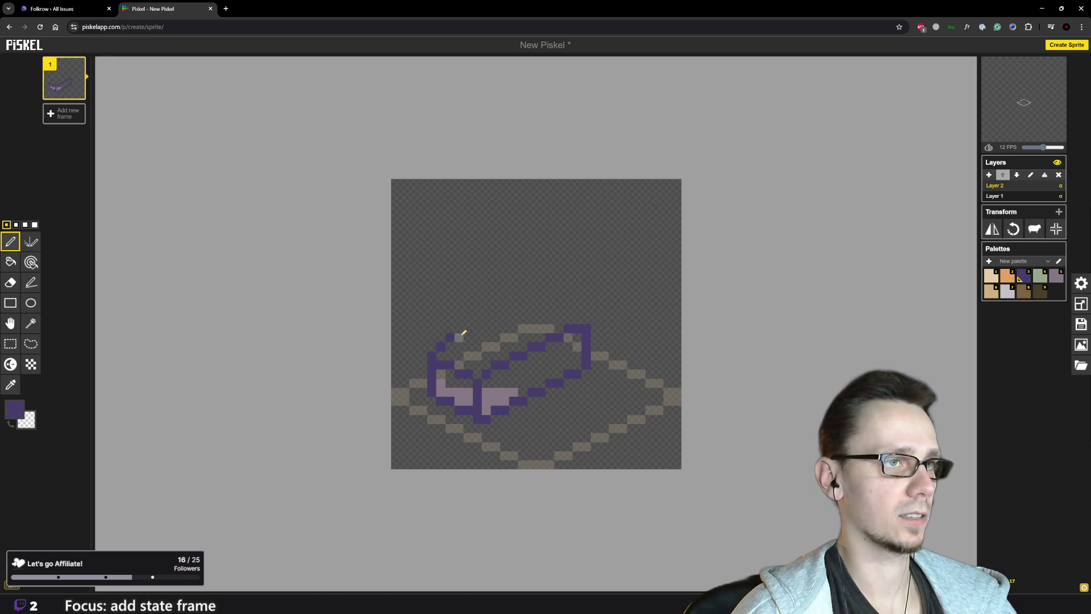
pyautogui.click(459, 328)
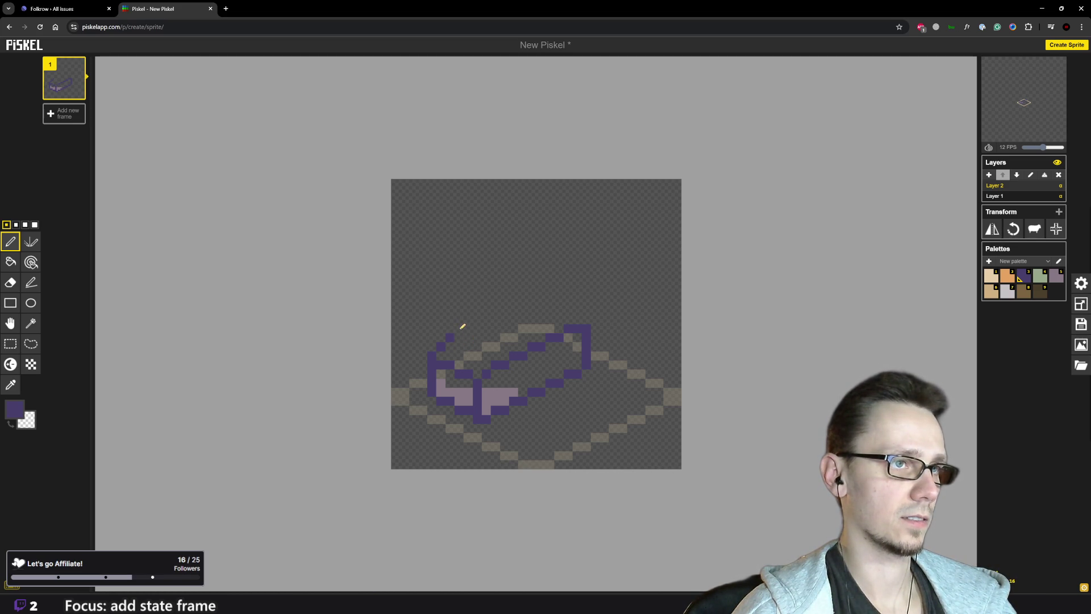
pyautogui.click(459, 338)
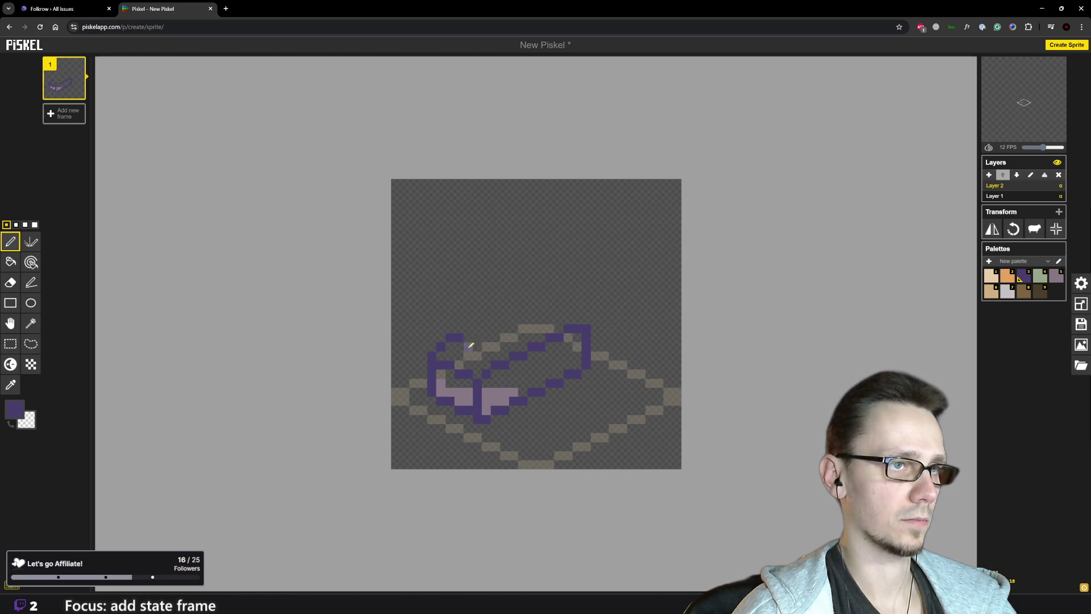
pyautogui.click(477, 357)
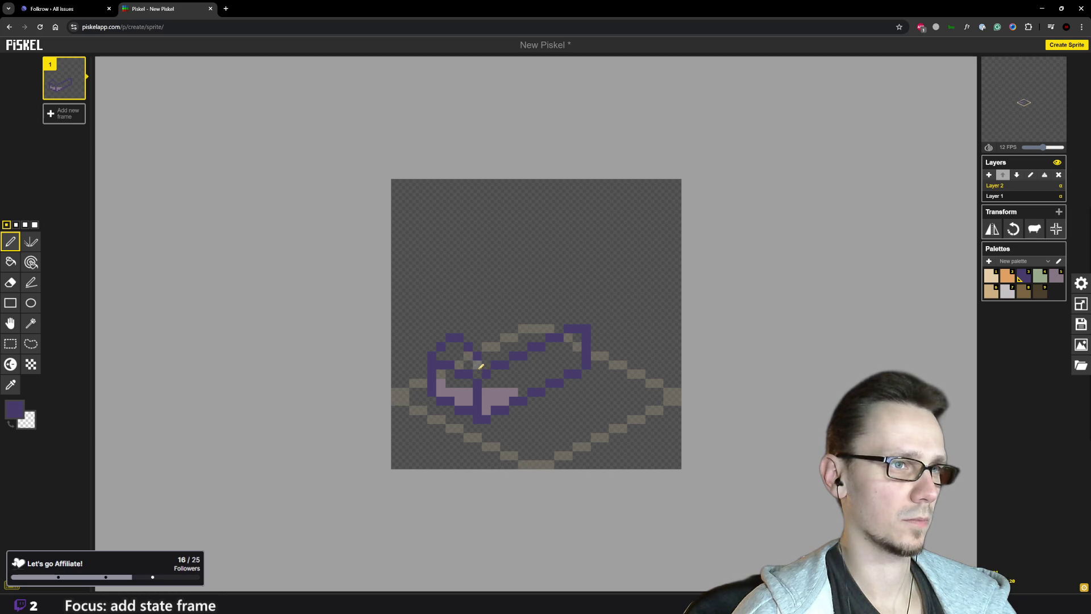
pyautogui.scroll(-2, 480, 367)
pyautogui.scroll(1, 482, 363)
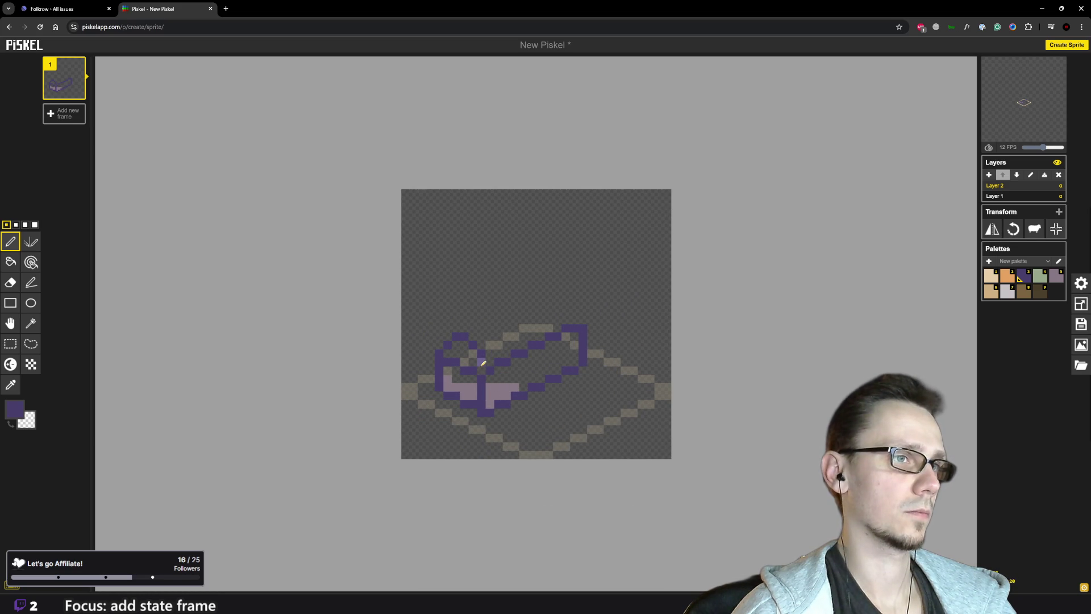
pyautogui.scroll(-1, 518, 409)
pyautogui.scroll(2, 495, 377)
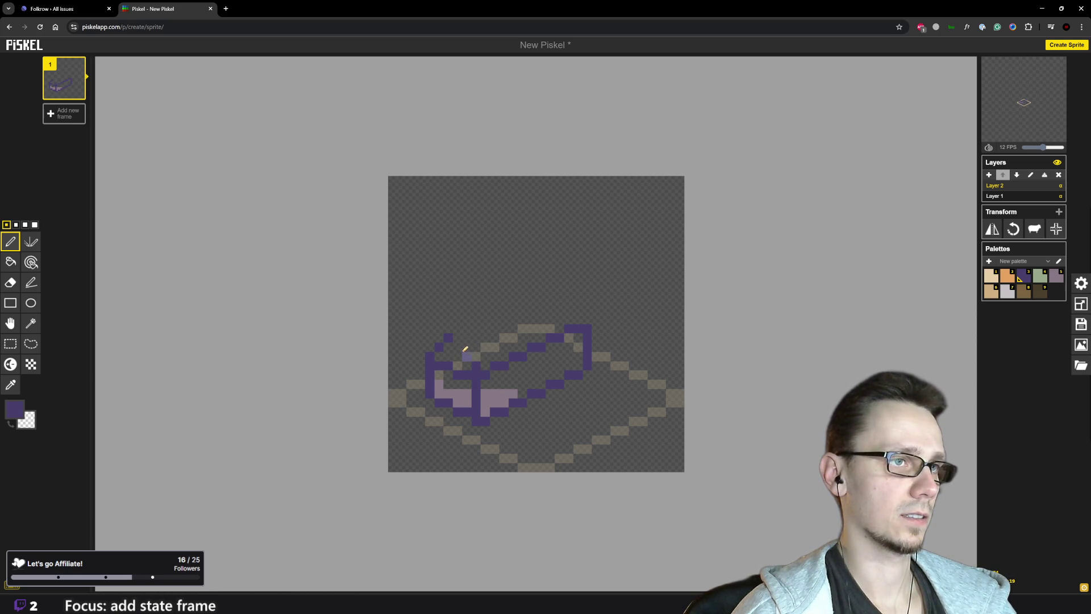
pyautogui.scroll(-3, 504, 329)
pyautogui.scroll(3, 524, 322)
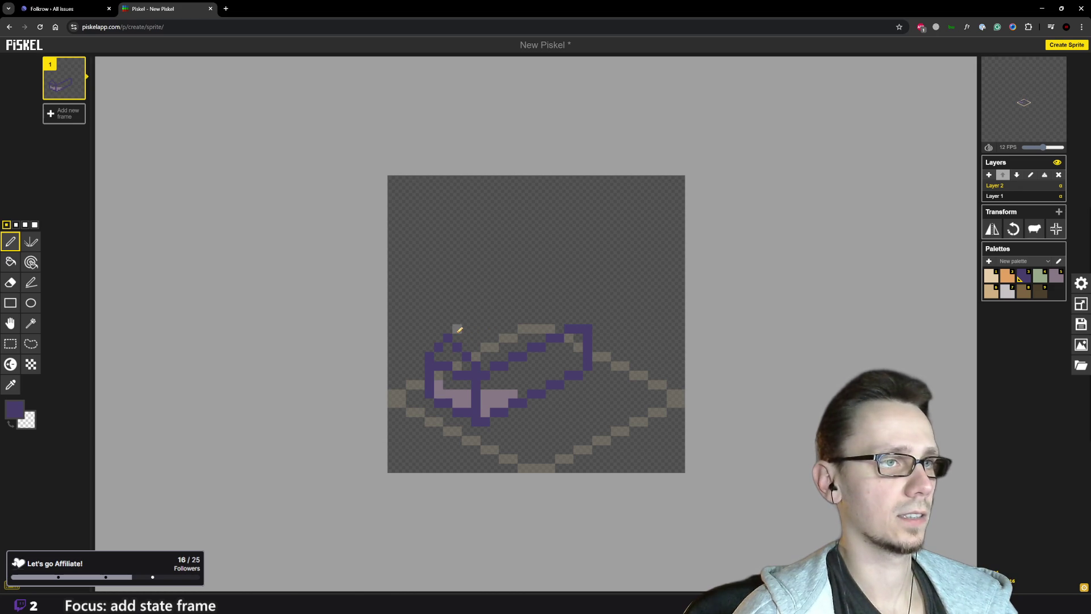
# Extend the top outline further up-right toward the peak
pyautogui.click(456, 338)
pyautogui.click(467, 328)
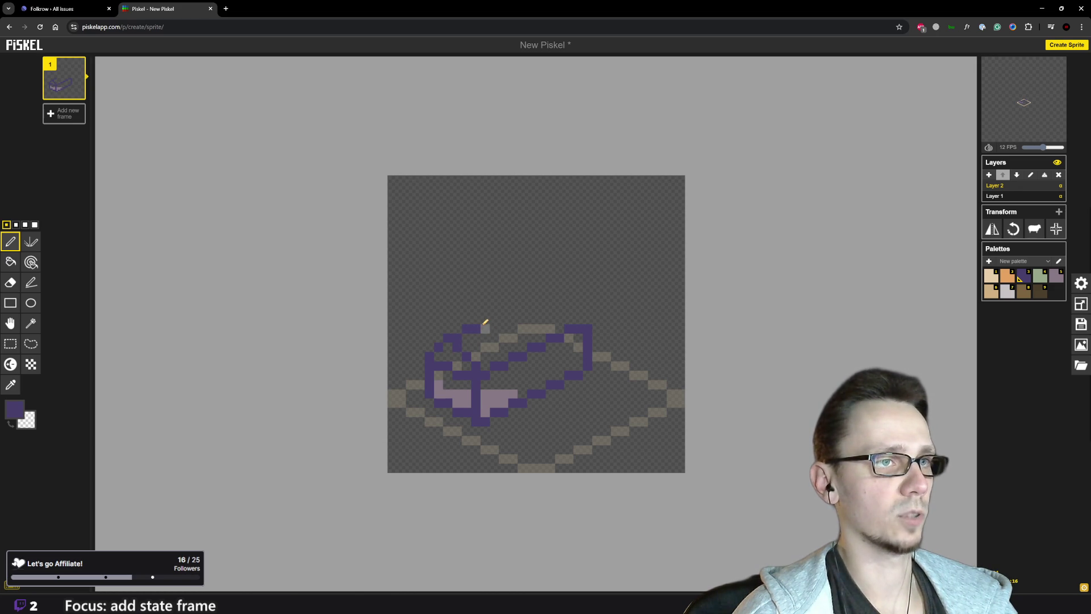
pyautogui.click(489, 320)
pyautogui.click(503, 310)
pyautogui.click(513, 310)
pyautogui.click(533, 301)
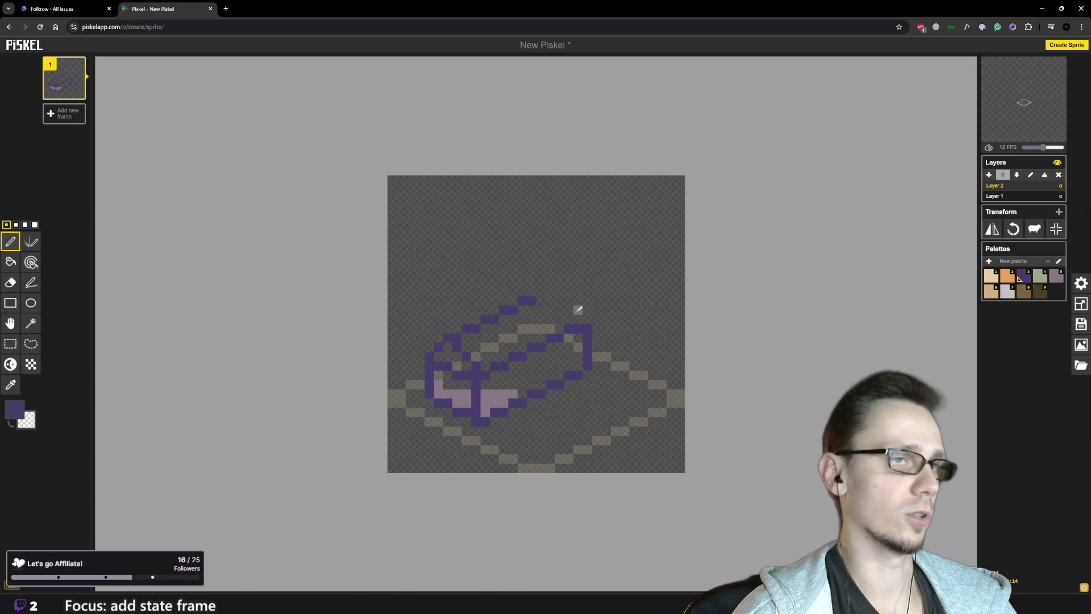
# Fix the outline's right corner, erasing misplaced pixels and redrawing it higher
pyautogui.click(541, 310)
pyautogui.click(550, 319)
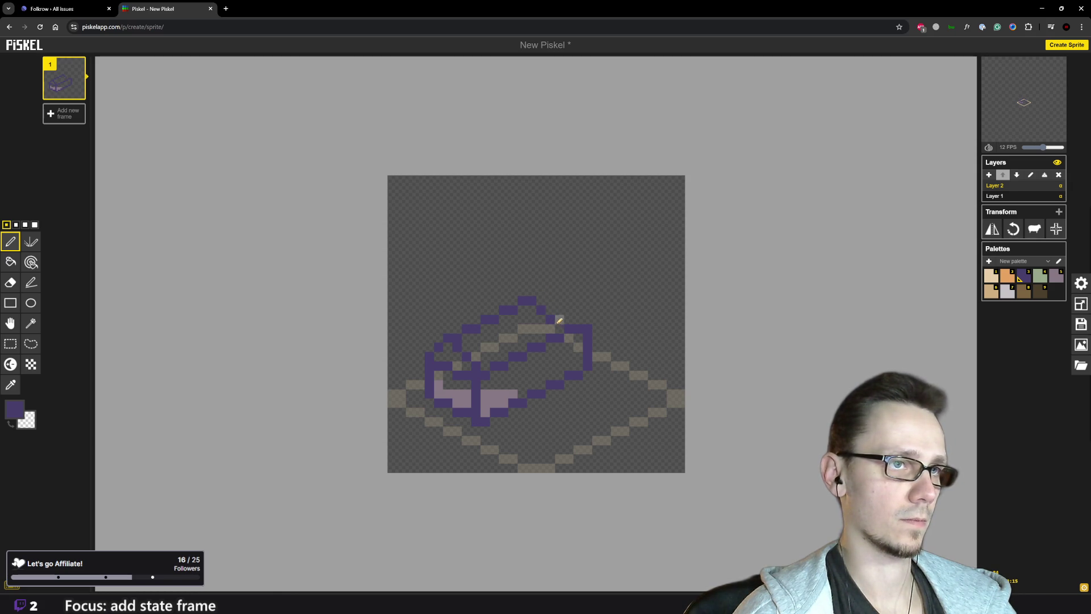
pyautogui.rightClick(550, 320)
pyautogui.rightClick(541, 311)
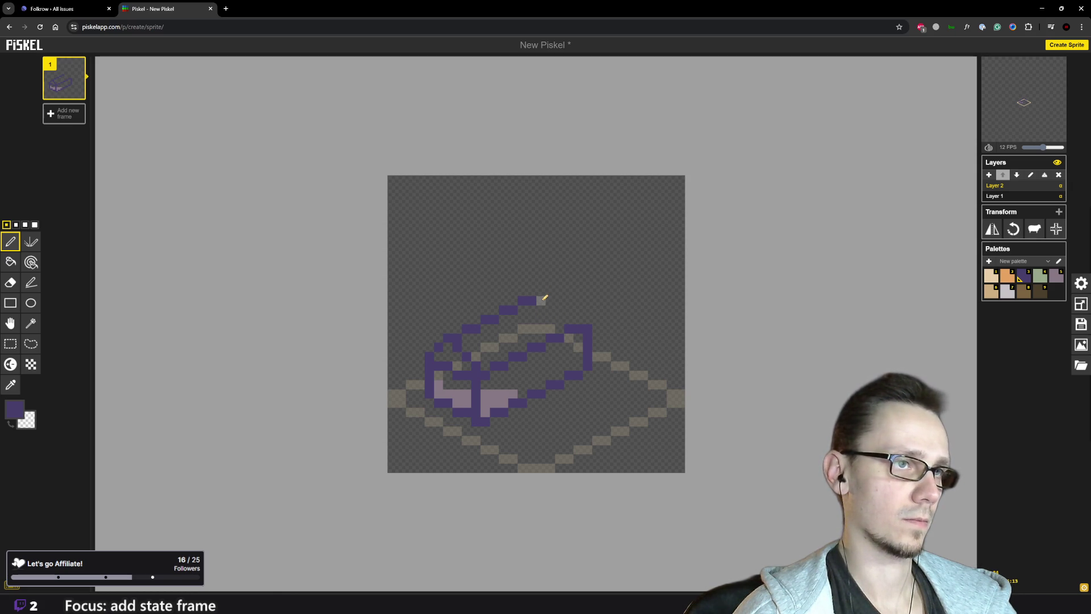
pyautogui.click(544, 298)
pyautogui.click(551, 299)
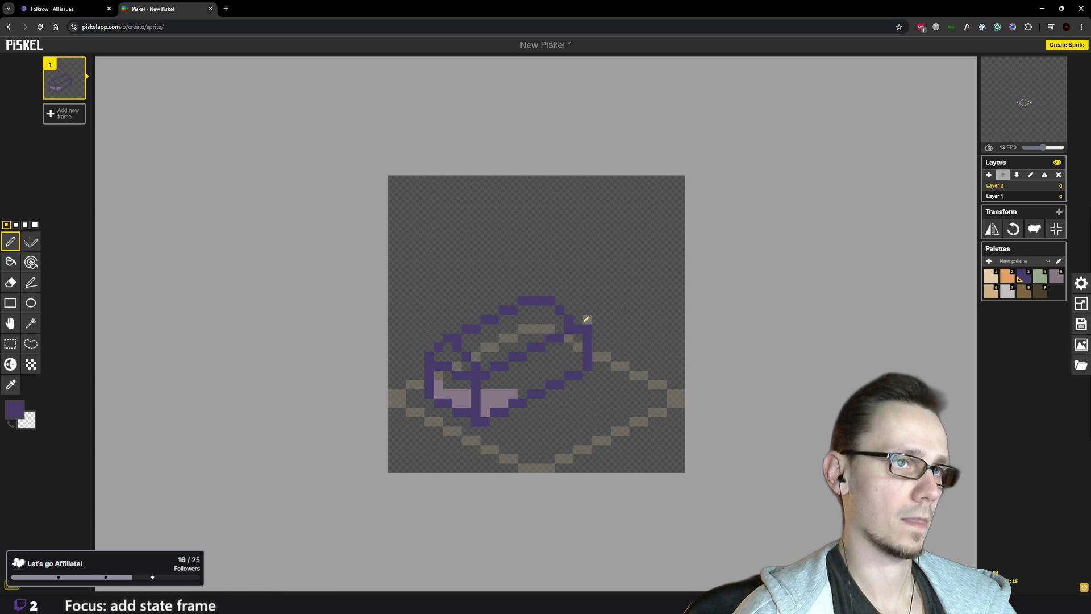
pyautogui.scroll(-5, 642, 309)
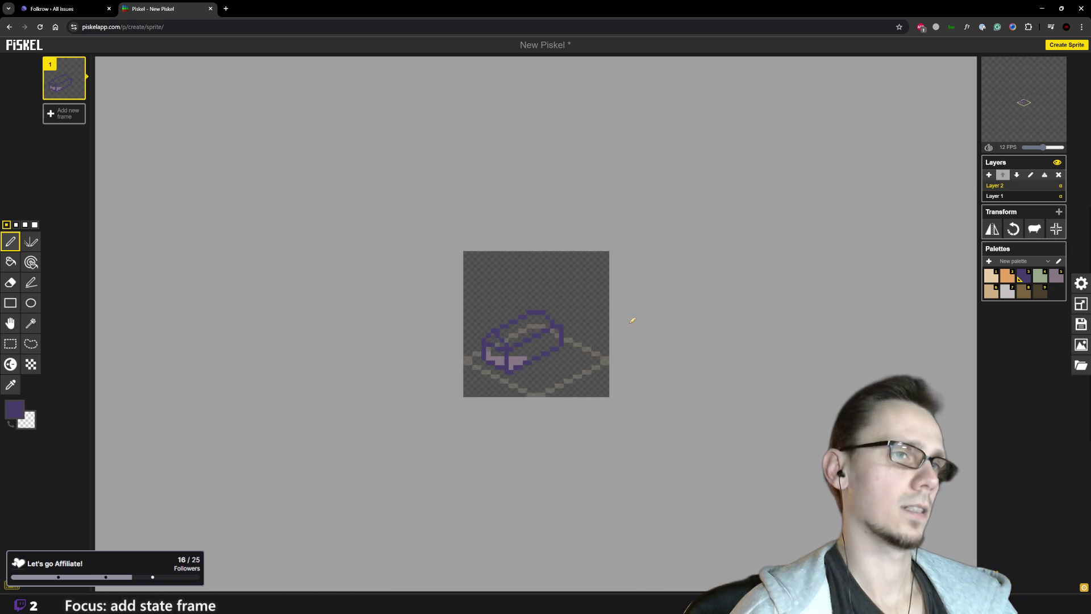
pyautogui.scroll(5, 591, 328)
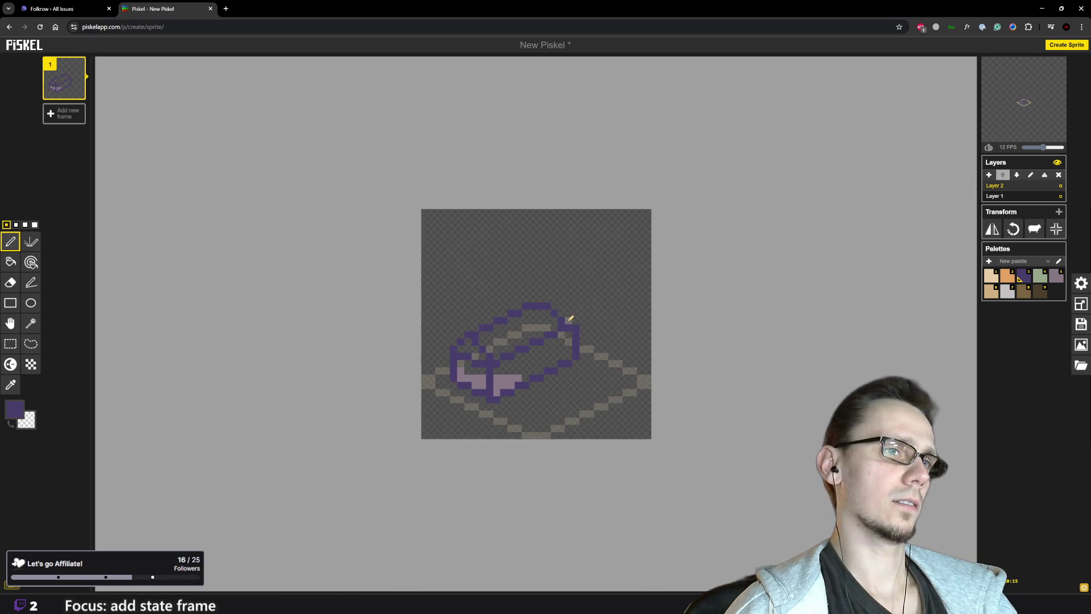
pyautogui.rightClick(541, 300)
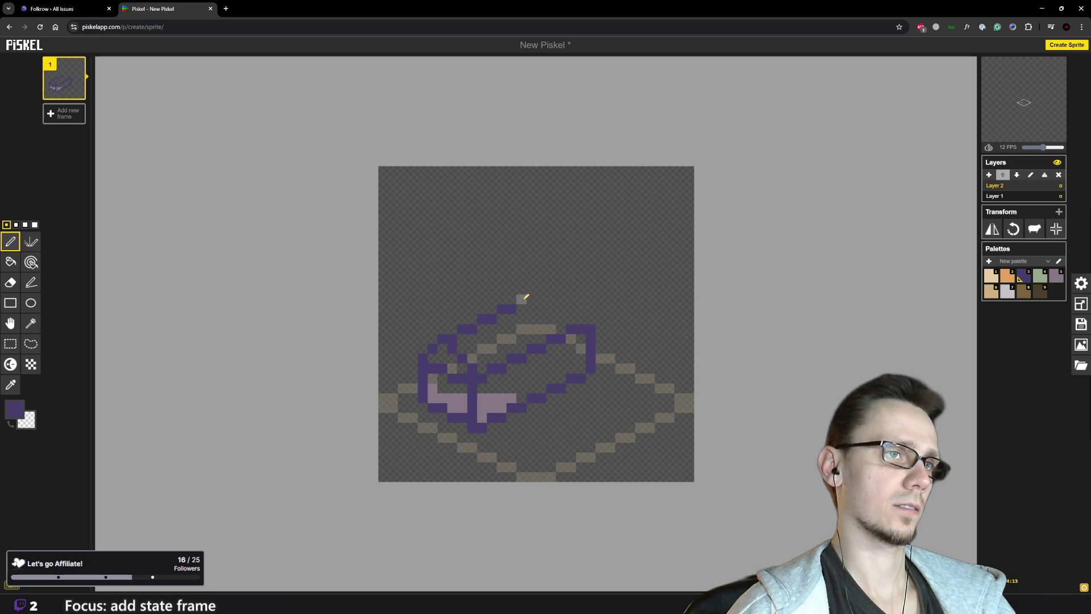
pyautogui.moveTo(543, 290); pyautogui.dragTo(561, 299)
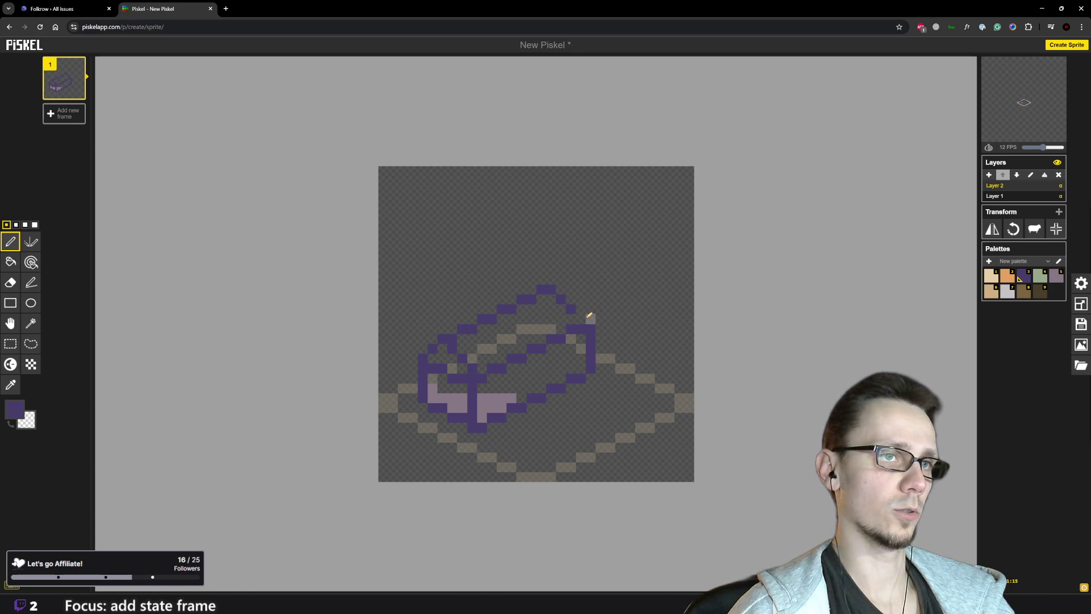
pyautogui.scroll(-2, 585, 319)
pyautogui.scroll(-2, 636, 323)
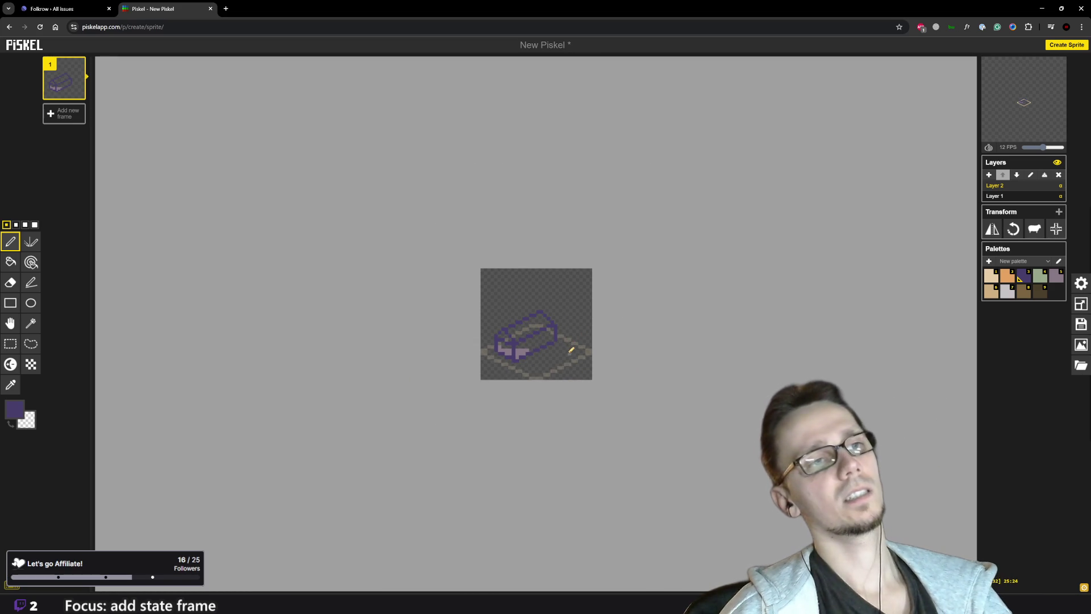
pyautogui.scroll(3, 584, 339)
pyautogui.scroll(-2, 584, 339)
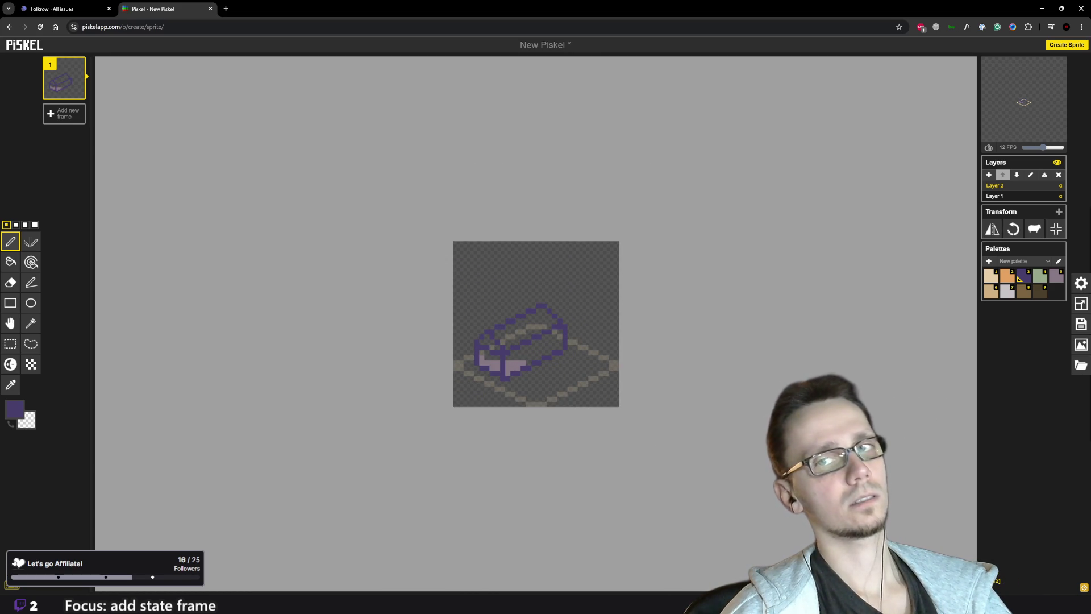
pyautogui.scroll(2, 638, 262)
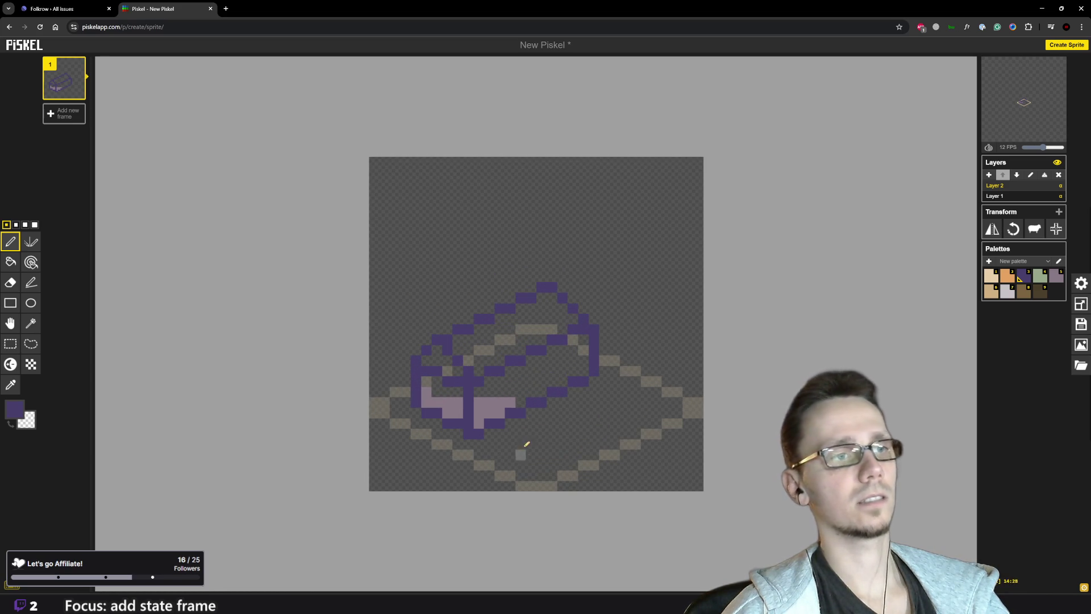
pyautogui.click(13, 261)
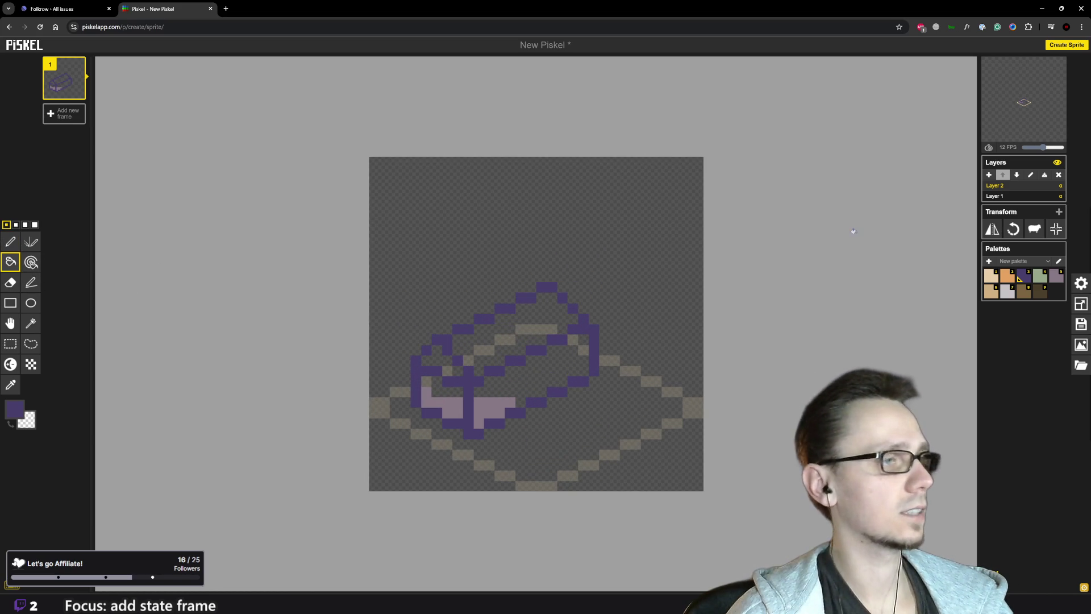
# Fill the walls with light purple and the box's top with green as the roof
pyautogui.click(1057, 277)
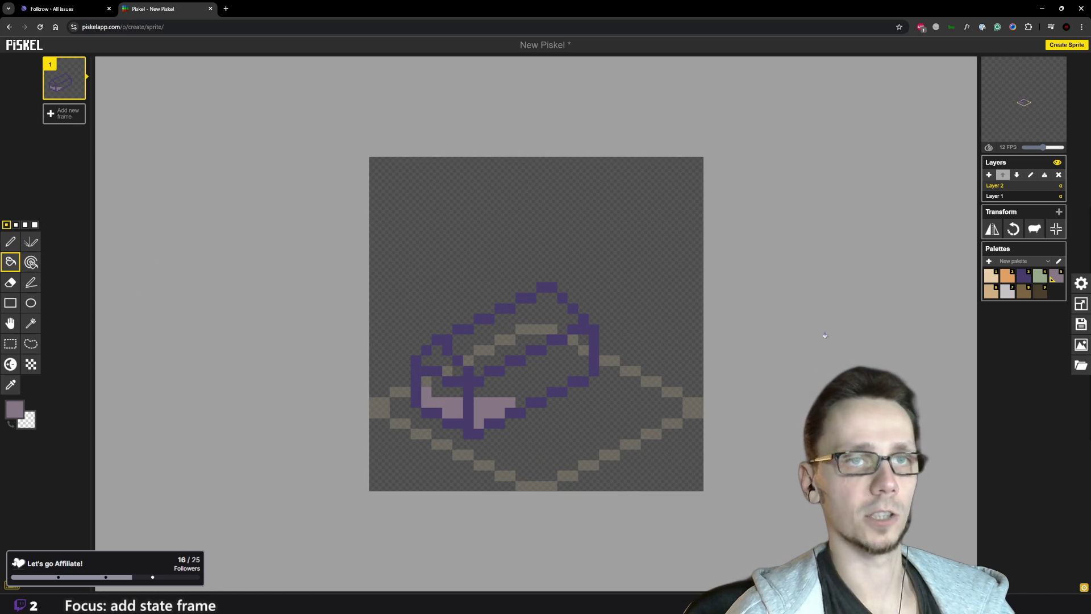
pyautogui.click(557, 368)
pyautogui.click(452, 392)
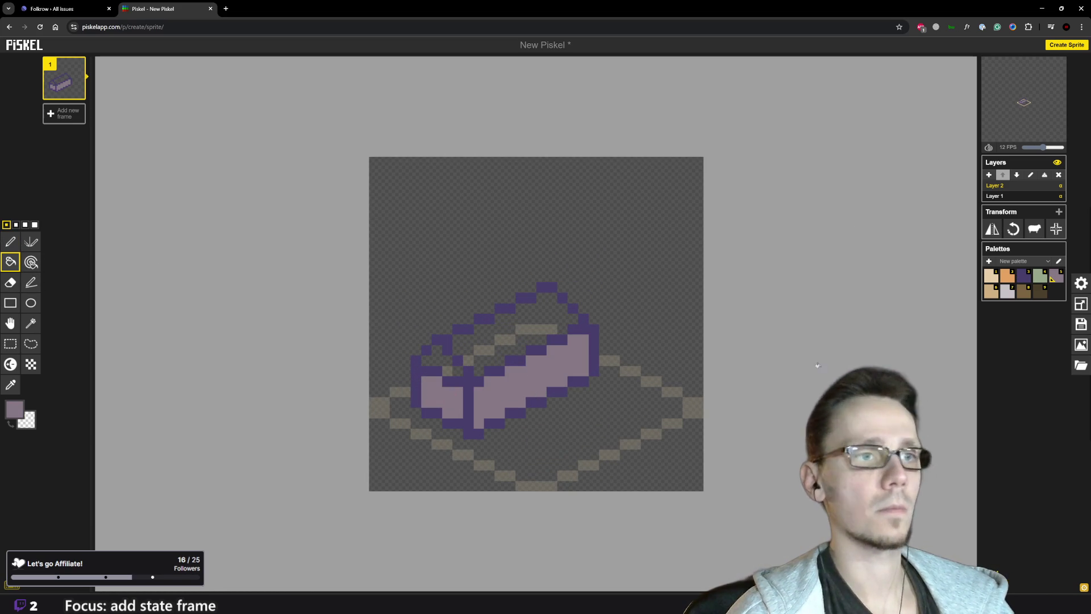
pyautogui.click(1041, 277)
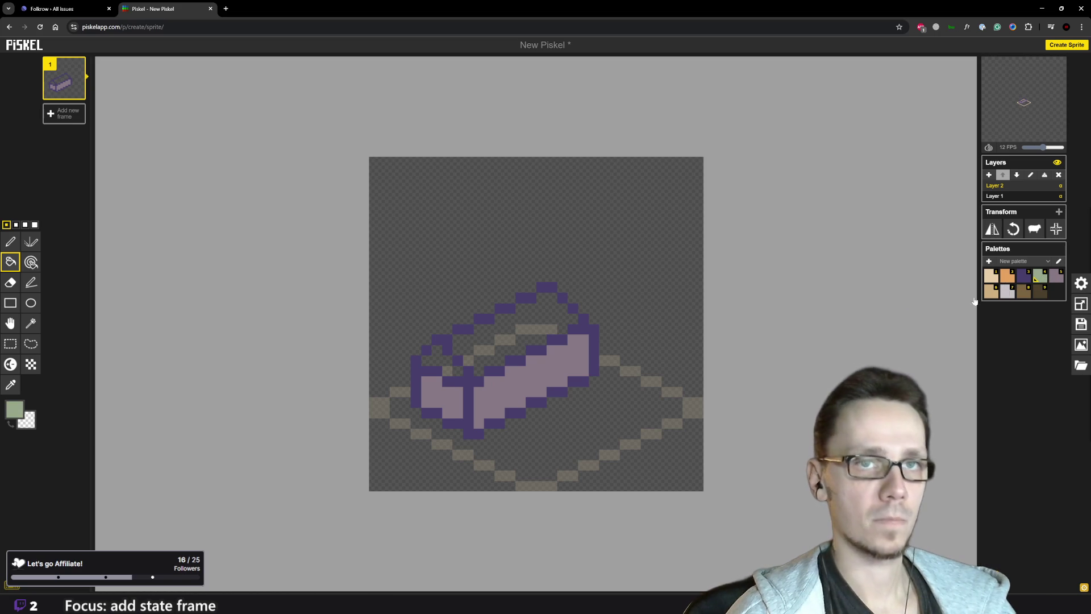
pyautogui.click(554, 320)
pyautogui.click(439, 354)
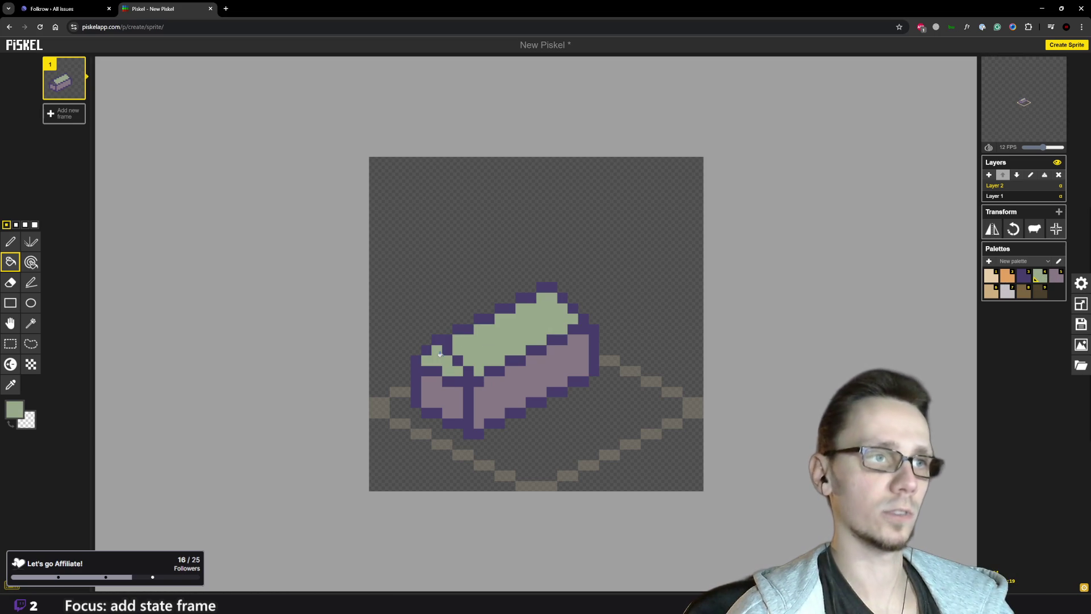
# Reselect the pen with dark purple, then eyedrop the green roof colour
pyautogui.click(10, 241)
pyautogui.scroll(-5, 568, 336)
pyautogui.scroll(-2, 572, 339)
pyautogui.scroll(3, 571, 339)
pyautogui.click(1028, 285)
pyautogui.scroll(3, 539, 330)
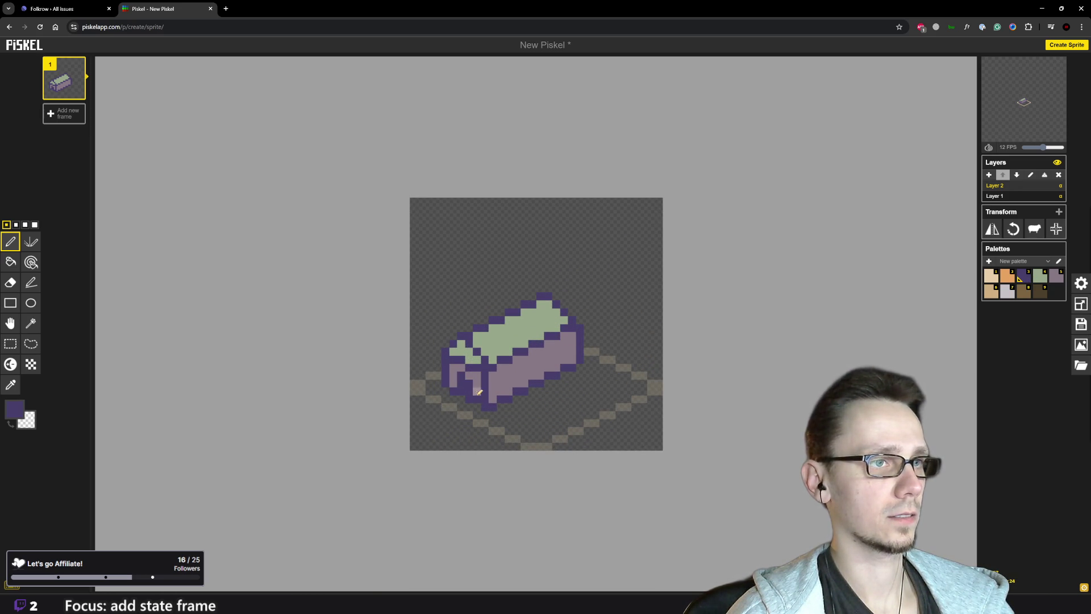
pyautogui.scroll(-5, 500, 392)
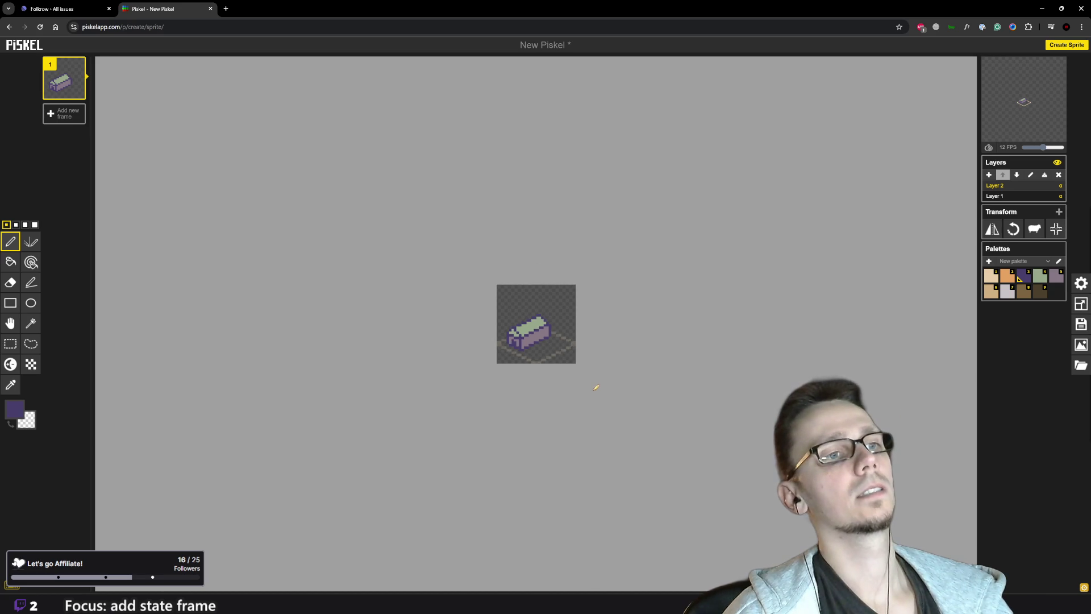
pyautogui.scroll(5, 537, 367)
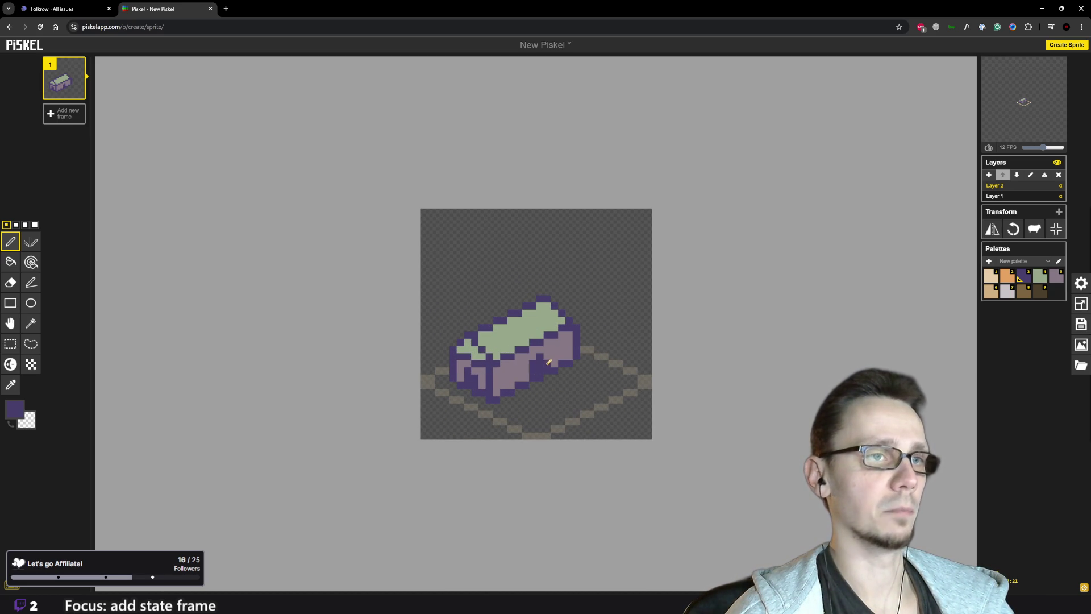
pyautogui.scroll(-3, 568, 369)
pyautogui.scroll(3, 588, 341)
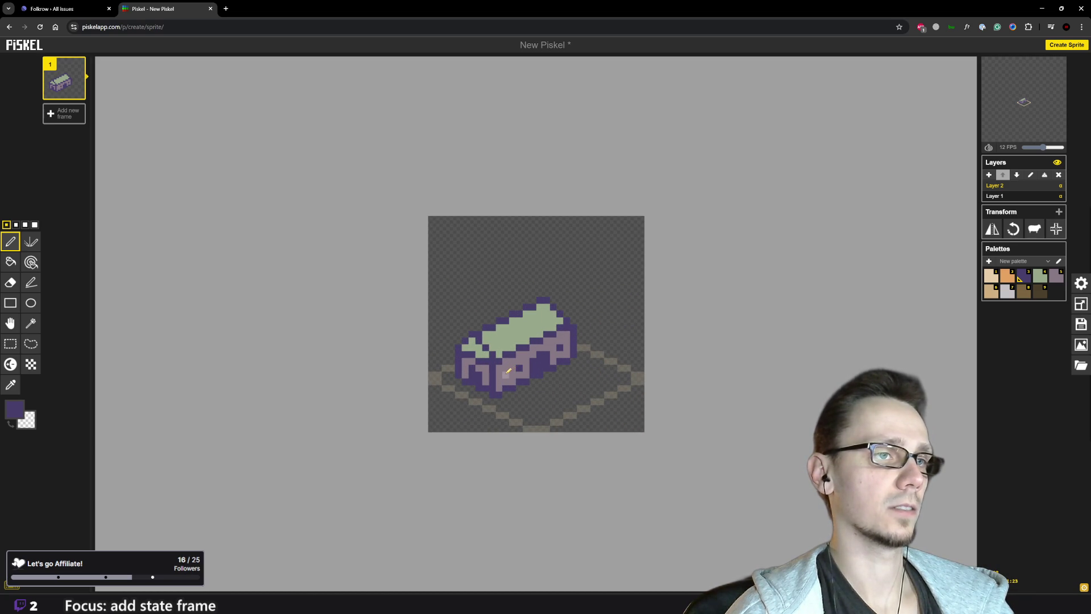
pyautogui.scroll(-3, 541, 402)
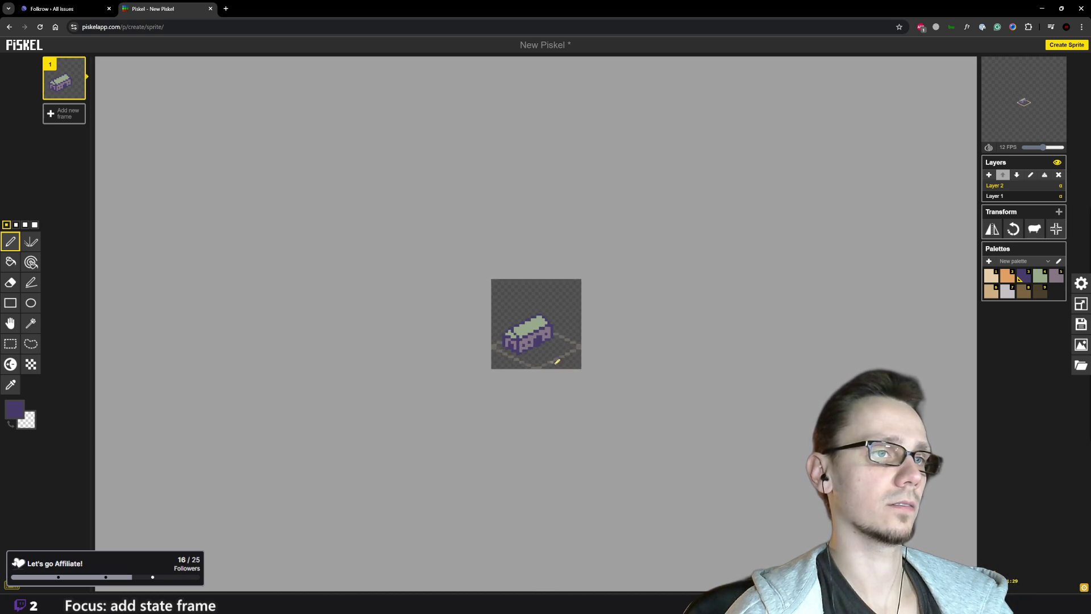
pyautogui.scroll(2, 557, 361)
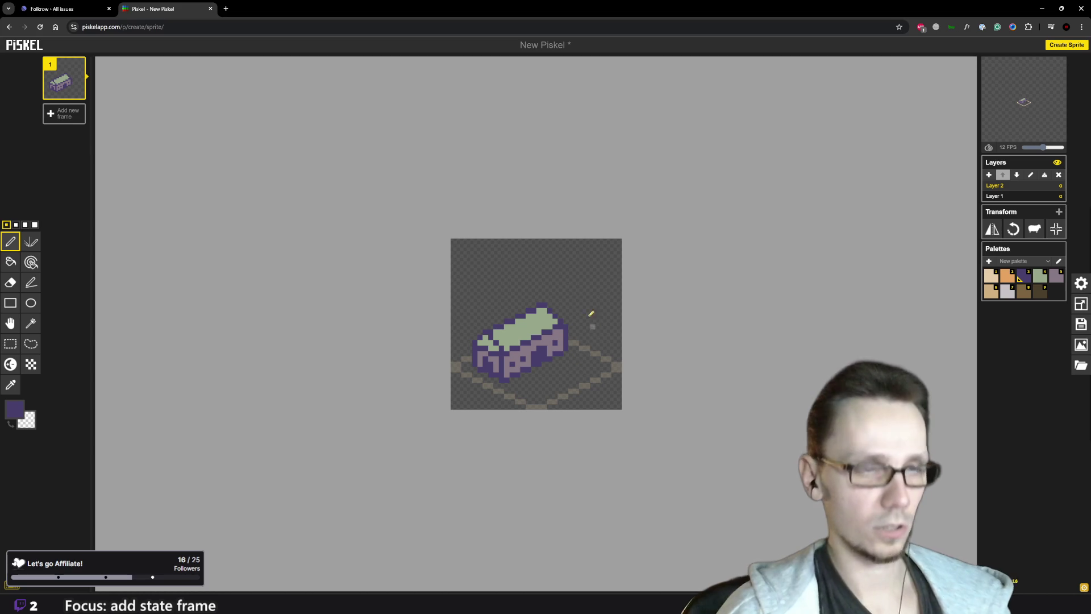
pyautogui.press('o')
pyautogui.click(531, 322)
# Darken the roof green to a shadow tone and paint shading along the roof edge and top
pyautogui.press('p')
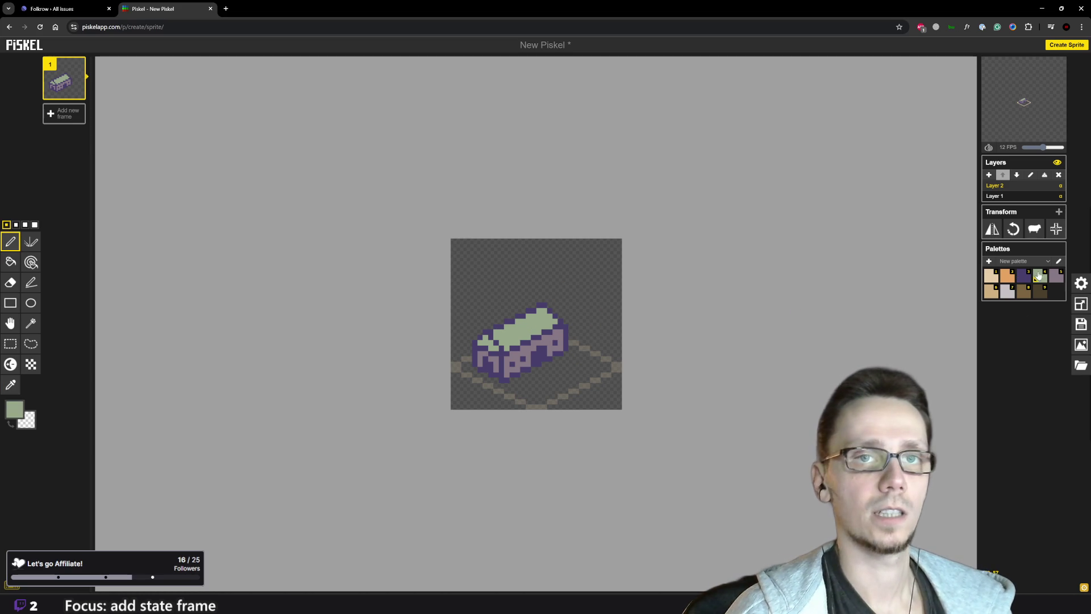
pyautogui.click(19, 410)
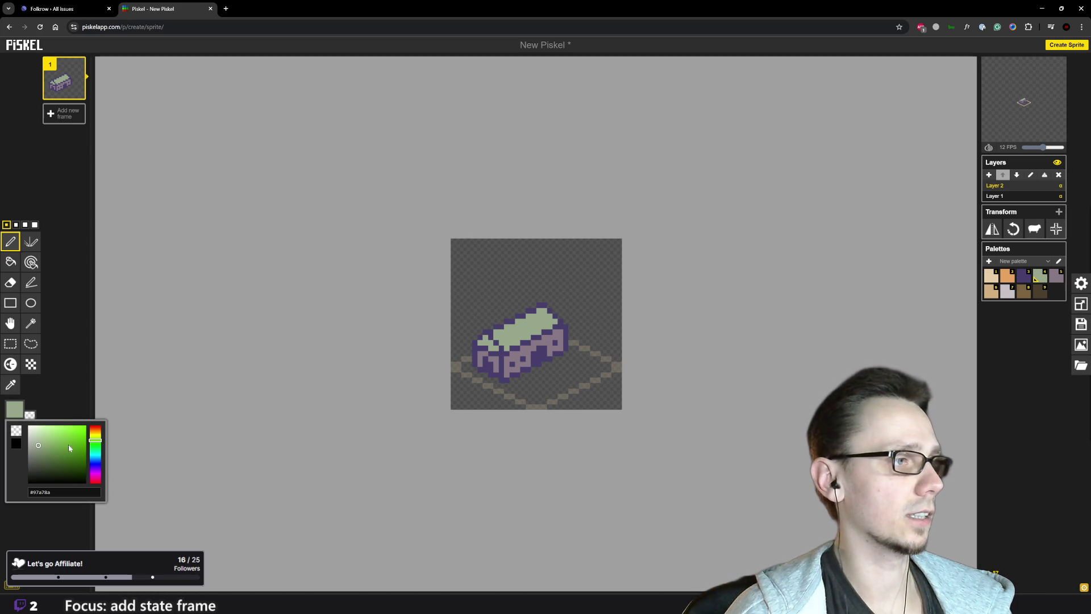
pyautogui.click(40, 451)
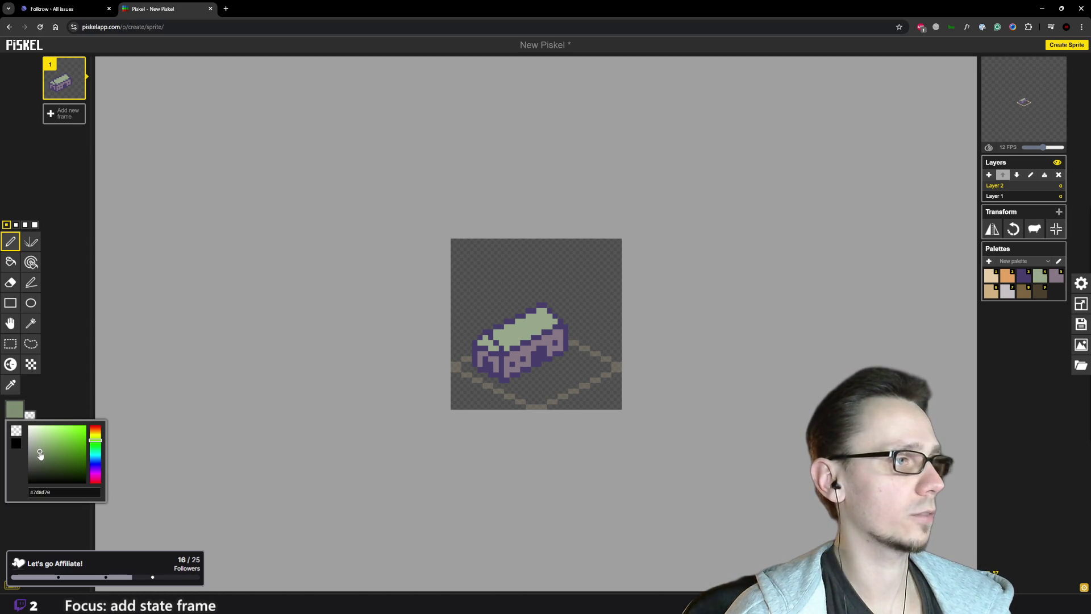
pyautogui.scroll(2, 482, 361)
pyautogui.click(462, 351)
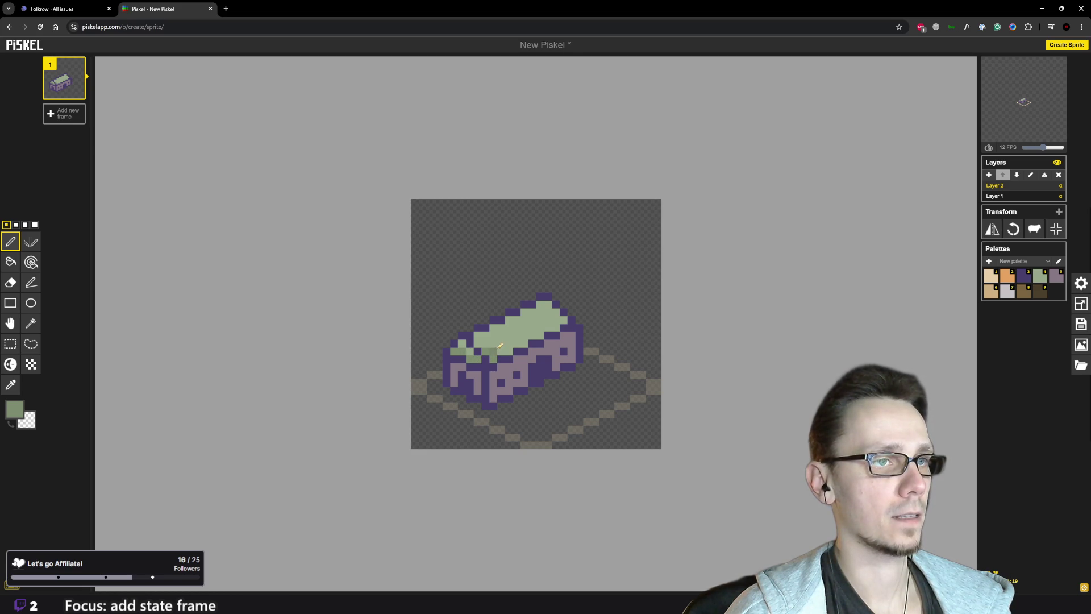
pyautogui.moveTo(502, 344); pyautogui.dragTo(520, 338)
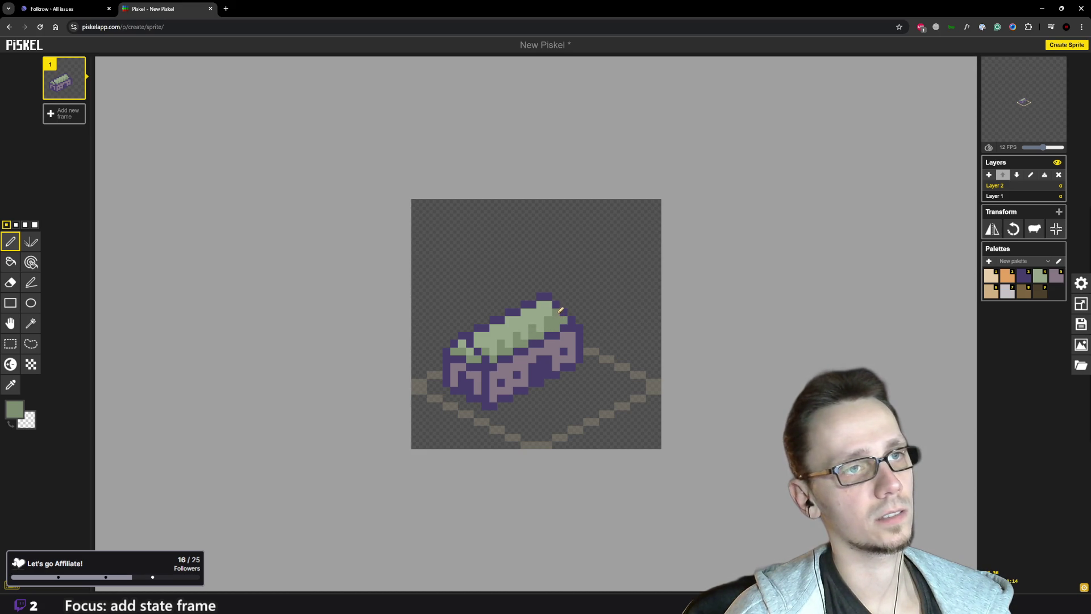
pyautogui.scroll(-5, 552, 302)
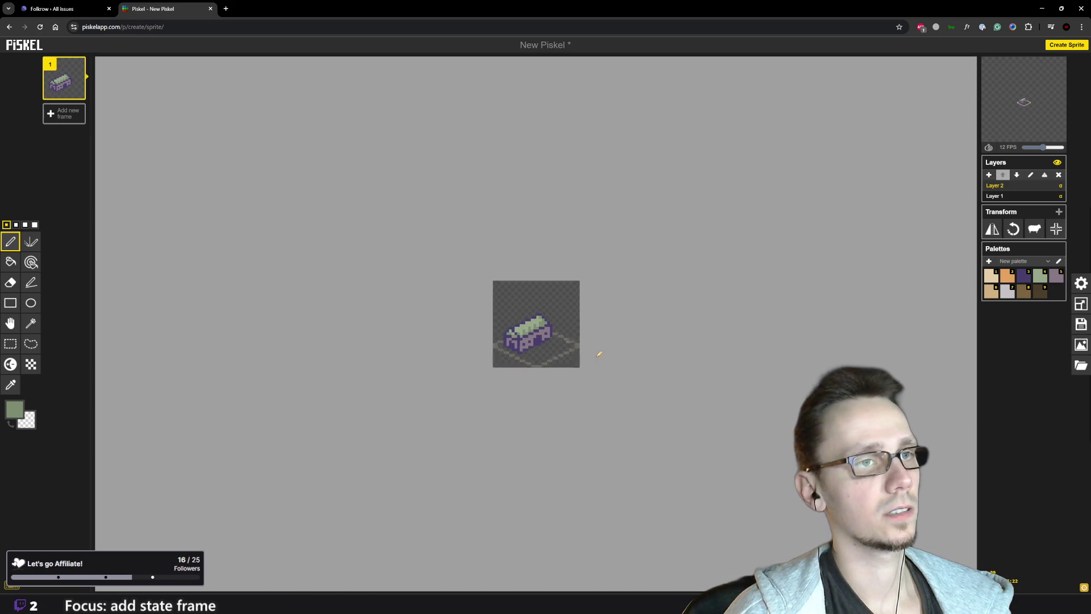
pyautogui.scroll(1, 544, 329)
pyautogui.scroll(1, 543, 331)
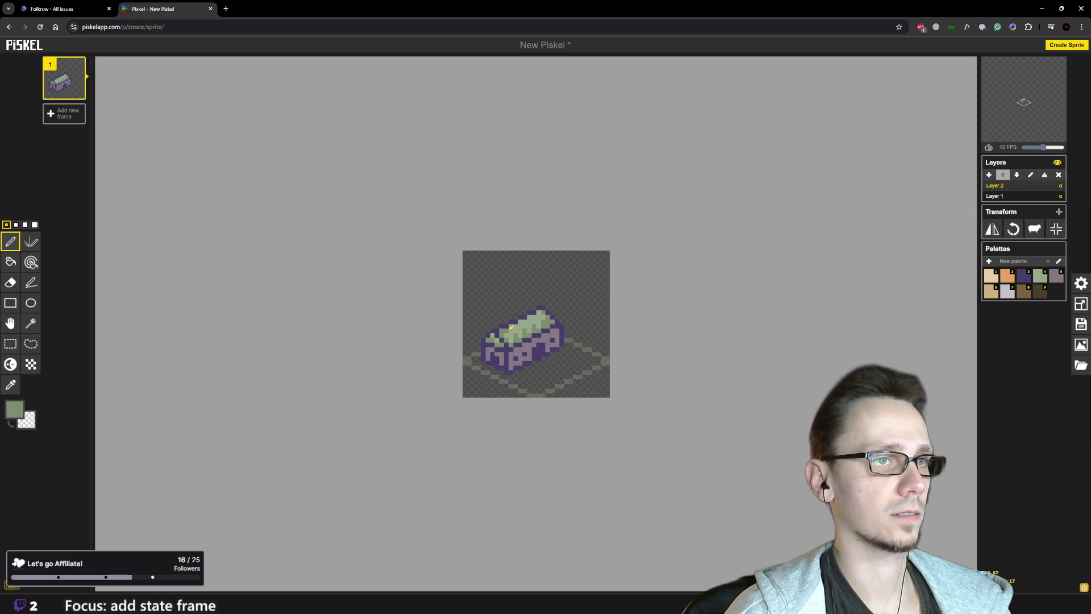
pyautogui.scroll(-1, 595, 334)
pyautogui.scroll(1, 509, 334)
pyautogui.scroll(-2, 586, 382)
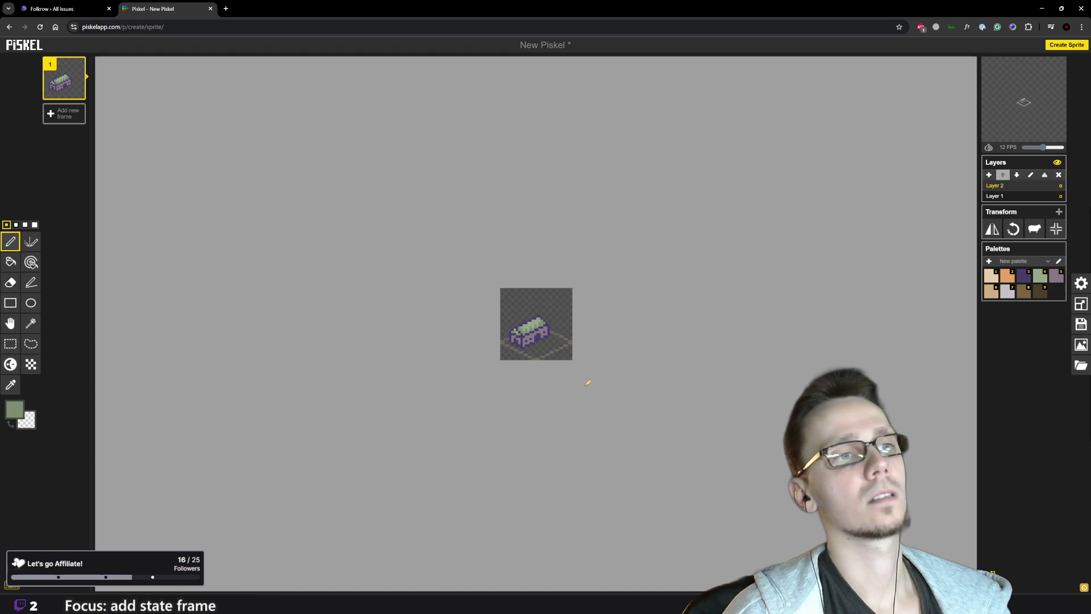
pyautogui.scroll(1, 541, 352)
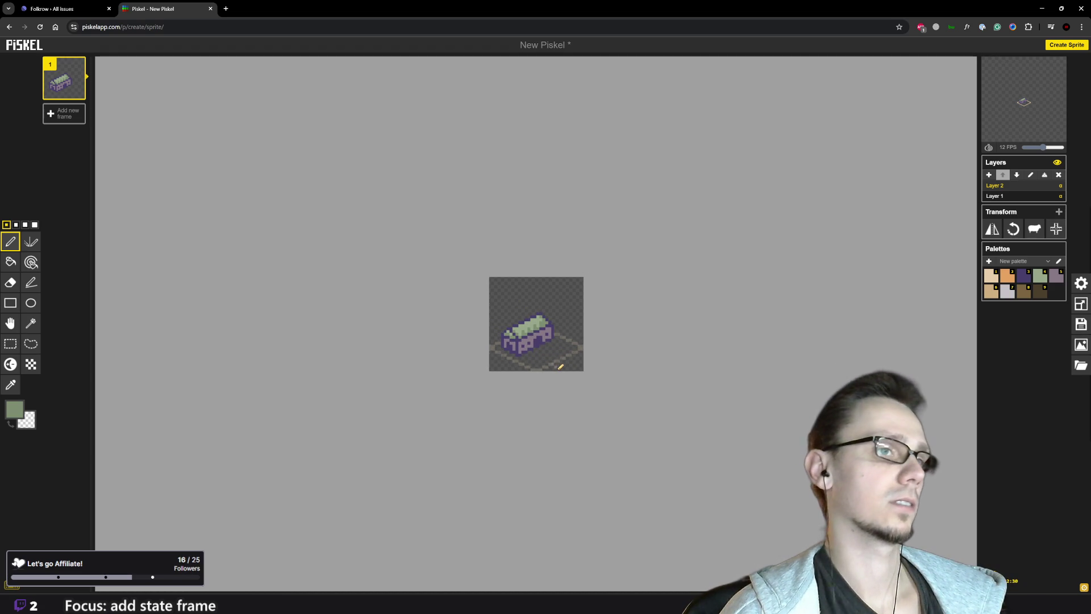
pyautogui.scroll(2, 517, 337)
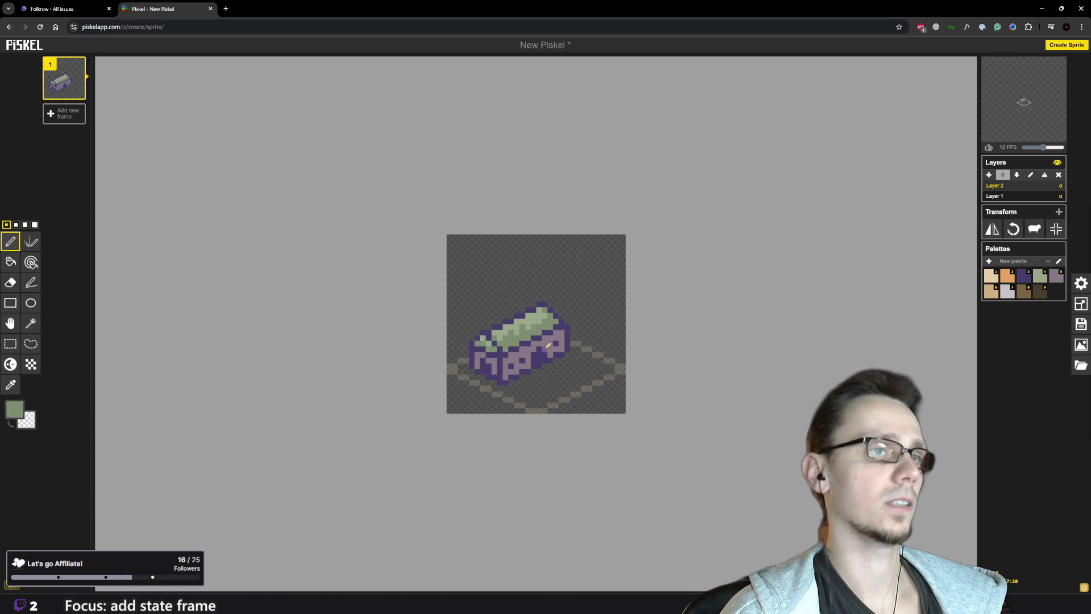
pyautogui.scroll(-3, 547, 344)
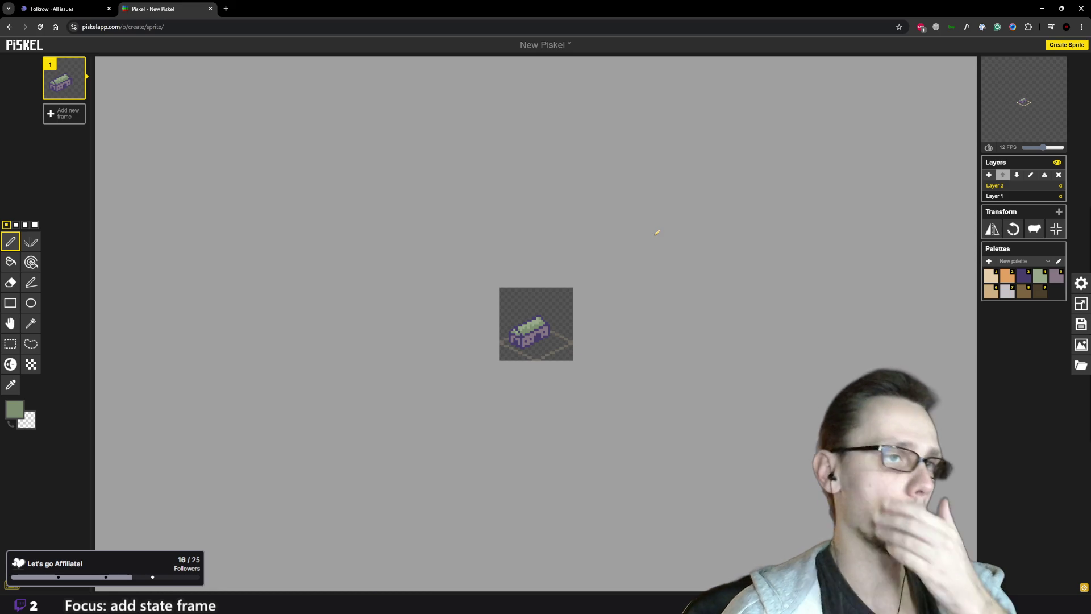
pyautogui.scroll(1, 565, 353)
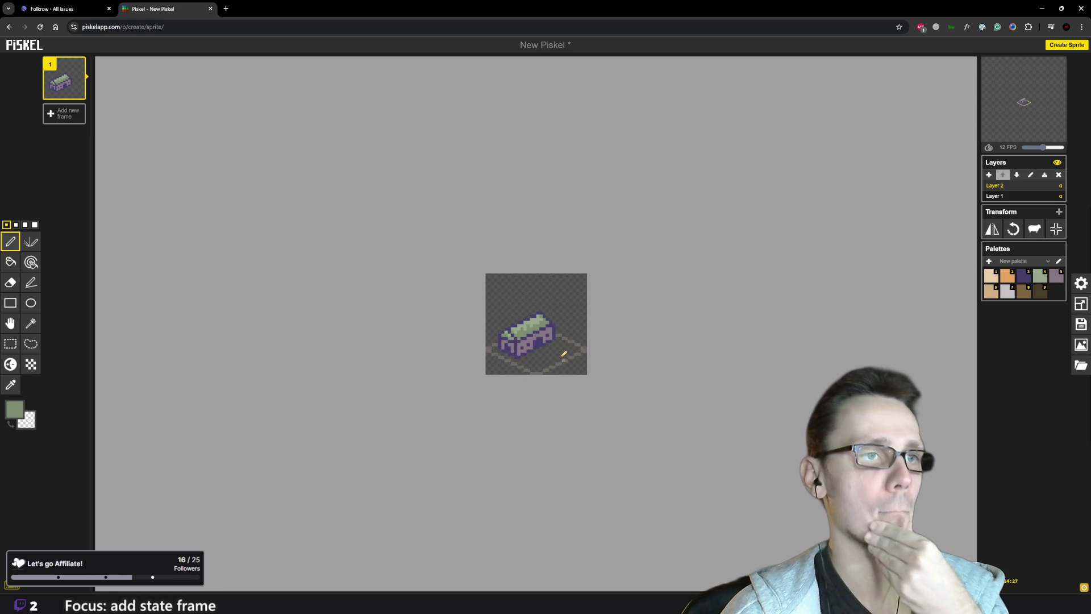
# Check the building in the Godot game scene, then return to Piskel
pyautogui.moveTo(667, 602)
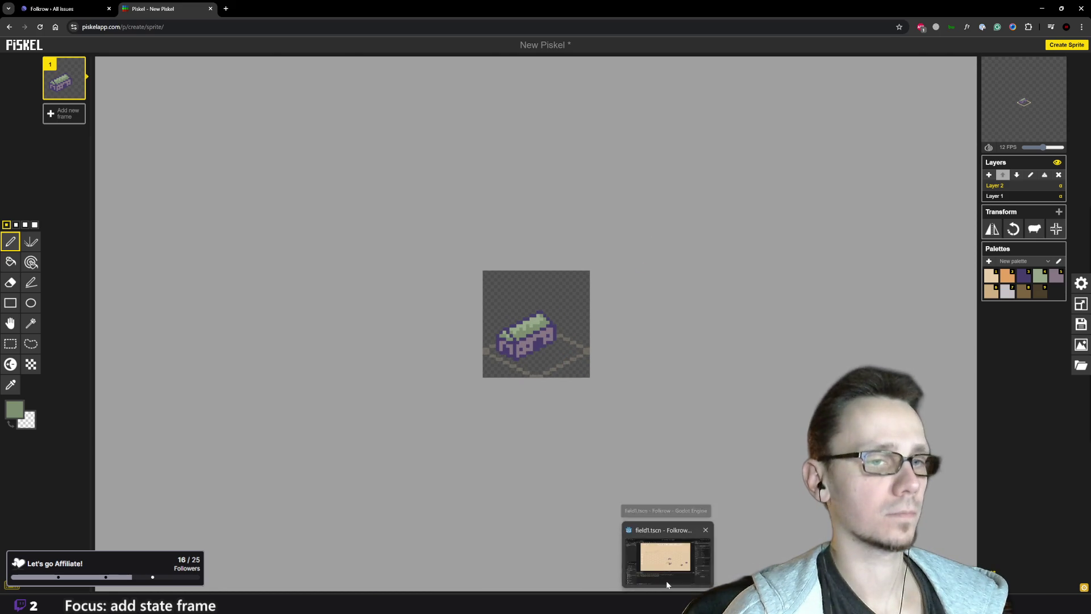
pyautogui.click(666, 580)
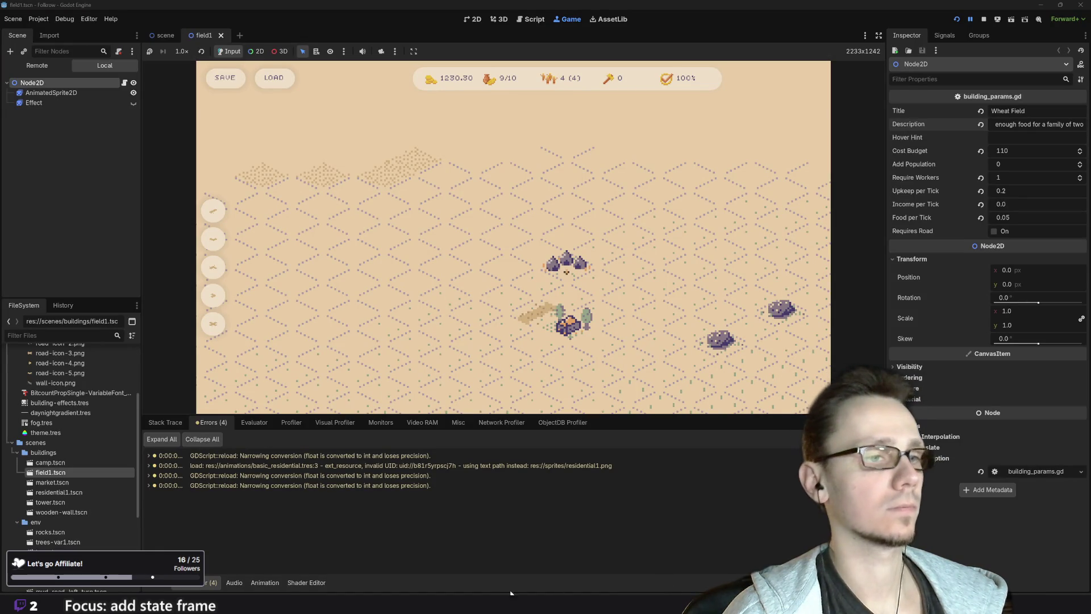
pyautogui.moveTo(461, 605)
pyautogui.click(500, 574)
# Sample the mauve wall colour and darken it to a wall shadow tone
pyautogui.scroll(2, 533, 354)
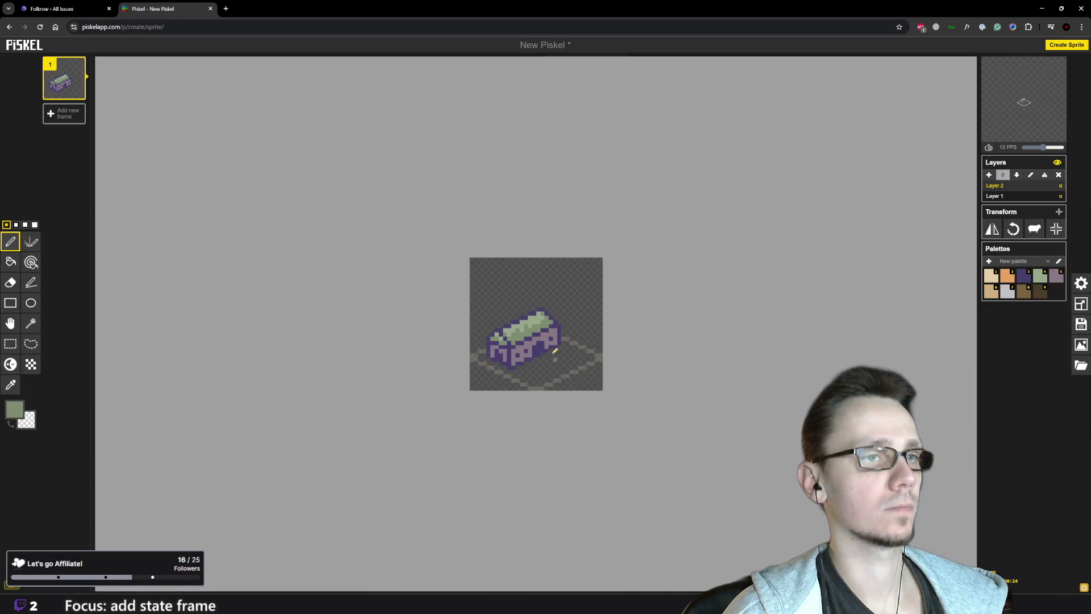
pyautogui.scroll(1, 534, 354)
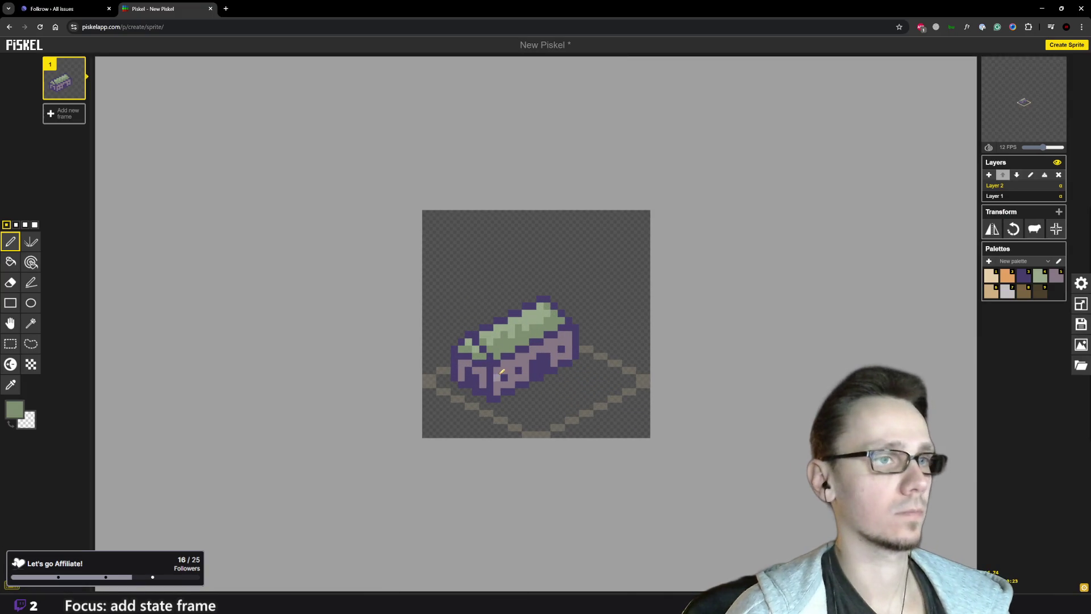
pyautogui.press('o')
pyautogui.click(503, 368)
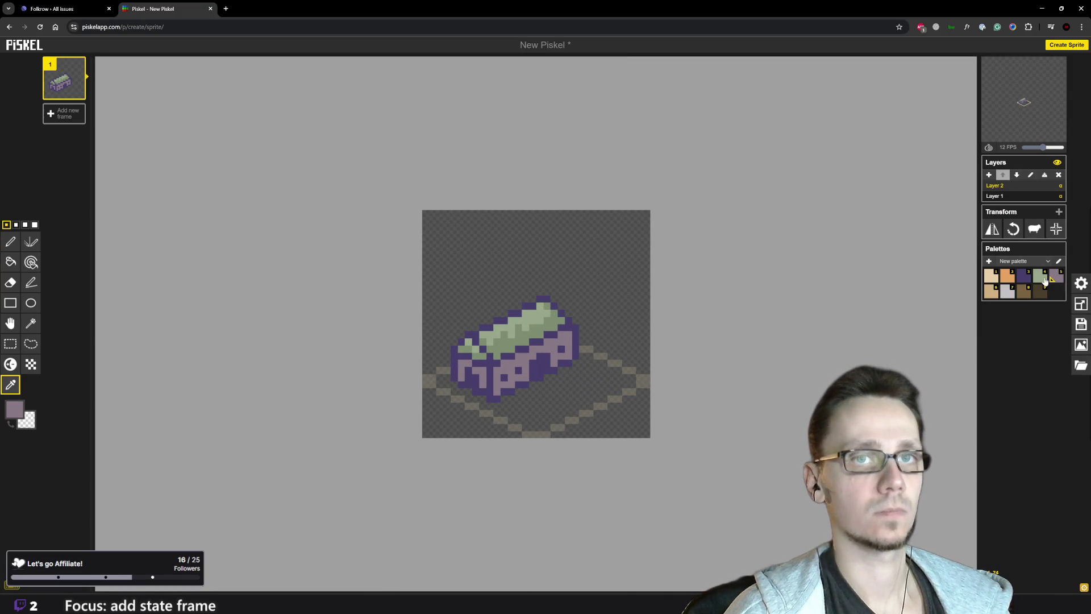
pyautogui.click(28, 418)
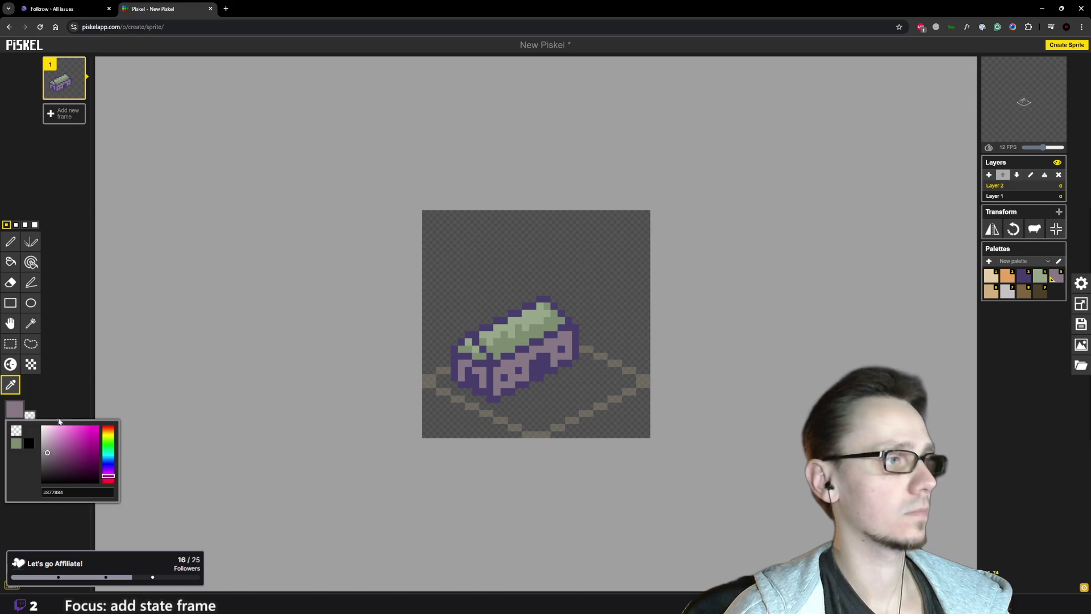
pyautogui.click(46, 457)
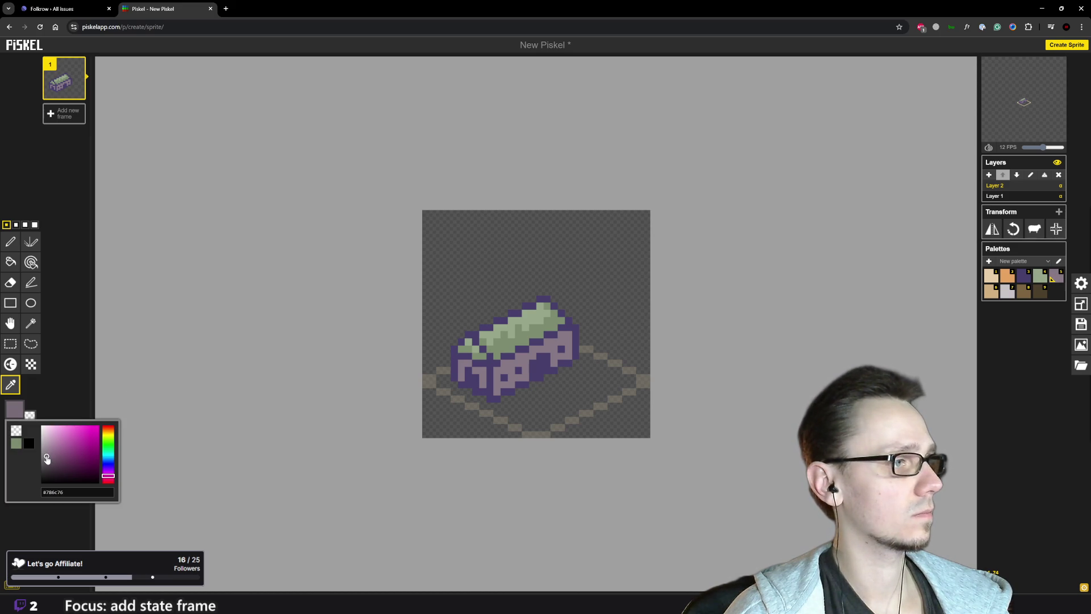
pyautogui.click(463, 378)
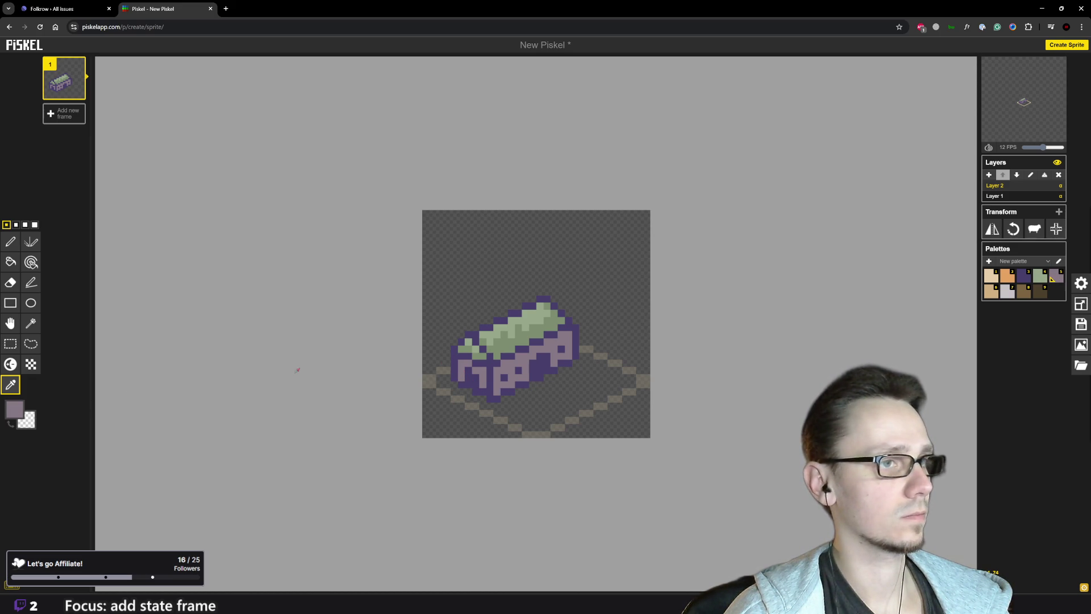
pyautogui.press('p')
pyautogui.click(15, 408)
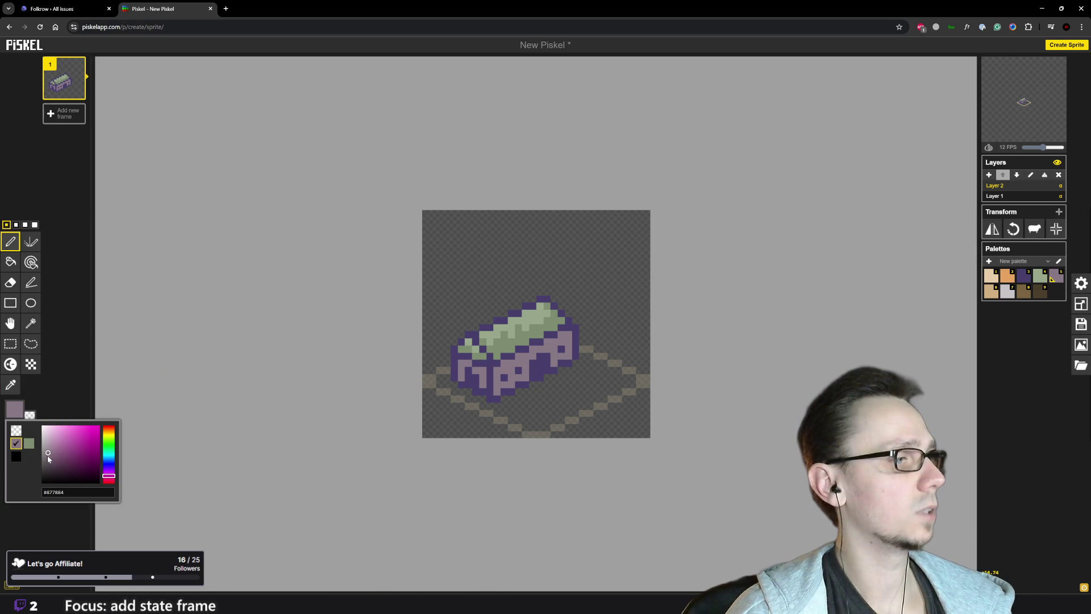
pyautogui.click(48, 460)
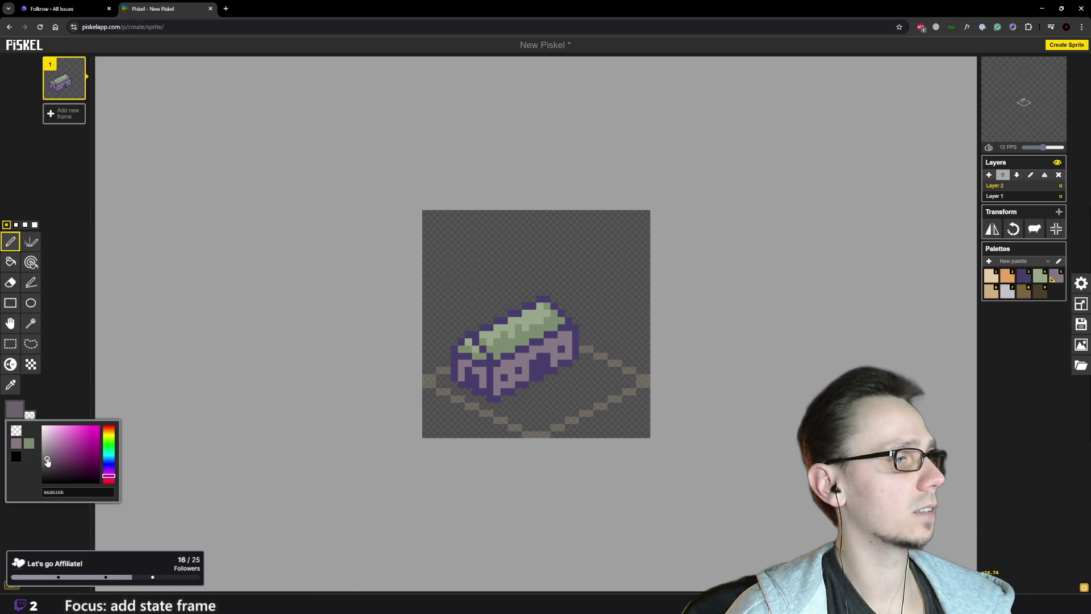
pyautogui.click(461, 376)
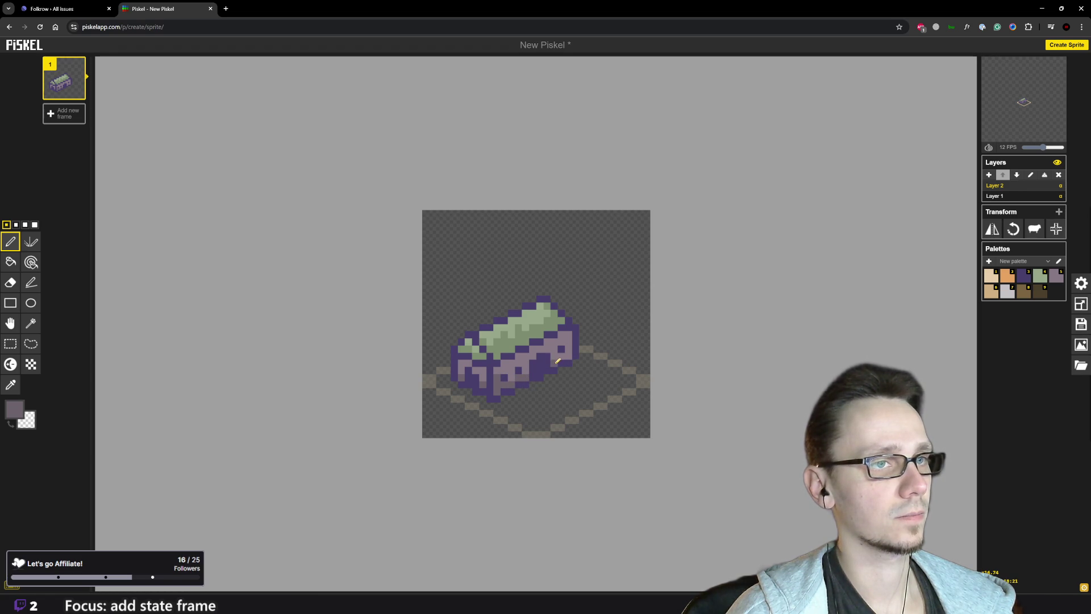
pyautogui.scroll(-3, 574, 352)
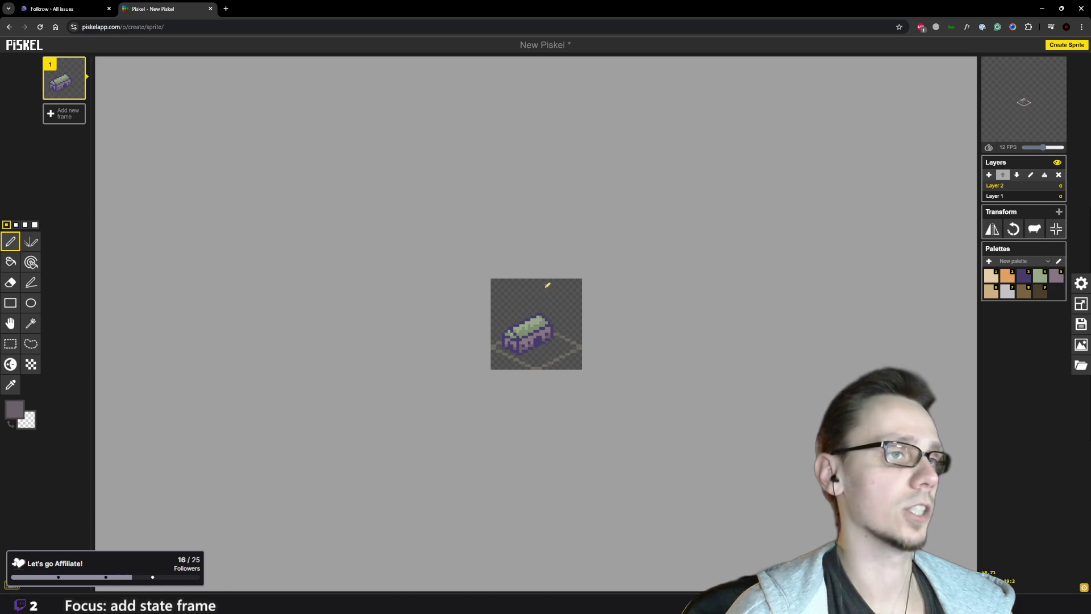
# Zoom into the canvas and pick brown, then light tan, from the palette
pyautogui.scroll(-1, 574, 301)
pyautogui.scroll(1, 592, 318)
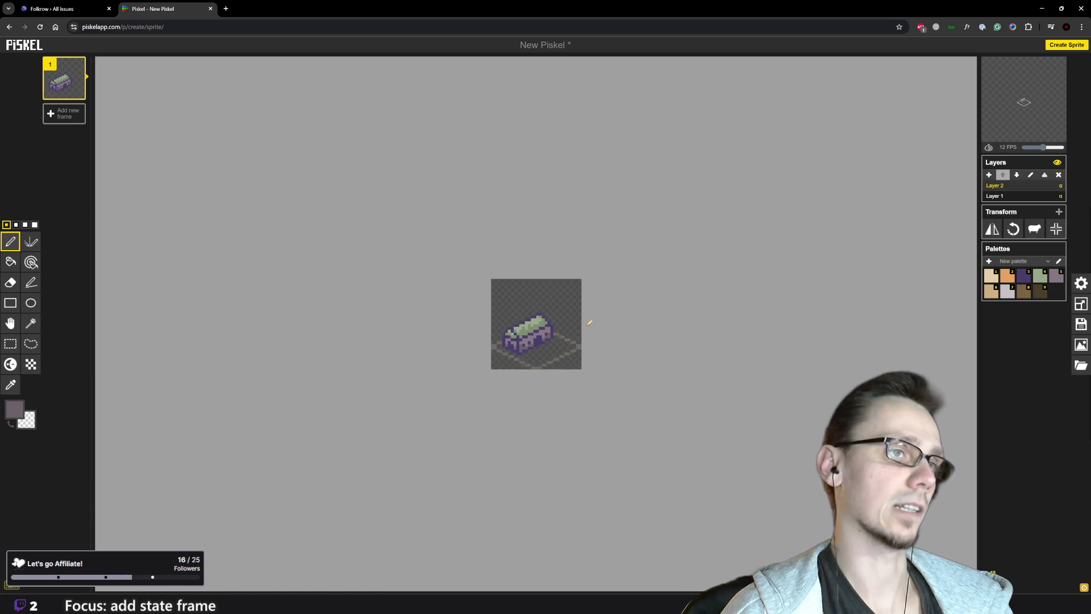
pyautogui.scroll(3, 580, 323)
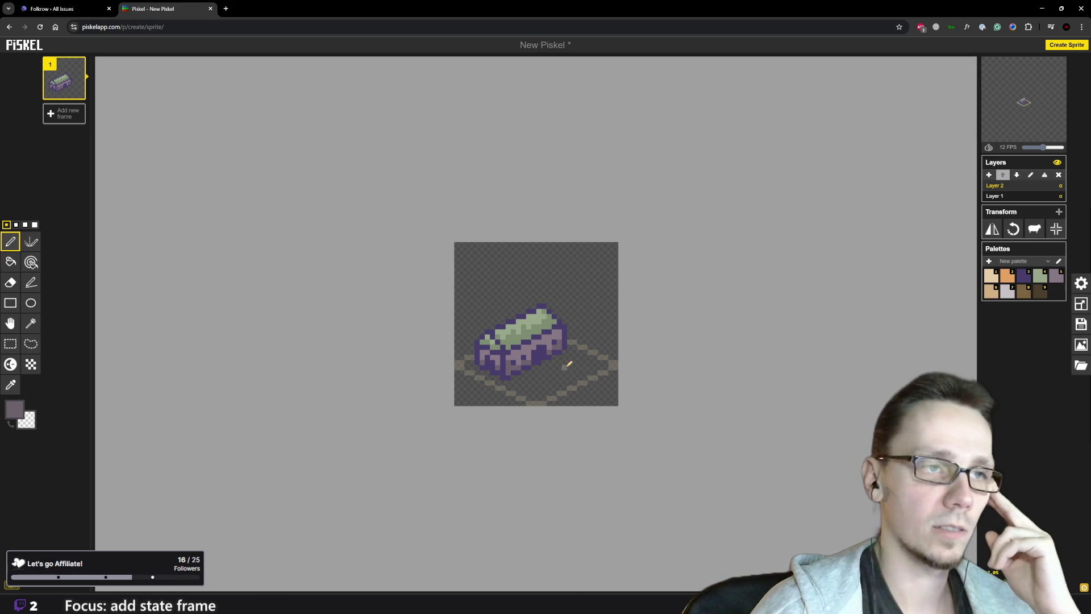
pyautogui.scroll(1, 578, 376)
pyautogui.scroll(1, 578, 376)
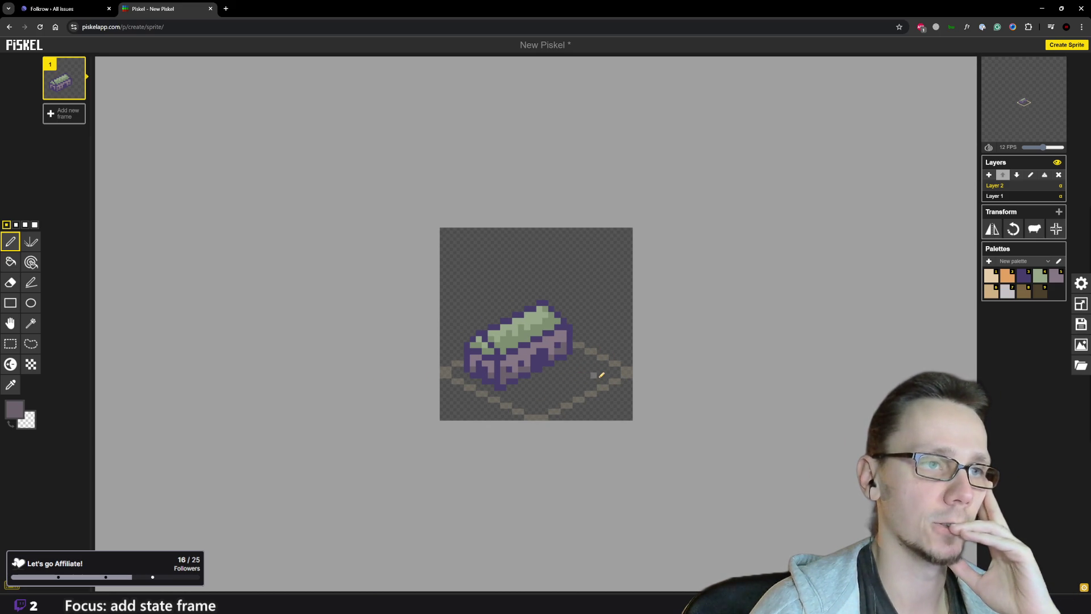
pyautogui.click(1024, 295)
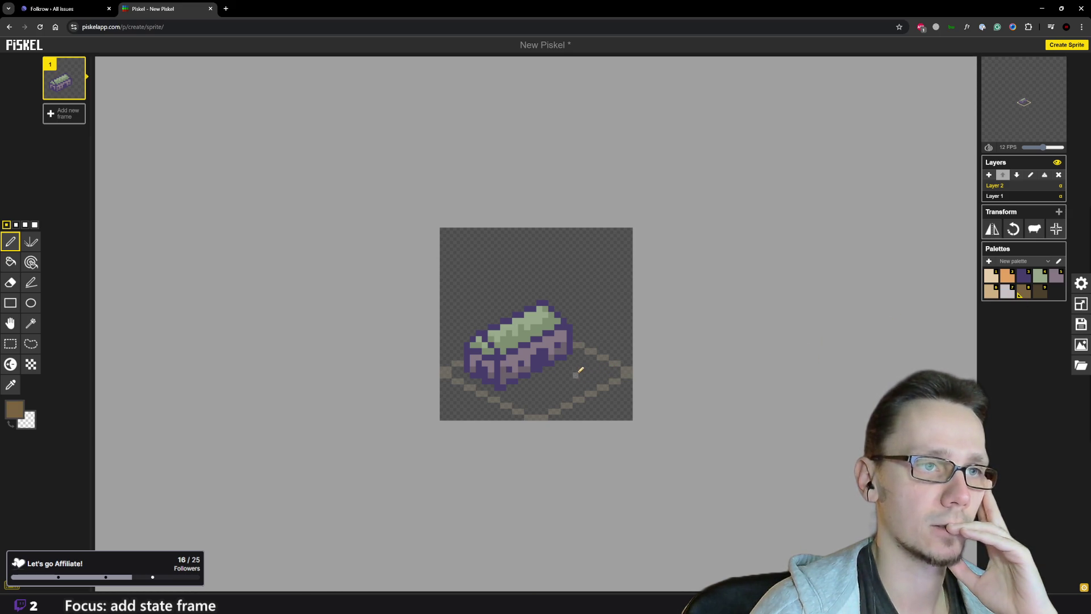
pyautogui.click(991, 291)
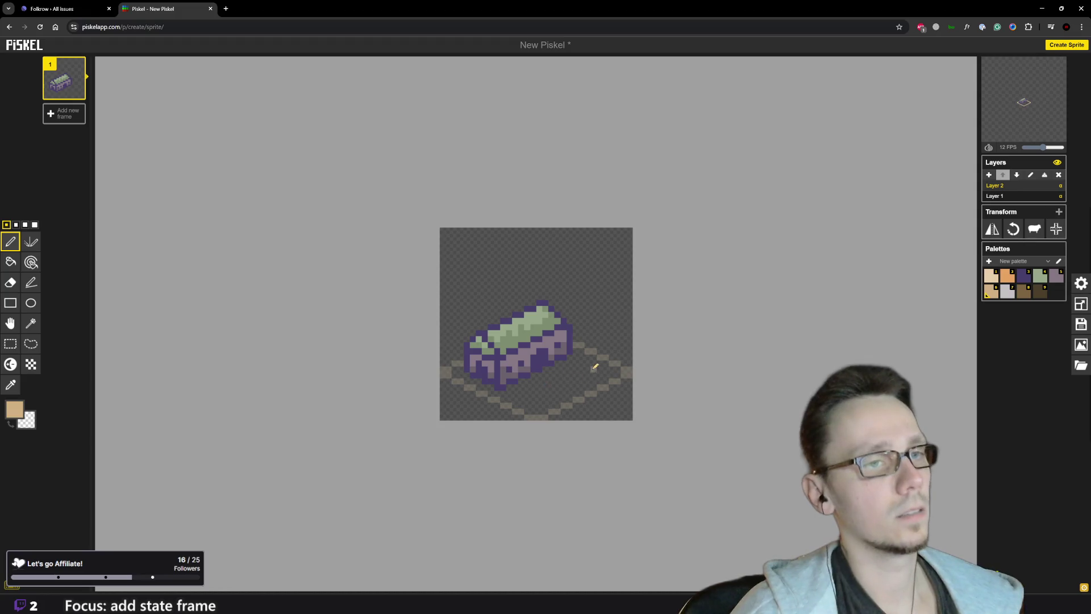
pyautogui.press('8')
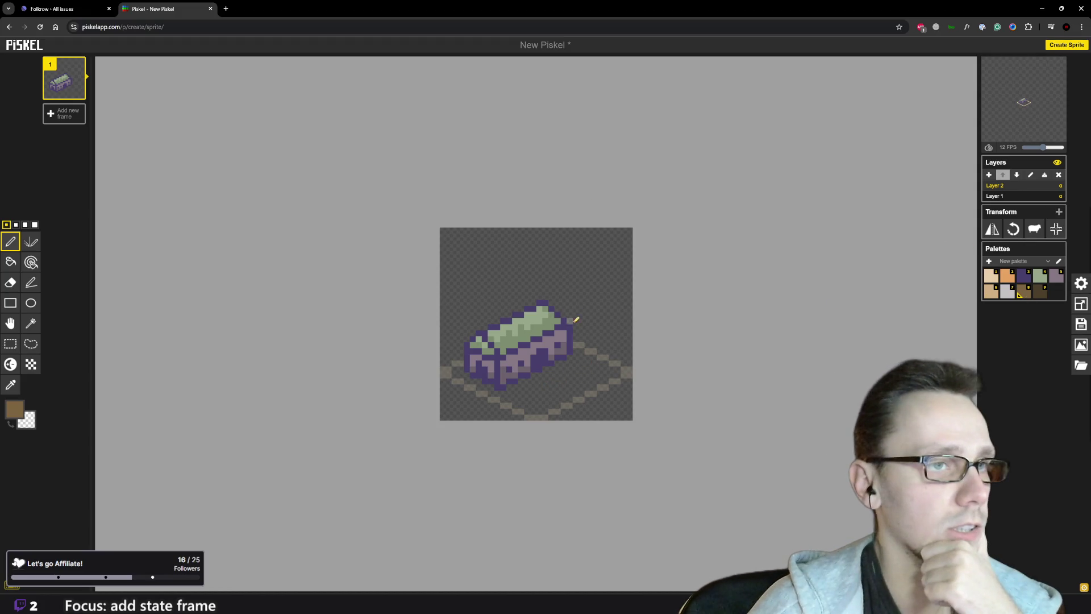
pyautogui.click(591, 365)
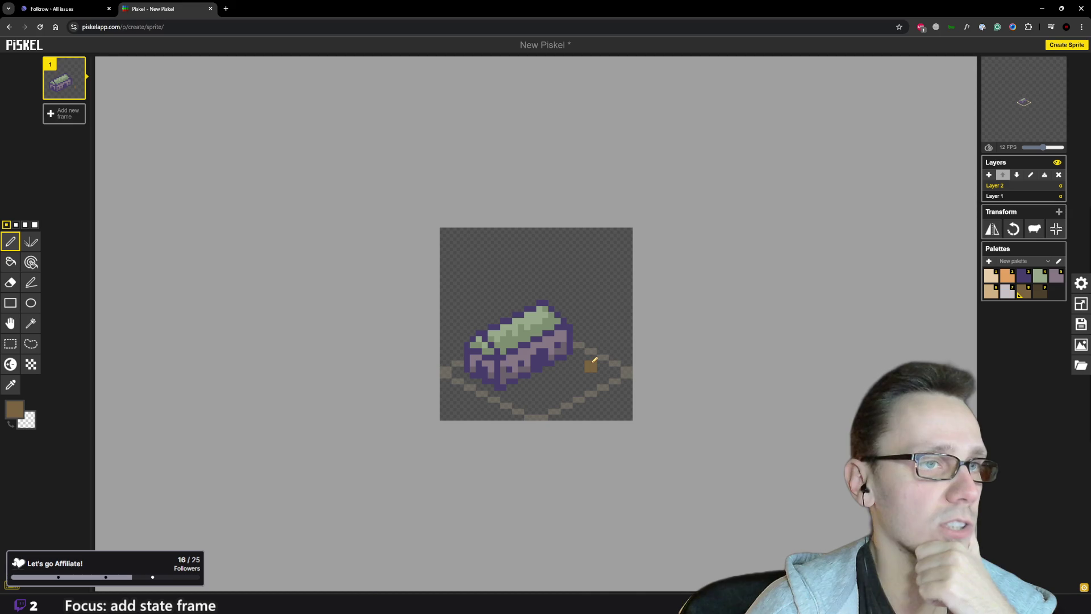
pyautogui.click(607, 372)
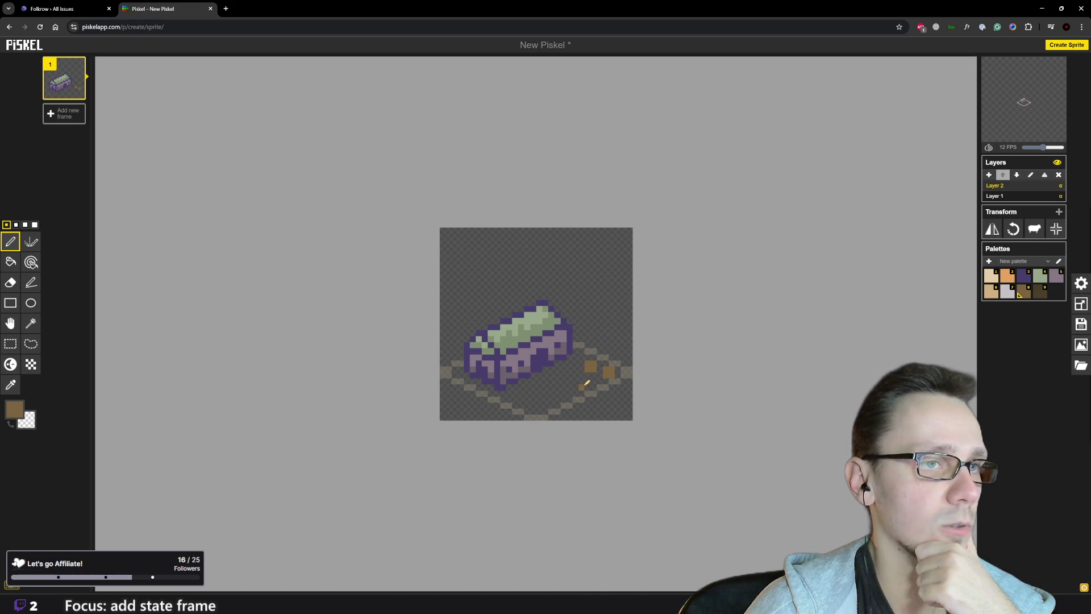
pyautogui.click(585, 383)
pyautogui.moveTo(569, 381); pyautogui.dragTo(591, 387)
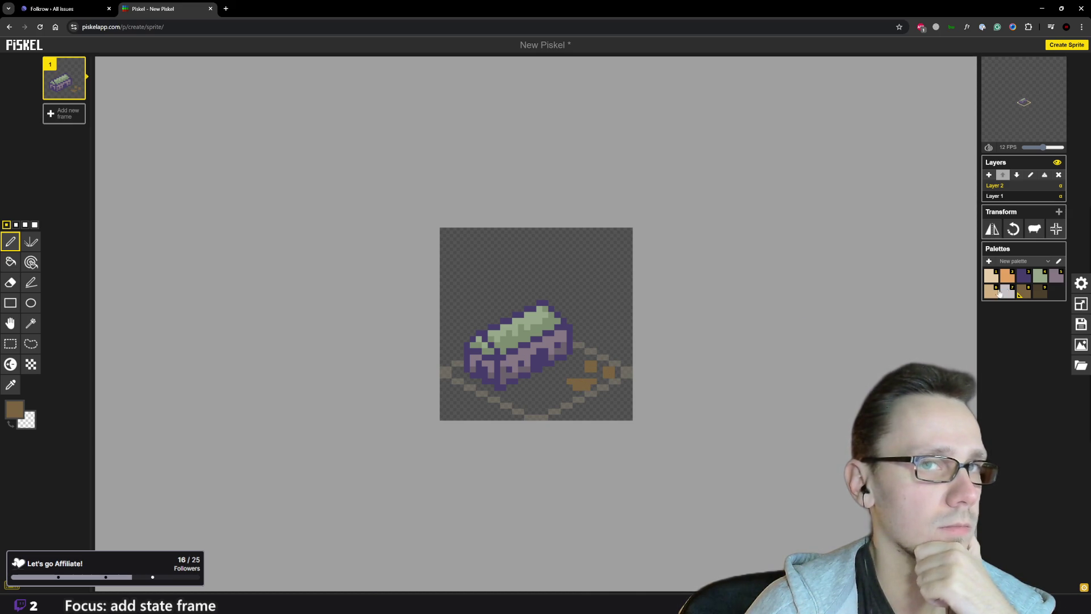
pyautogui.click(1040, 290)
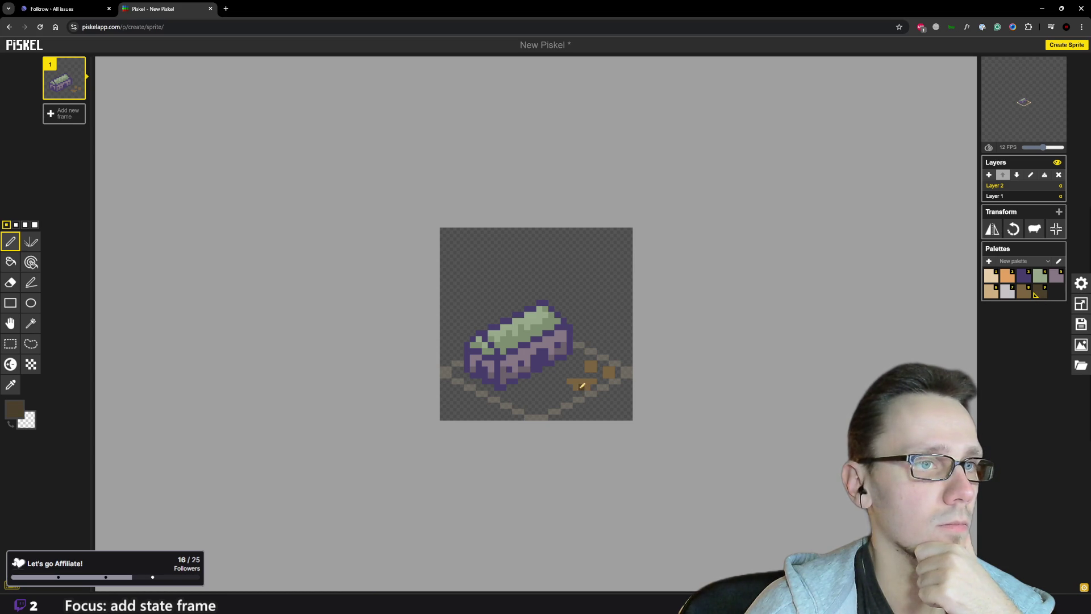
pyautogui.scroll(-3, 582, 387)
pyautogui.scroll(1, 575, 354)
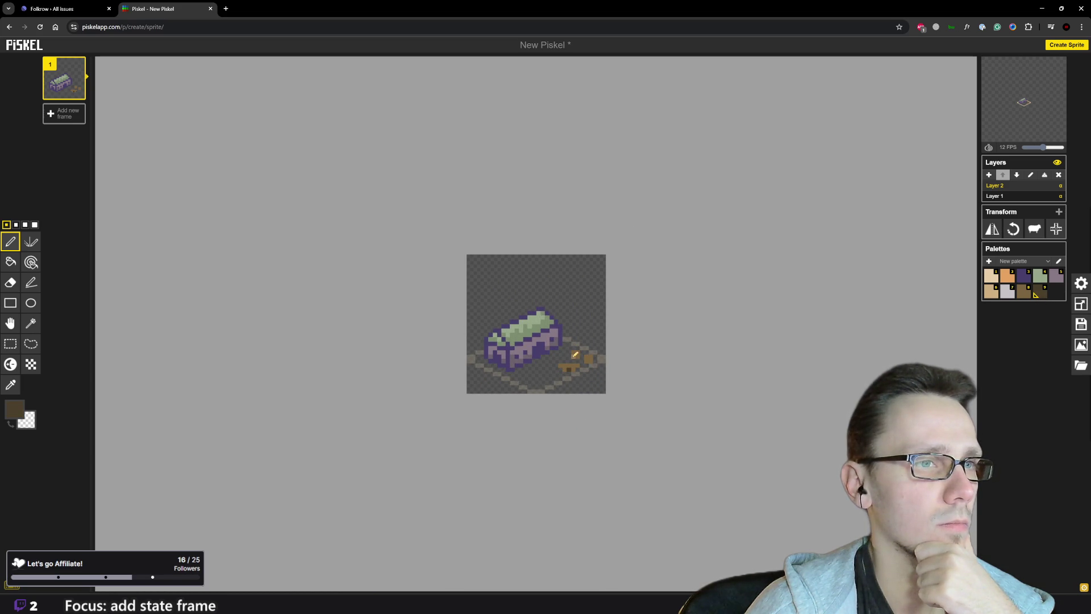
pyautogui.click(575, 354)
pyautogui.click(594, 359)
pyautogui.scroll(-3, 617, 367)
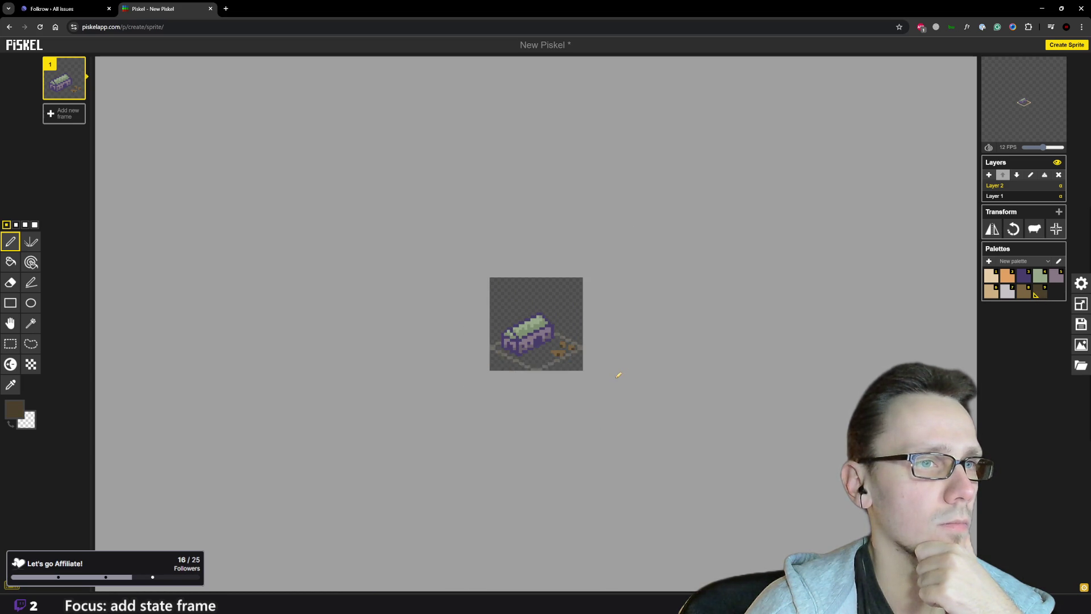
pyautogui.scroll(3, 616, 363)
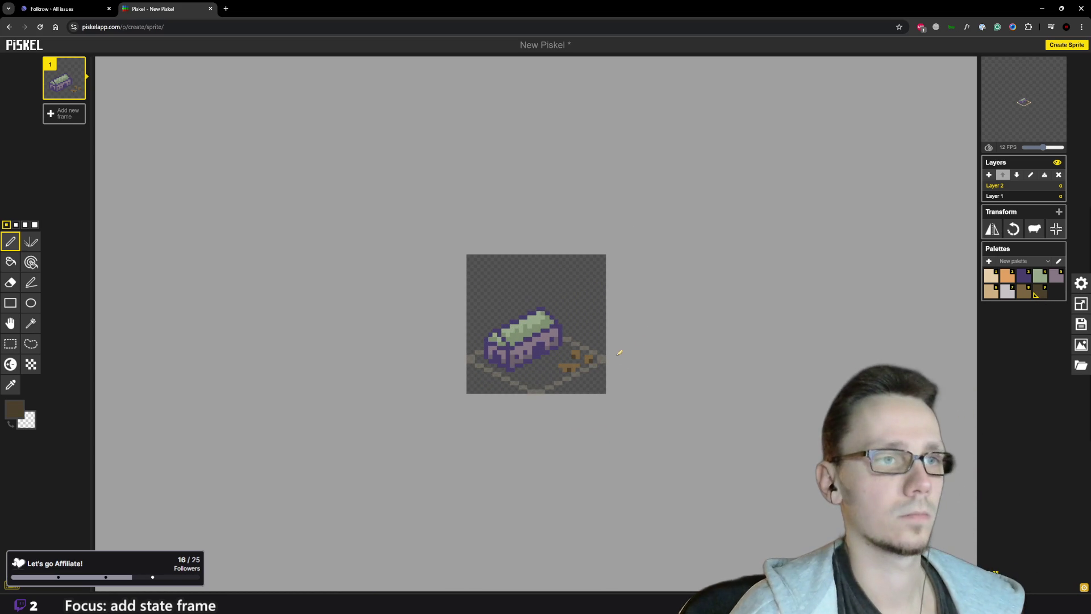
pyautogui.press('2')
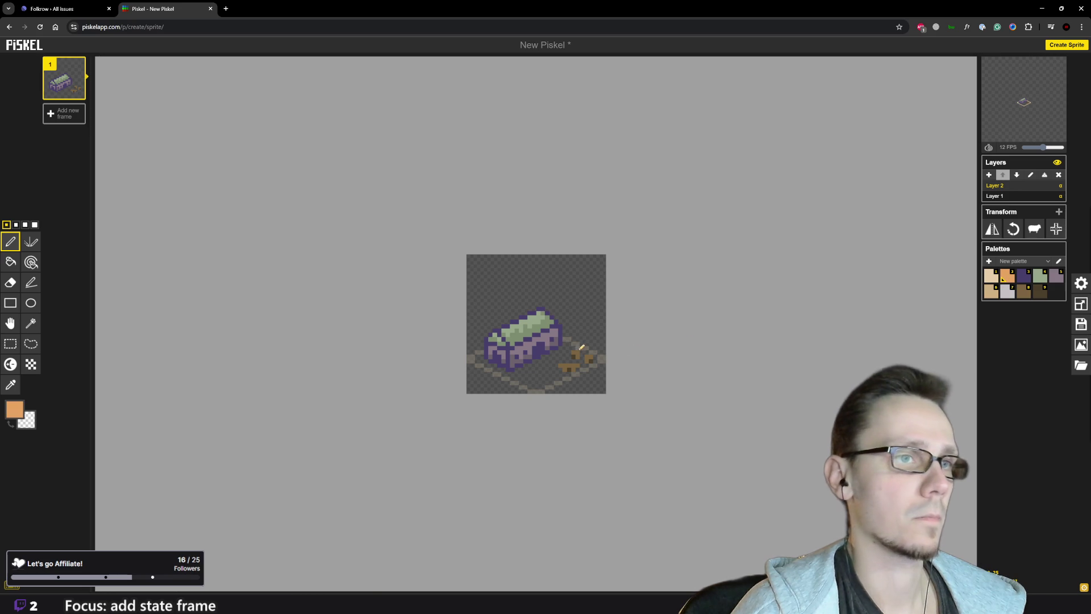
pyautogui.click(577, 348)
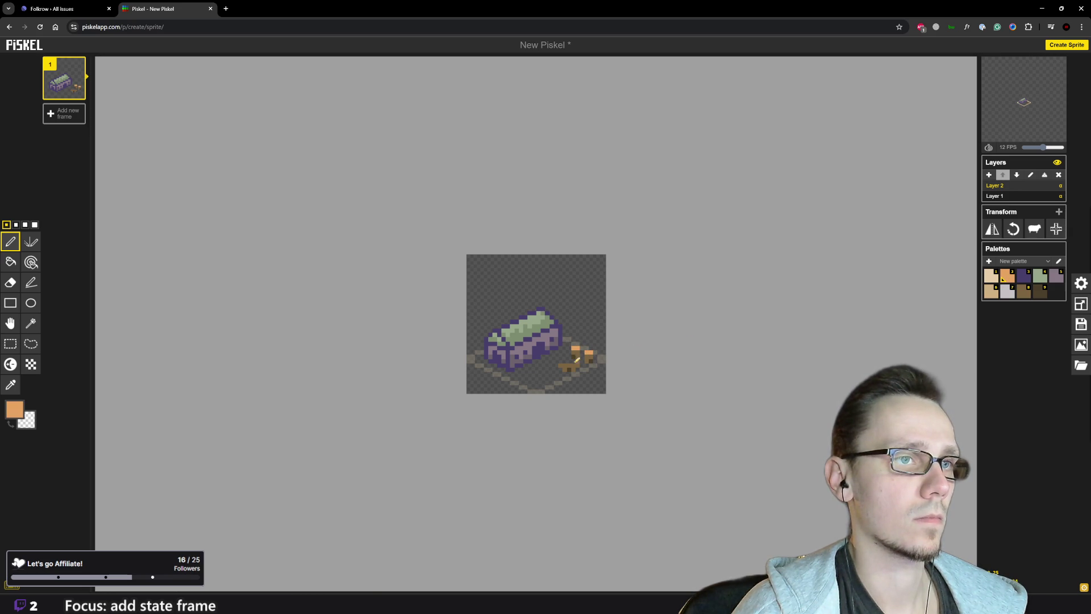
pyautogui.scroll(-3, 559, 381)
pyautogui.scroll(3, 534, 359)
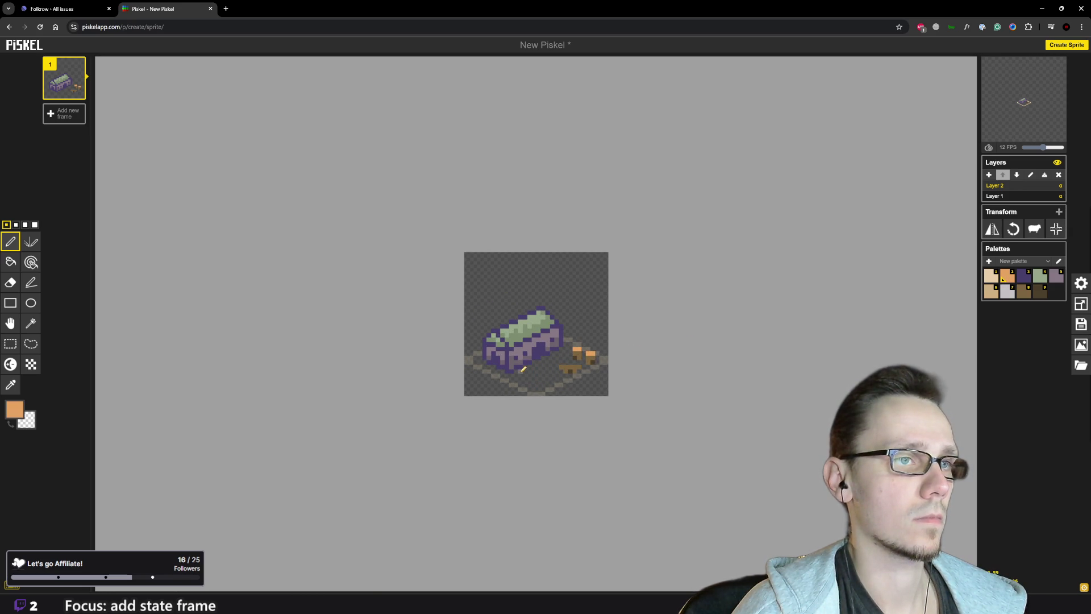
pyautogui.moveTo(520, 375); pyautogui.dragTo(524, 371)
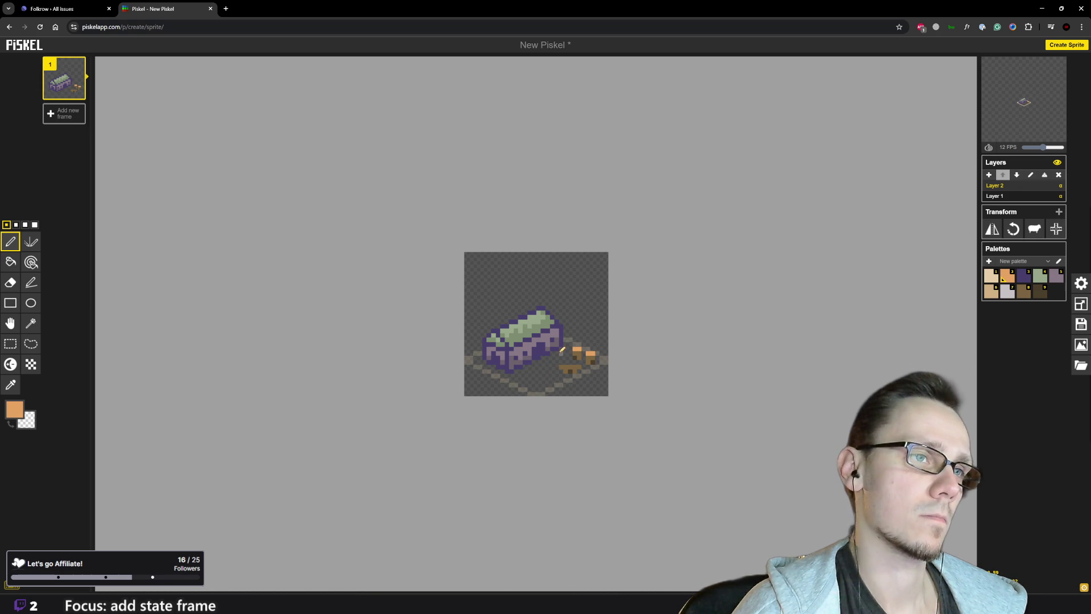
pyautogui.scroll(-1, 539, 390)
pyautogui.scroll(-3, 546, 385)
pyautogui.scroll(3, 558, 378)
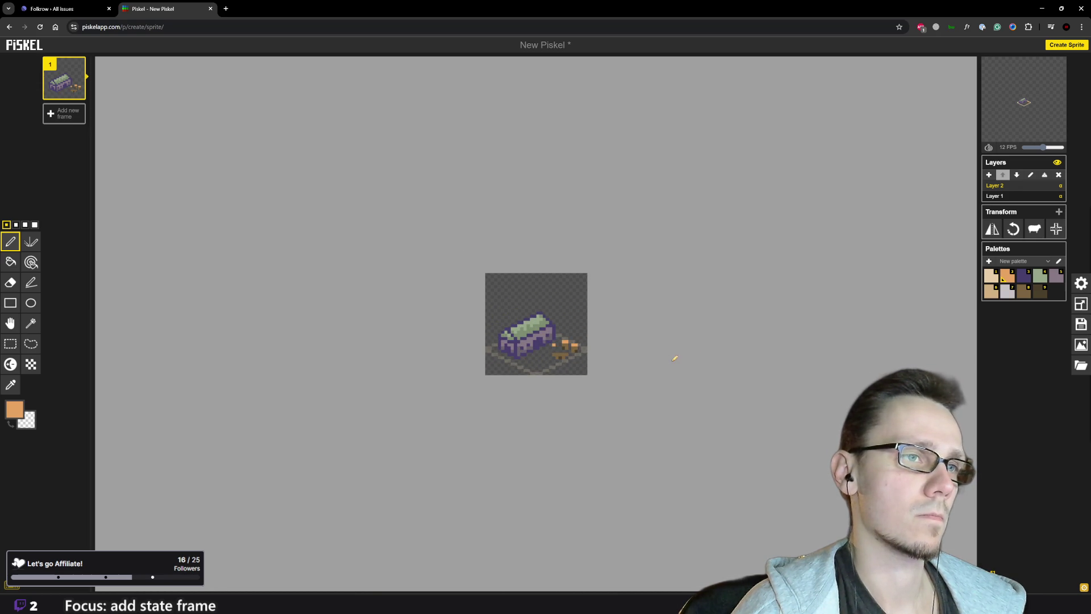
pyautogui.scroll(2, 636, 358)
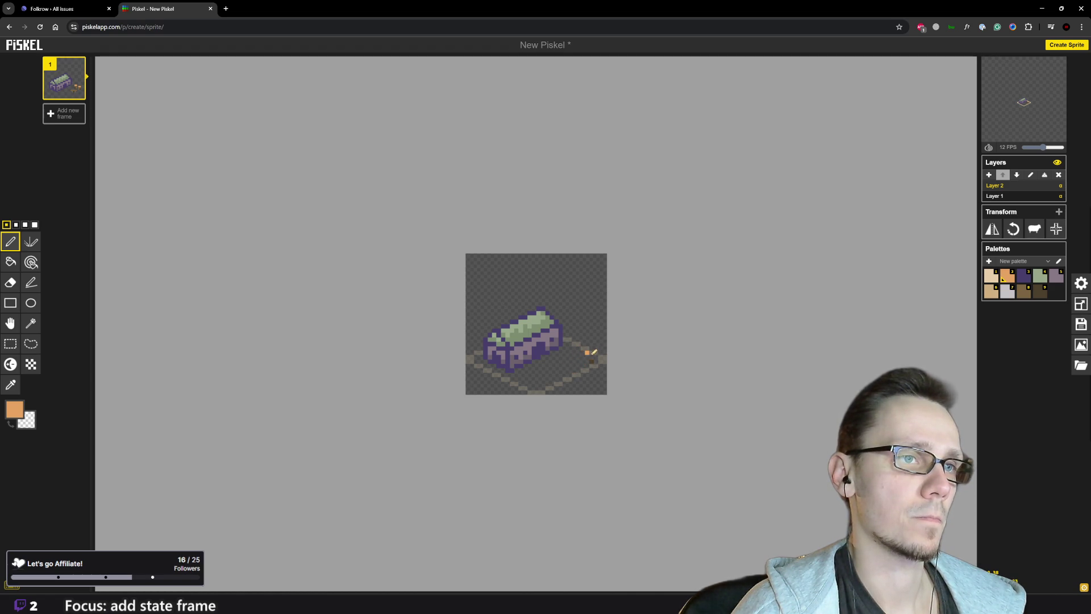
pyautogui.scroll(2, 595, 359)
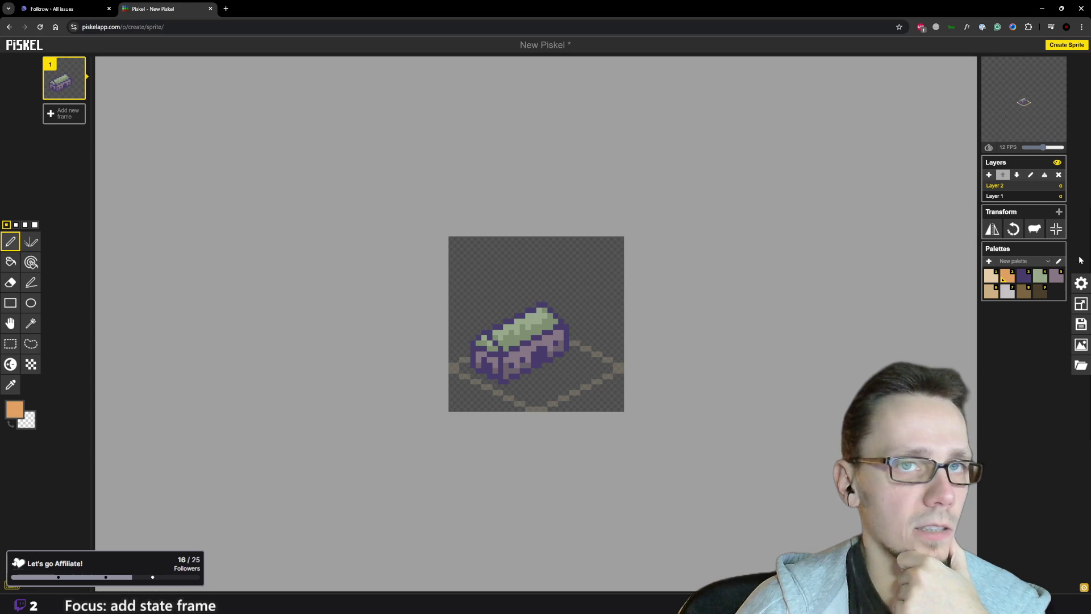
# Draw a brown crate right of the building with a light tan top and dark brown shadow
pyautogui.click(1021, 292)
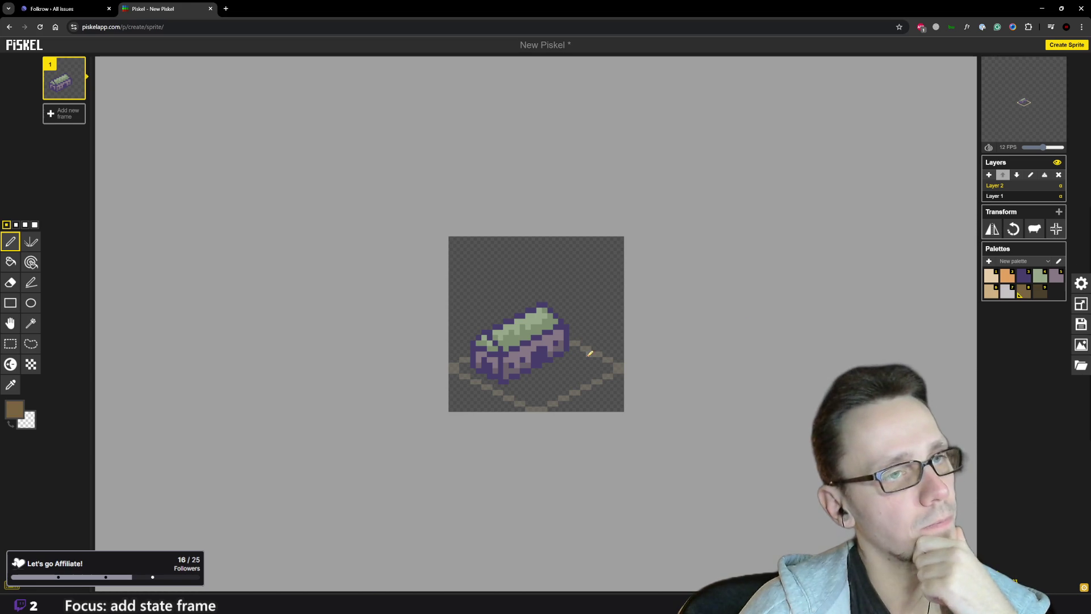
pyautogui.moveTo(580, 354); pyautogui.dragTo(588, 355)
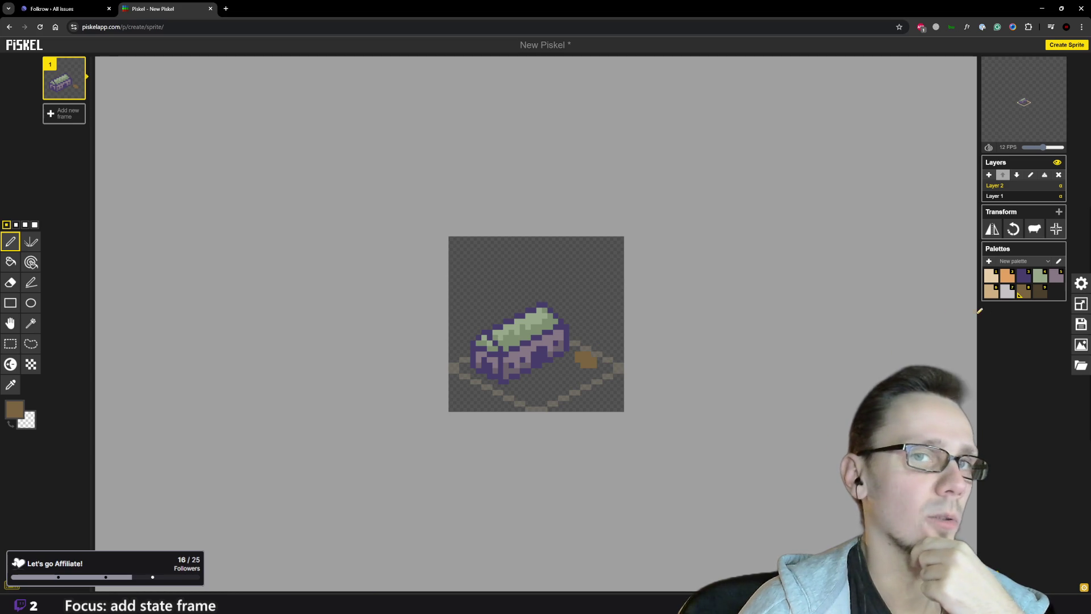
pyautogui.click(991, 294)
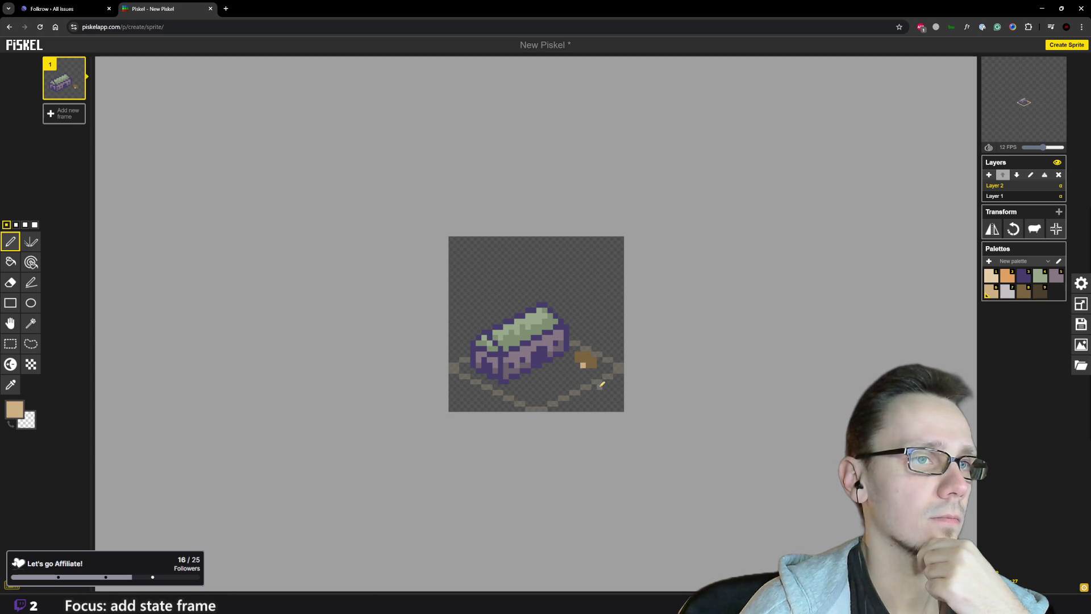
pyautogui.click(583, 358)
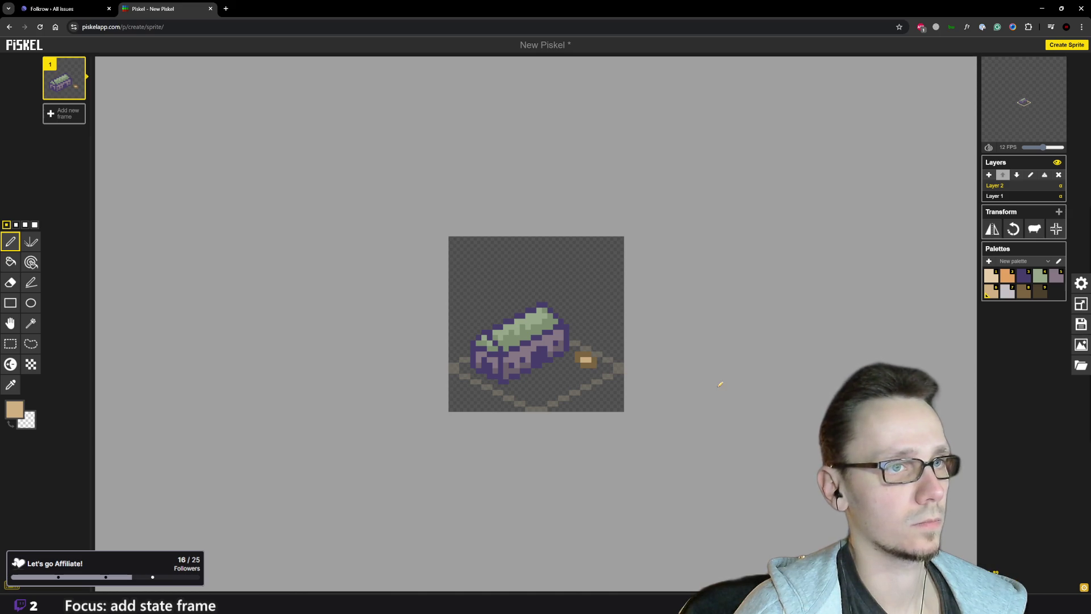
pyautogui.click(1040, 291)
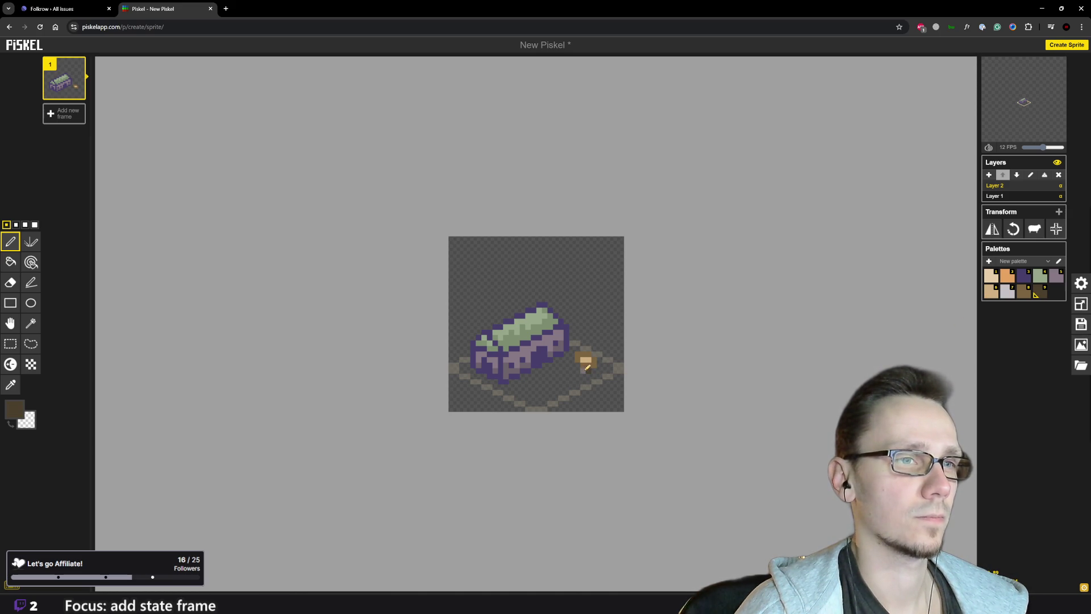
pyautogui.click(573, 365)
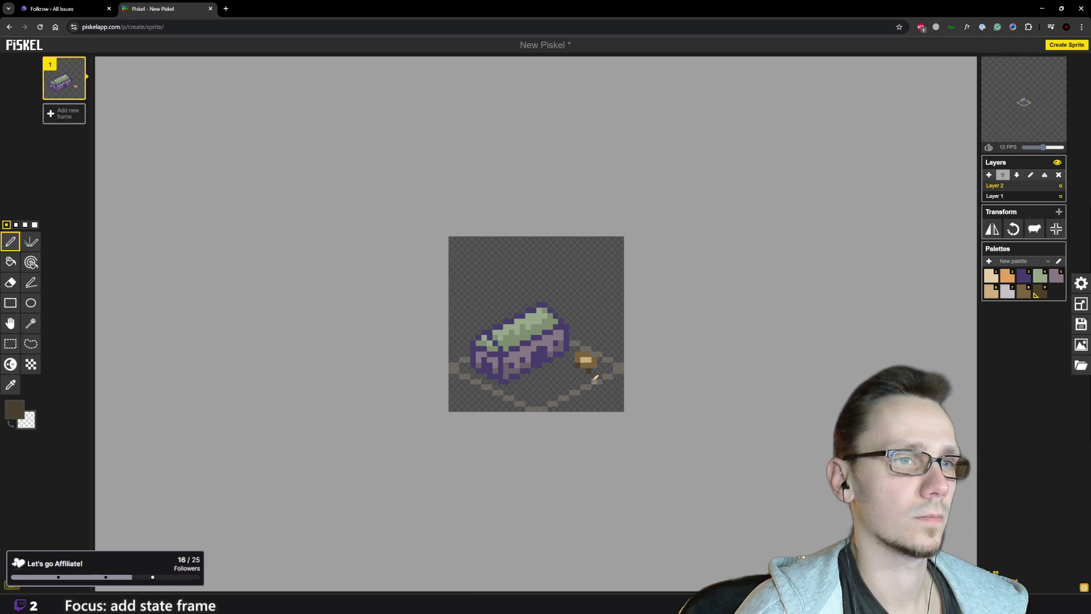
# Draw a short lighter-brown line near the ground's bottom edge
pyautogui.scroll(-3, 604, 378)
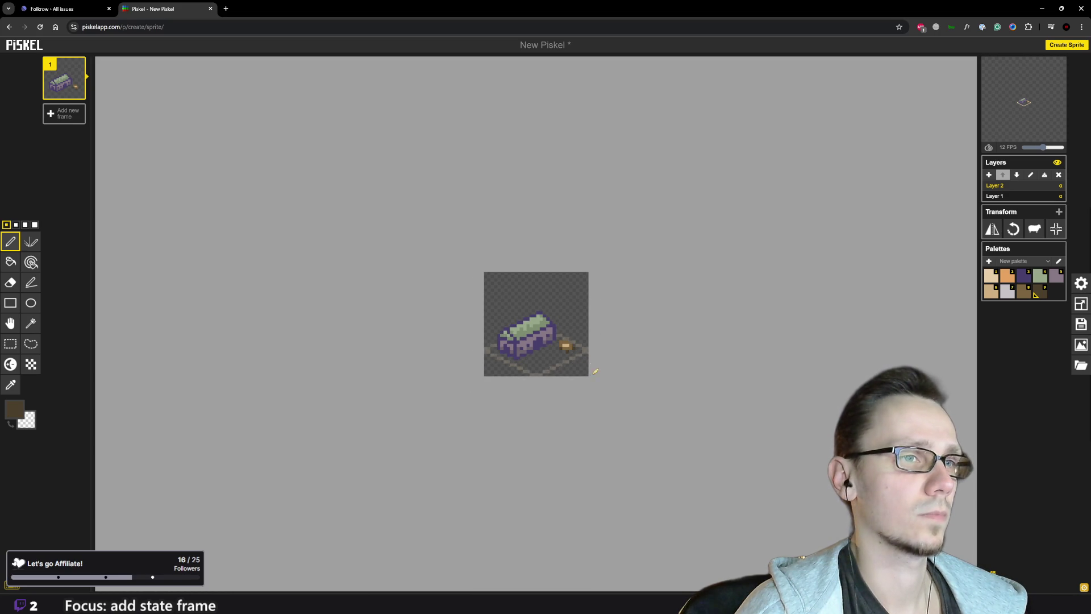
pyautogui.scroll(2, 597, 369)
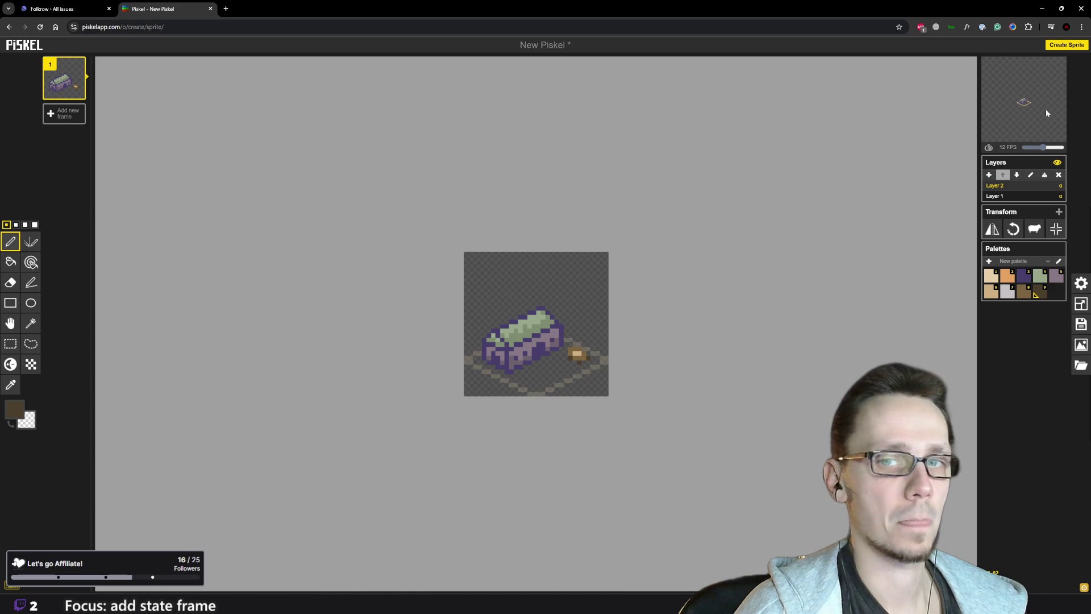
pyautogui.scroll(2, 595, 383)
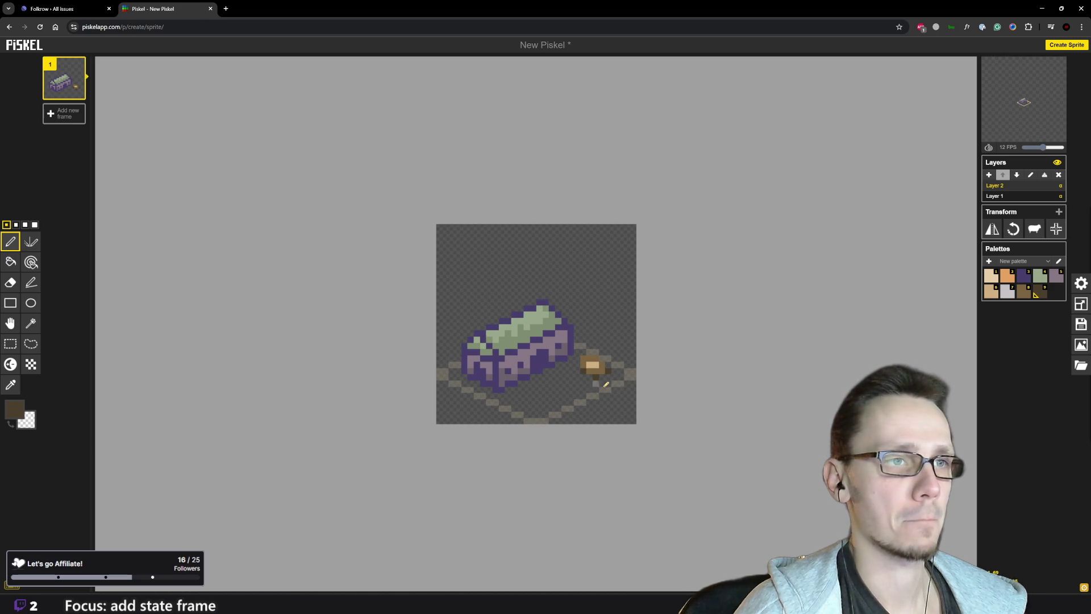
pyautogui.click(1024, 294)
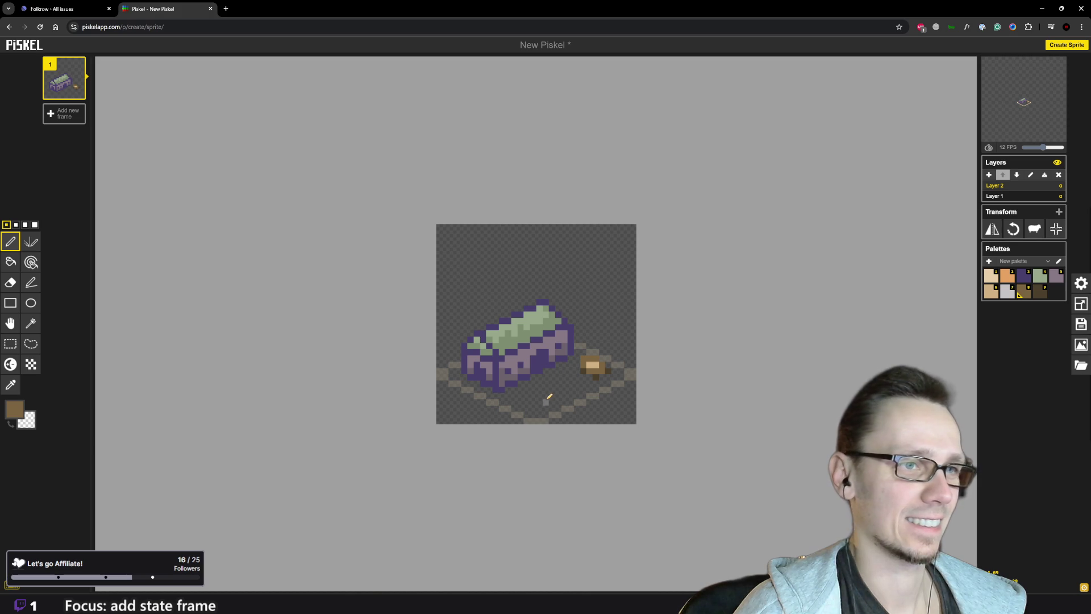
pyautogui.moveTo(549, 396); pyautogui.dragTo(561, 392)
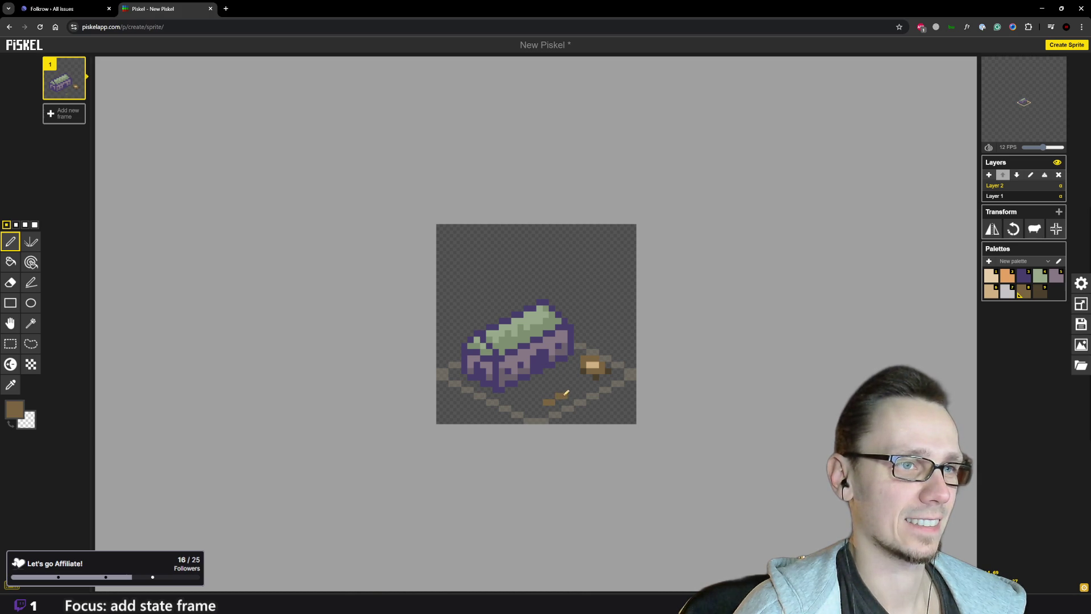
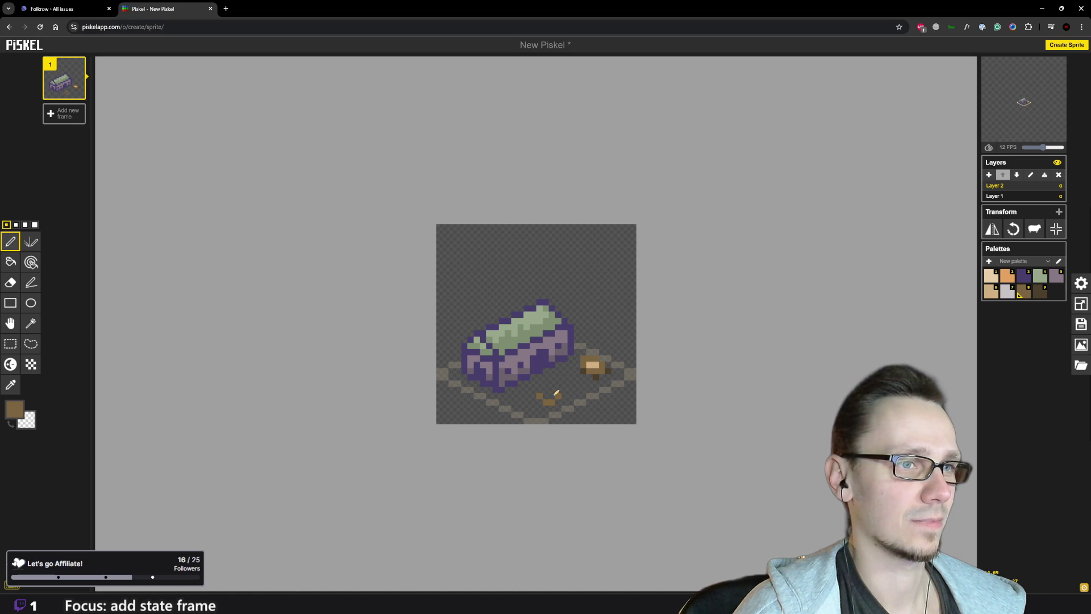
# Paint a small brown item below the crate, shade it dark brown, and add orange highlights
pyautogui.moveTo(565, 388); pyautogui.dragTo(565, 382)
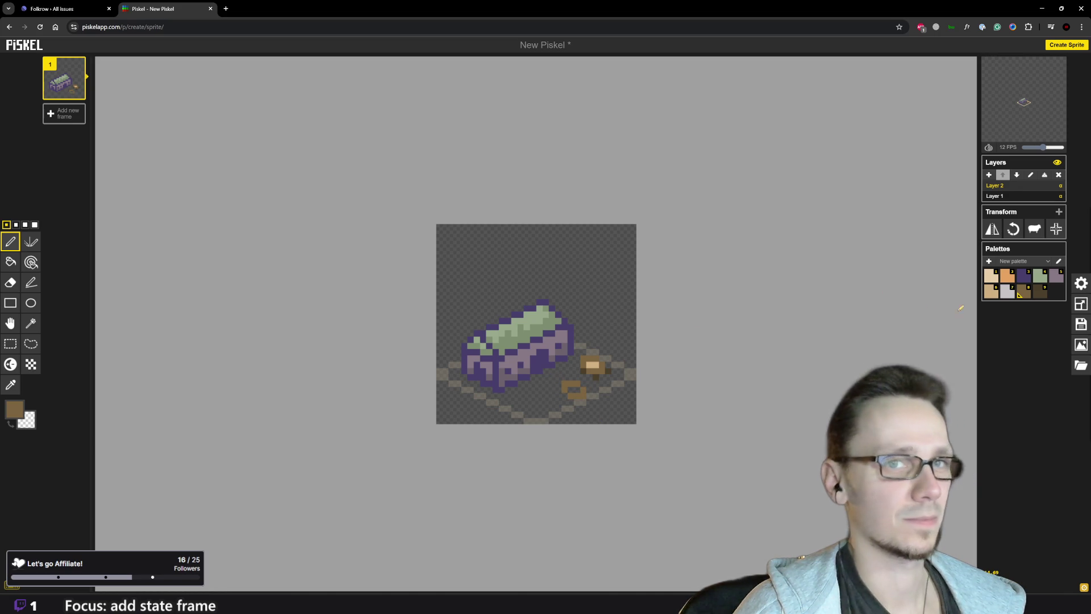
pyautogui.click(1040, 293)
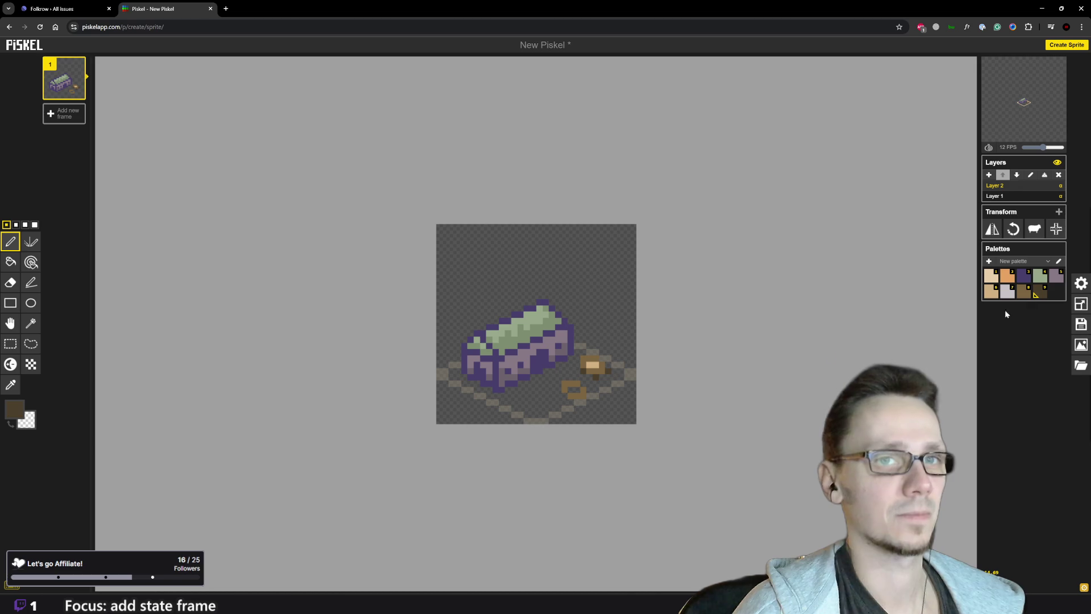
pyautogui.click(568, 395)
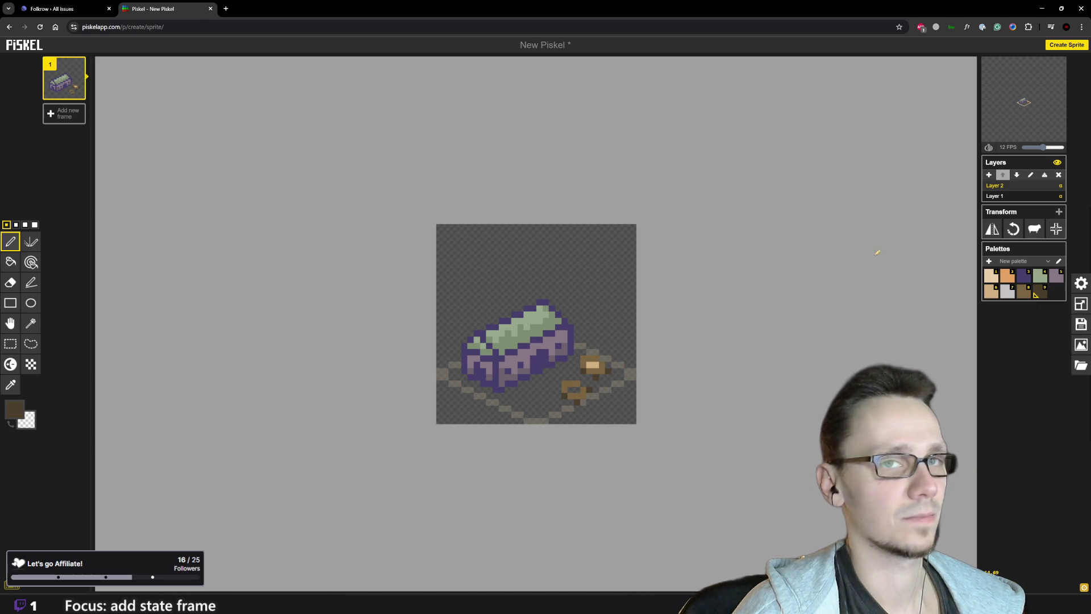
pyautogui.click(1002, 277)
pyautogui.click(571, 391)
pyautogui.click(577, 388)
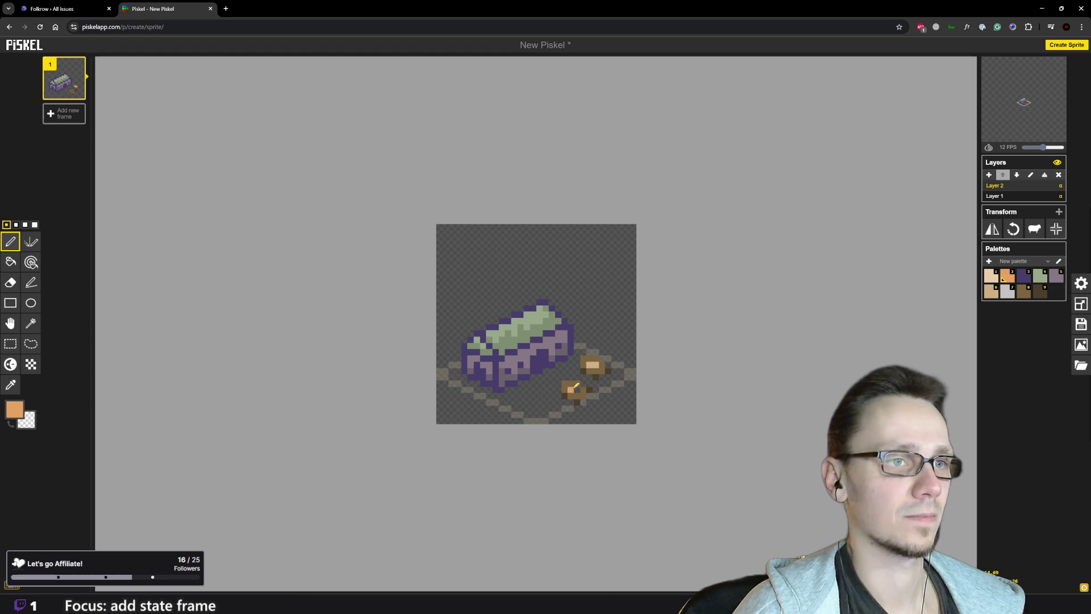
# Draw a short brown post extending downward beside the small item
pyautogui.scroll(-3, 562, 401)
pyautogui.scroll(3, 571, 392)
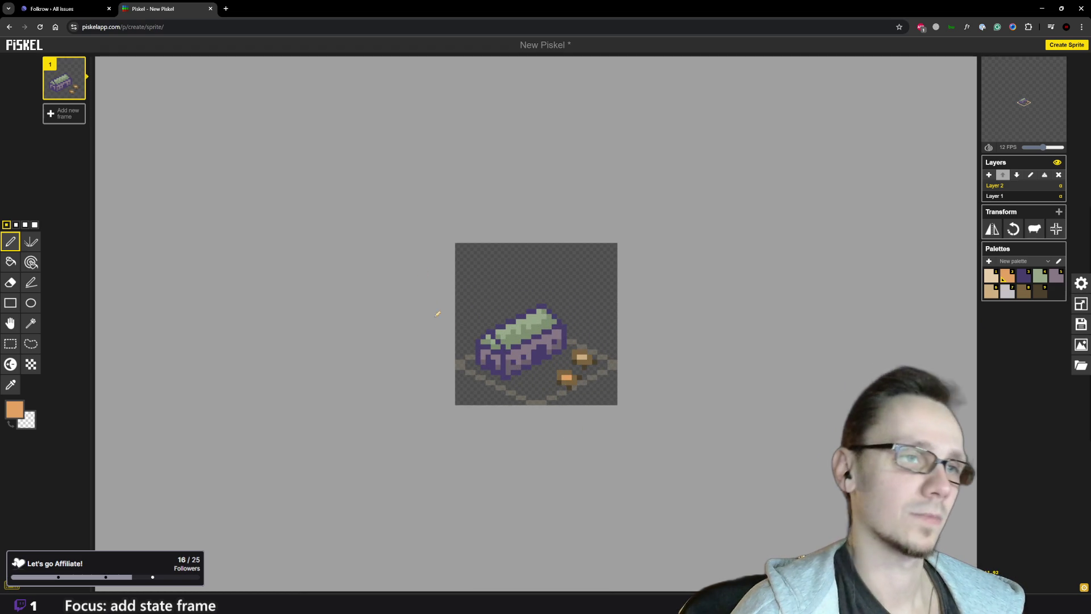
pyautogui.scroll(1, 440, 302)
pyautogui.scroll(-3, 574, 373)
pyautogui.scroll(3, 573, 369)
pyautogui.click(1024, 293)
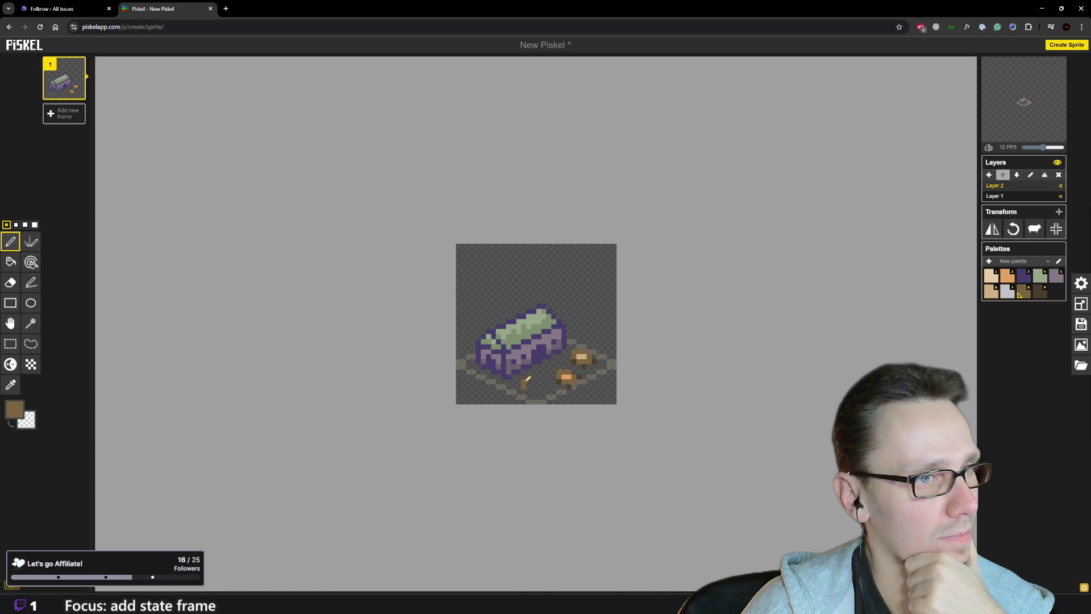
pyautogui.click(524, 391)
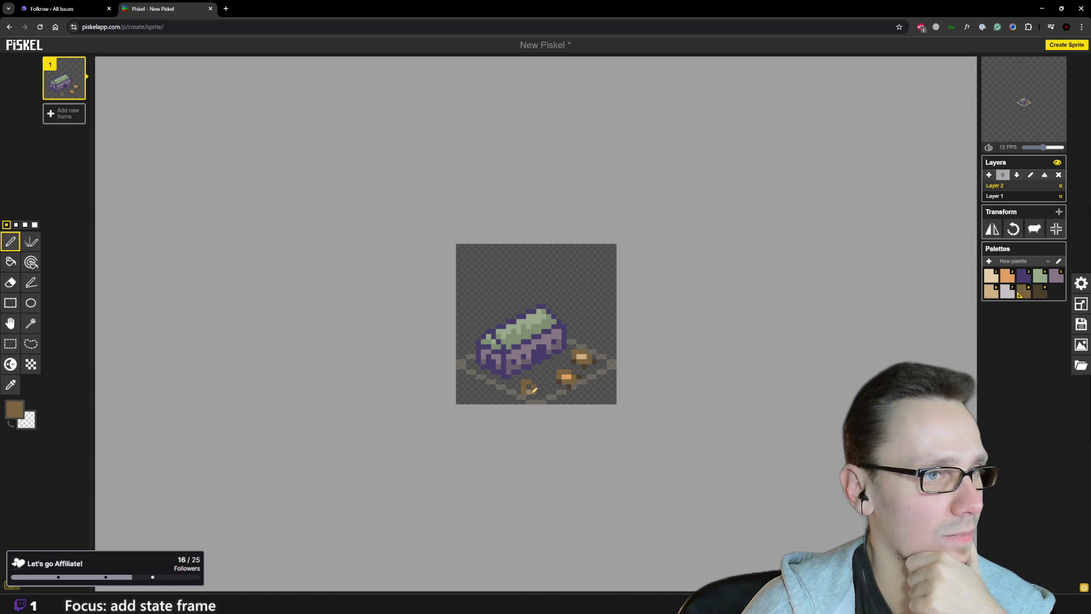
pyautogui.moveTo(536, 391); pyautogui.dragTo(540, 394)
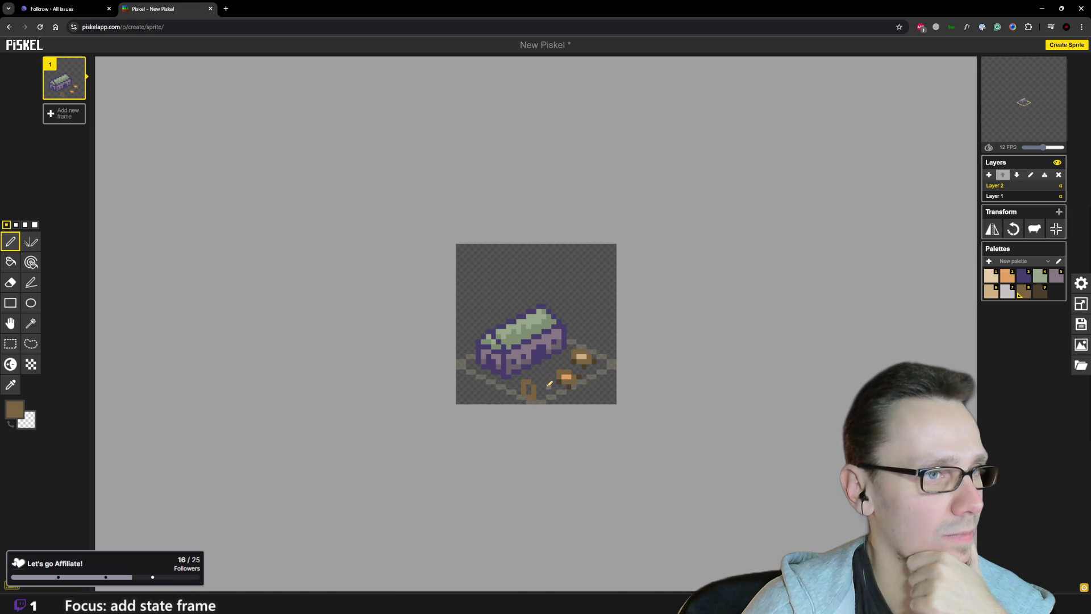
# Undo a stray beige stroke and reselect the brown swatch
pyautogui.click(1039, 292)
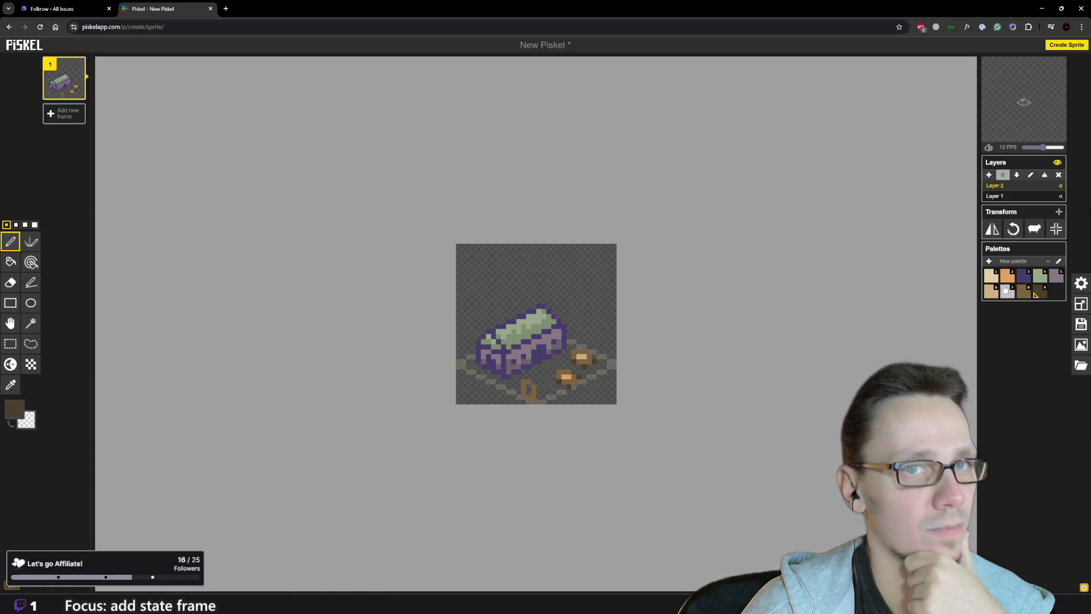
pyautogui.click(1029, 277)
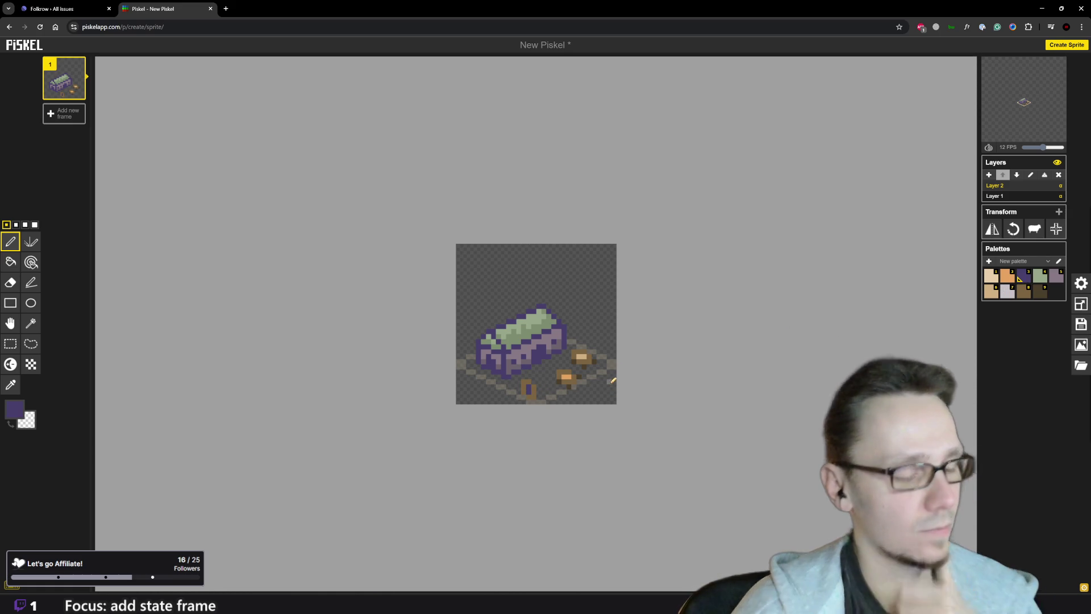
pyautogui.click(992, 281)
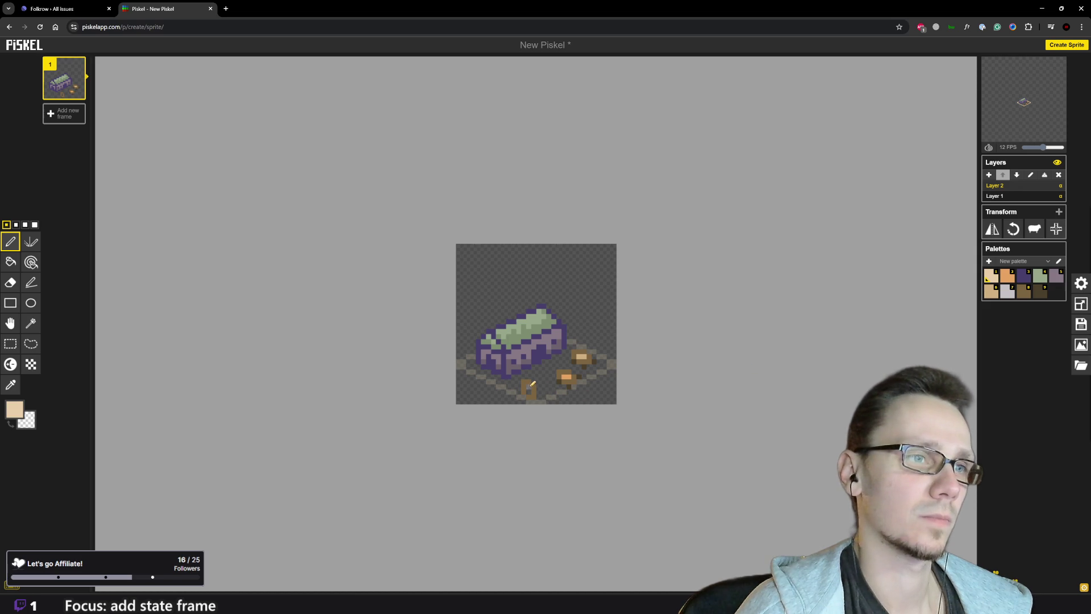
pyautogui.scroll(-3, 597, 405)
pyautogui.hotkey('ctrl', 'z')
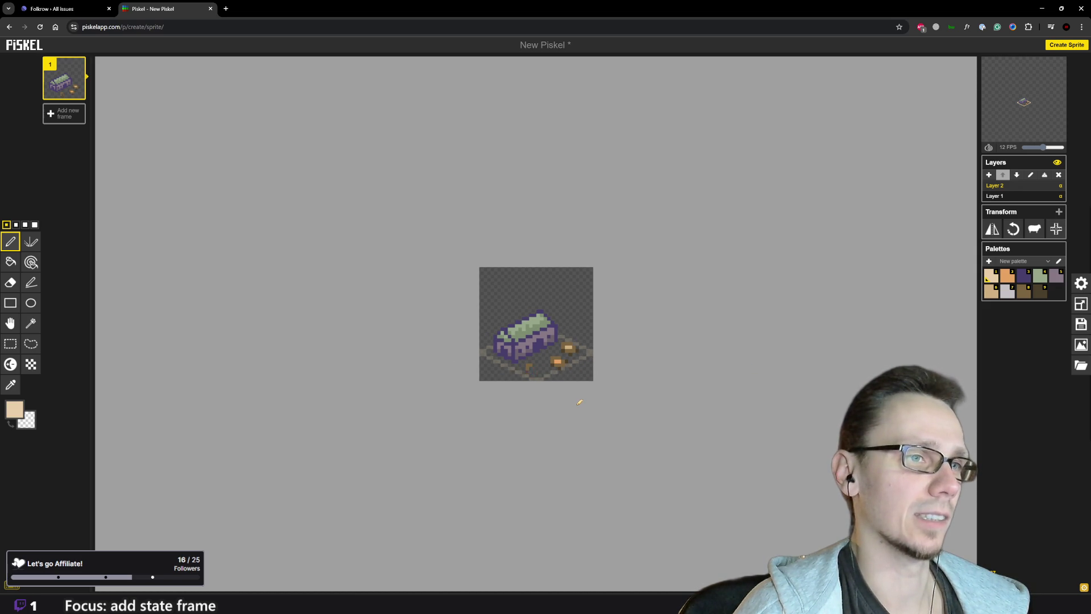
pyautogui.click(1021, 292)
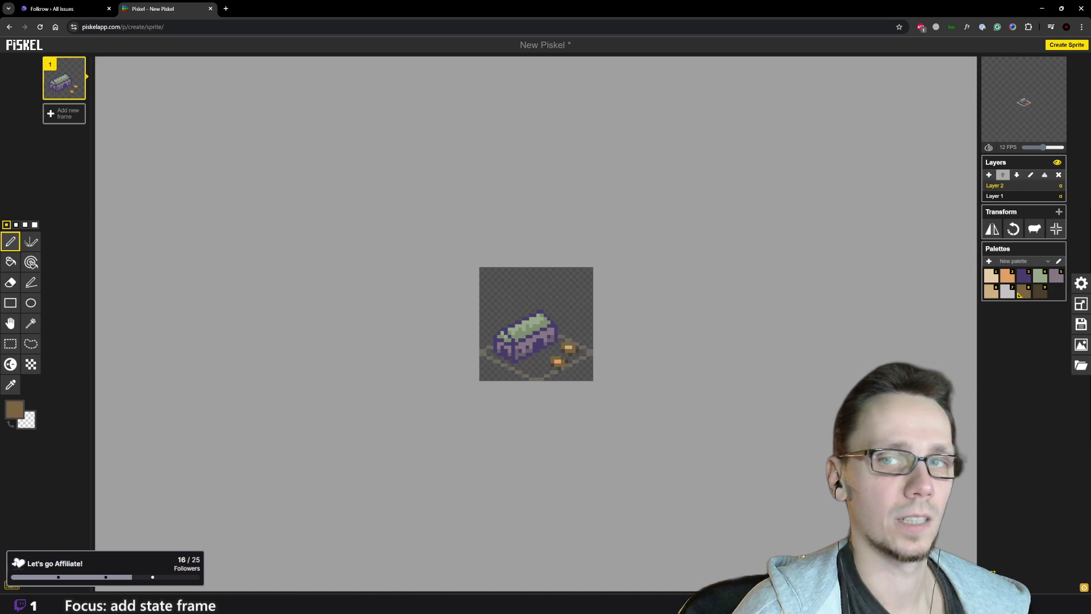
# Draw a row of brown pixels just below the front of the purple crate
pyautogui.scroll(3, 534, 326)
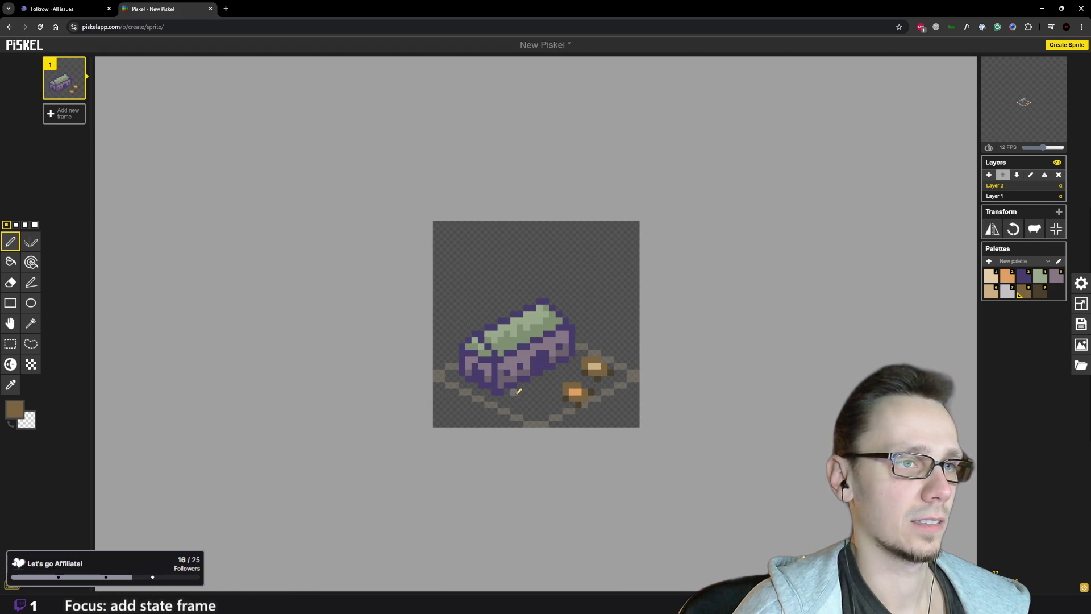
pyautogui.moveTo(517, 393)
pyautogui.mouseDown()
pyautogui.moveTo(533, 385)
pyautogui.moveTo(525, 396)
pyautogui.mouseUp()
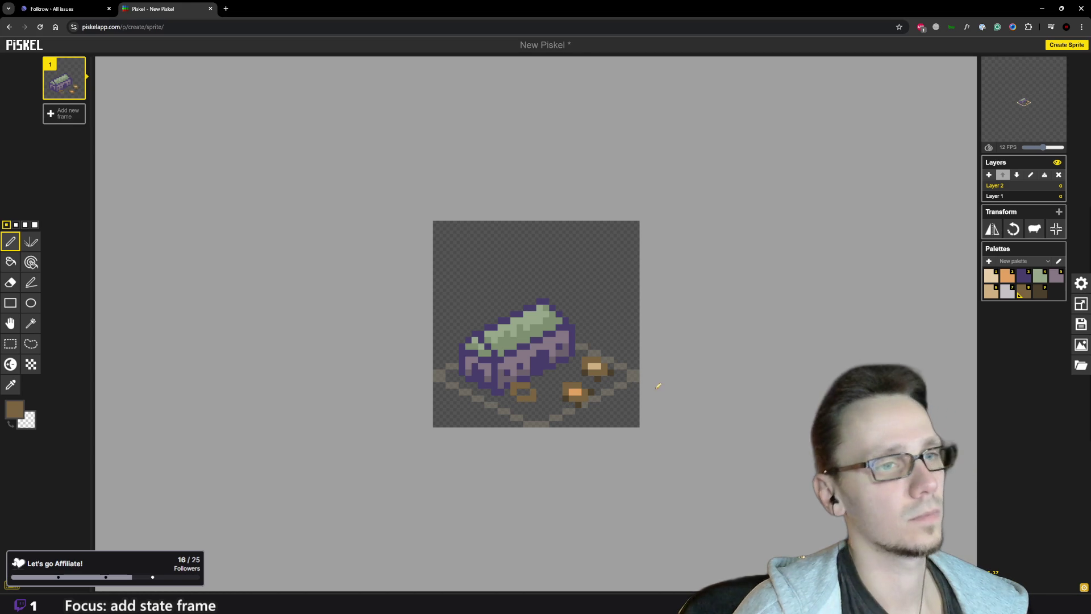
pyautogui.click(1038, 292)
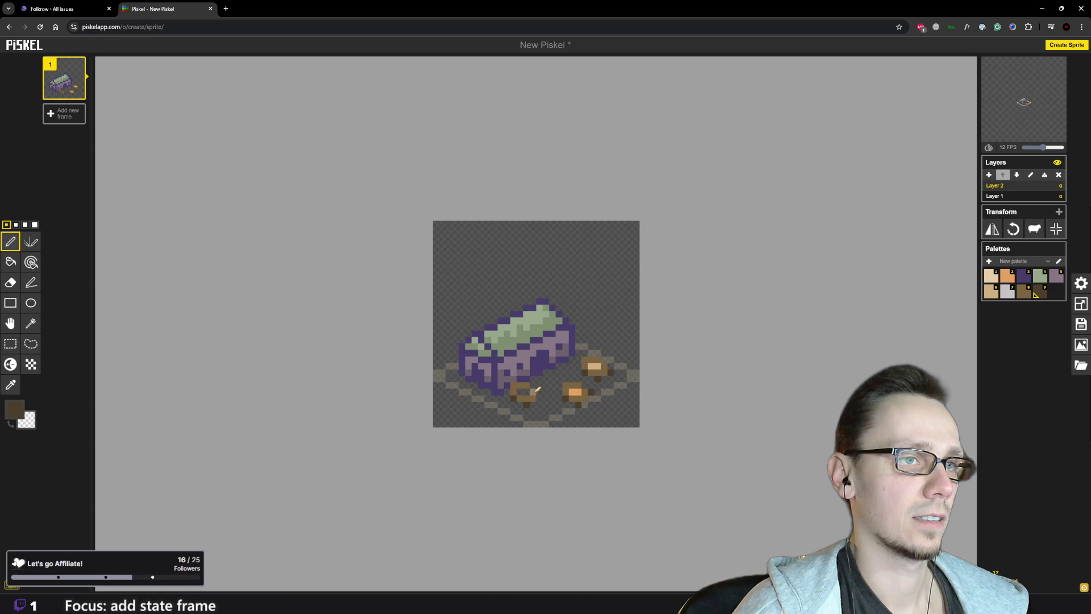
pyautogui.scroll(-2, 563, 420)
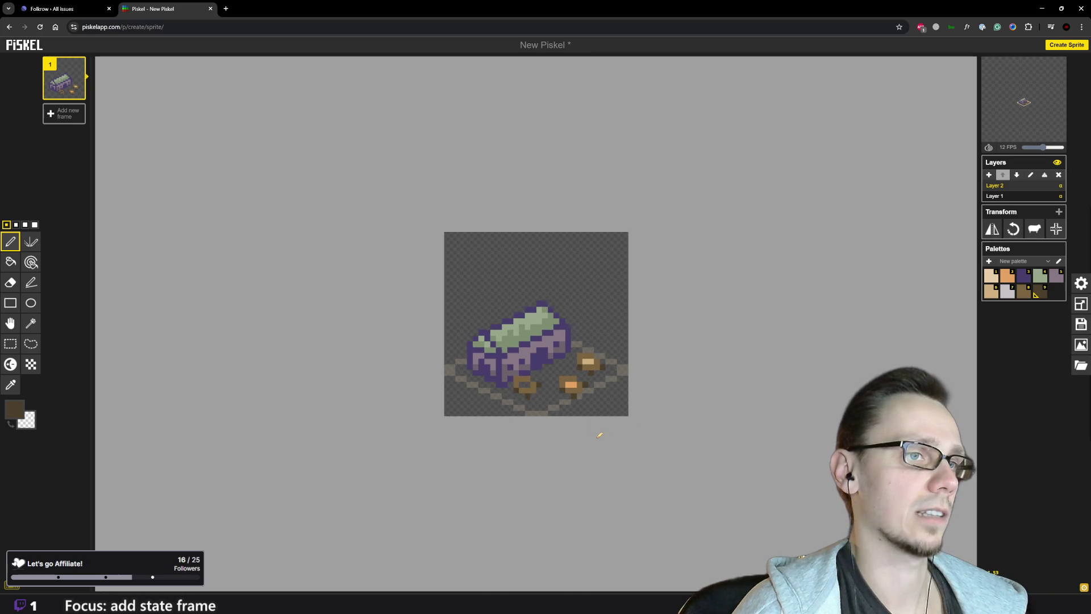
pyautogui.scroll(-1, 569, 430)
pyautogui.scroll(3, 582, 396)
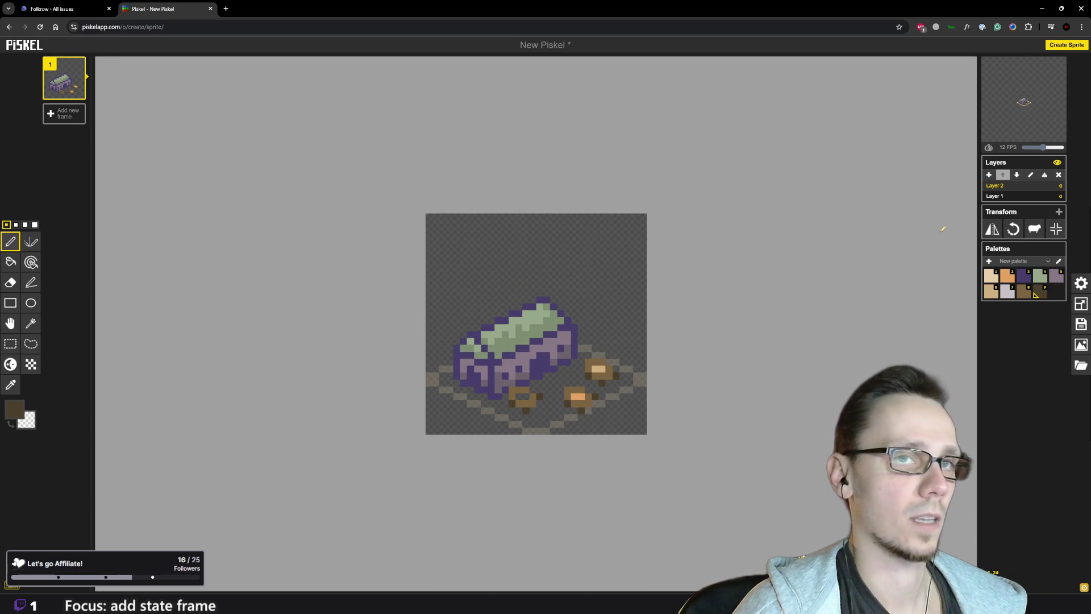
# Add two orange highlight pixels to the new bundle, then reselect brown
pyautogui.click(1037, 277)
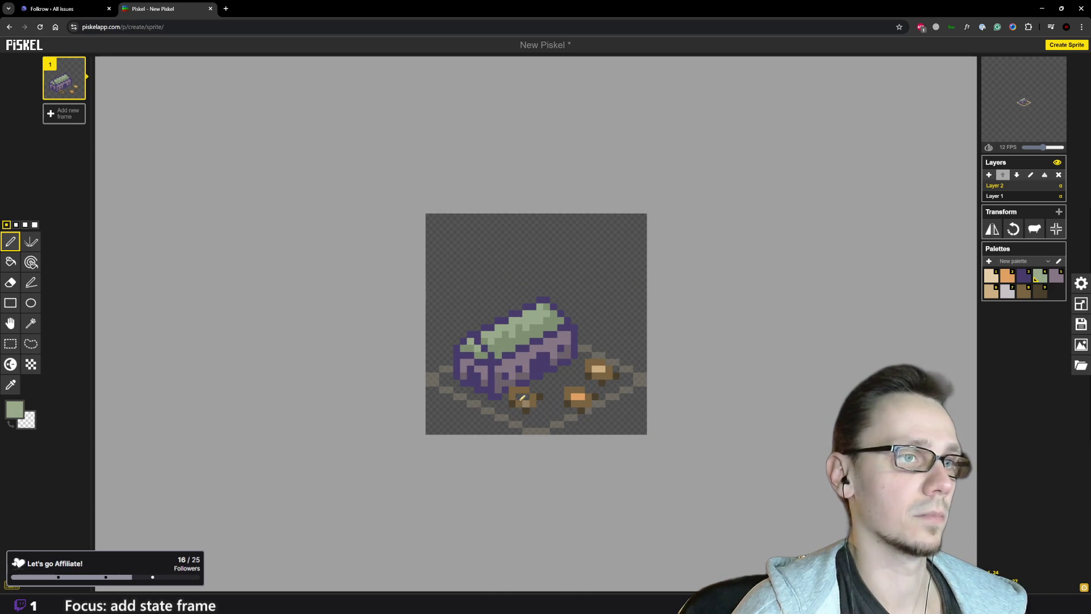
pyautogui.scroll(-5, 560, 405)
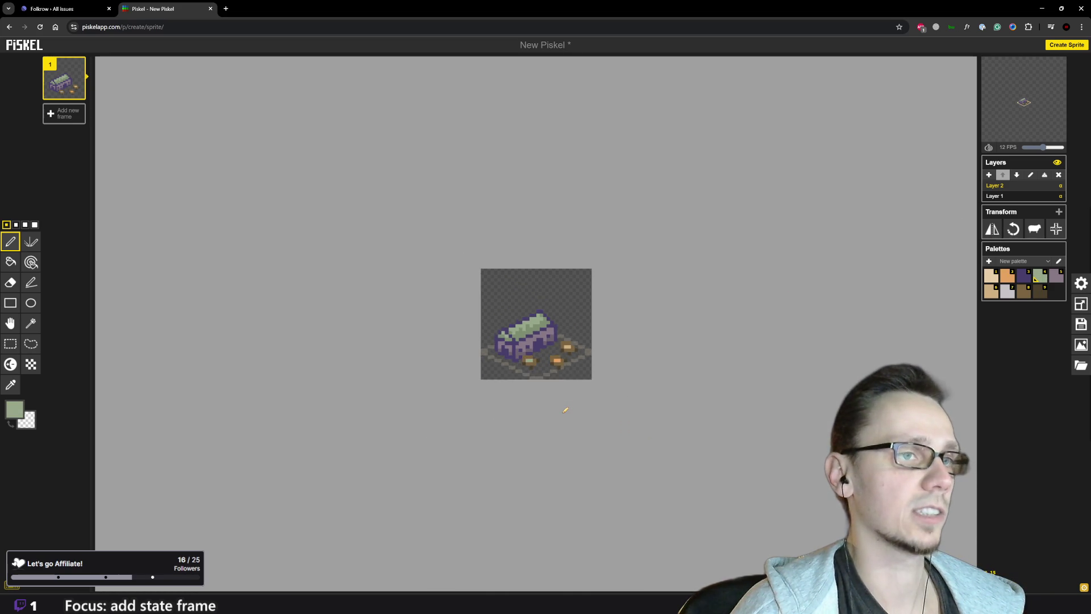
pyautogui.scroll(2, 565, 408)
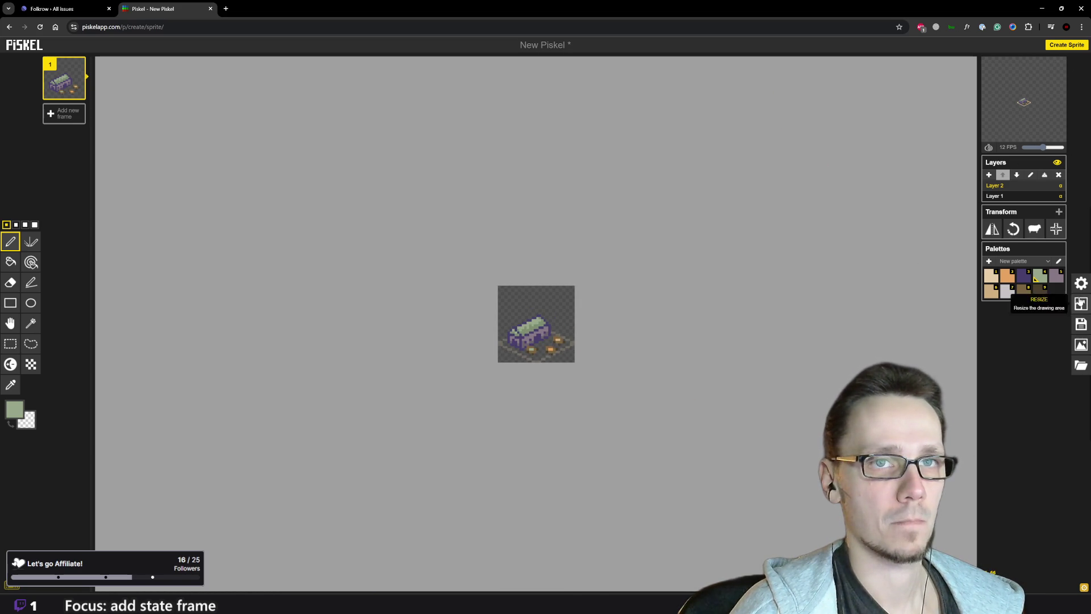
pyautogui.scroll(3, 578, 329)
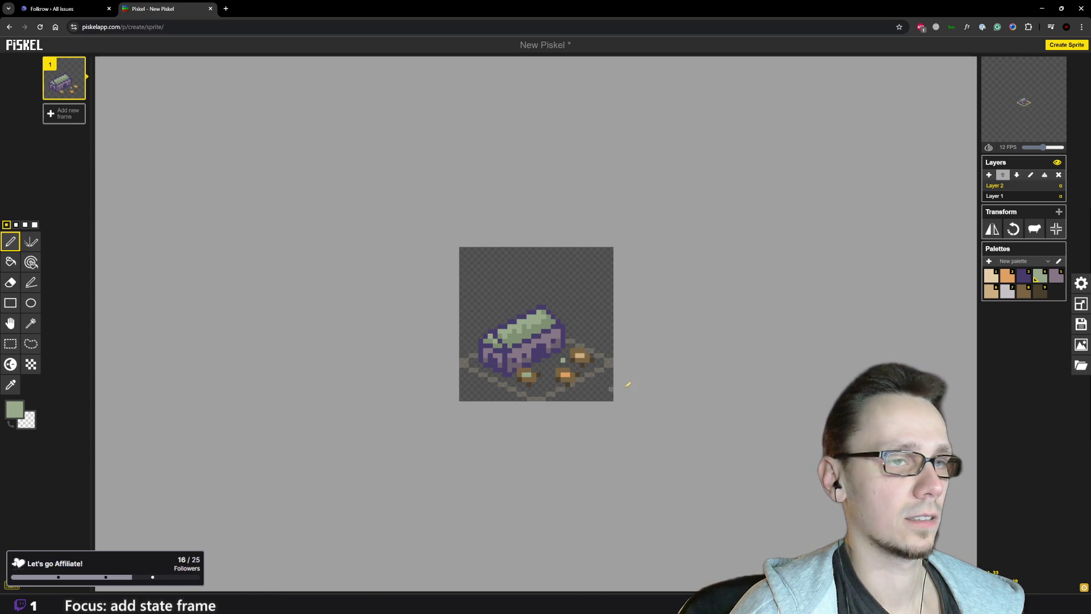
pyautogui.press('2')
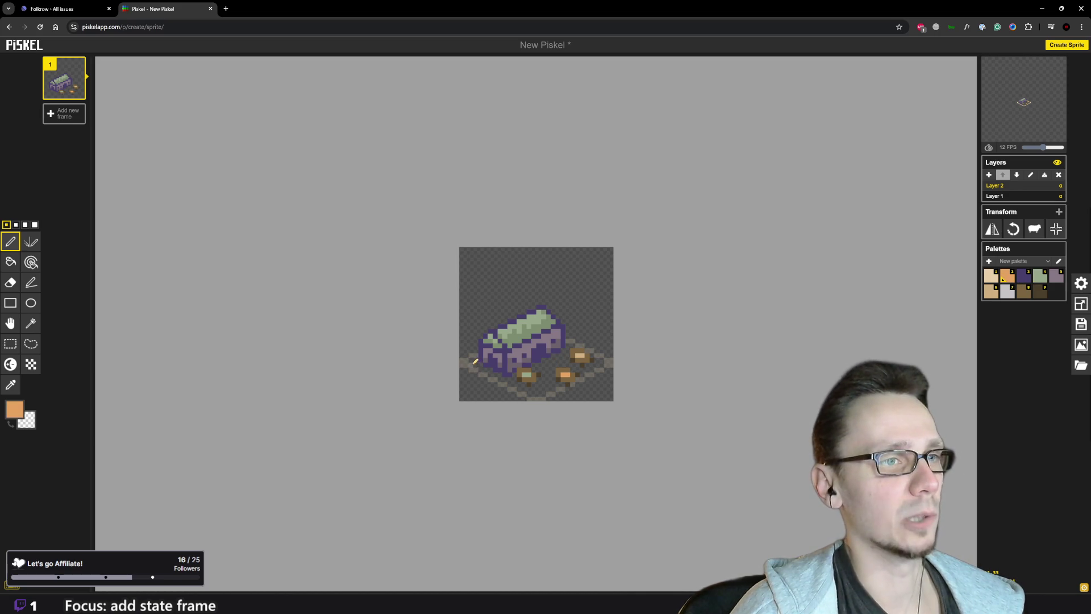
pyautogui.click(545, 386)
pyautogui.click(550, 384)
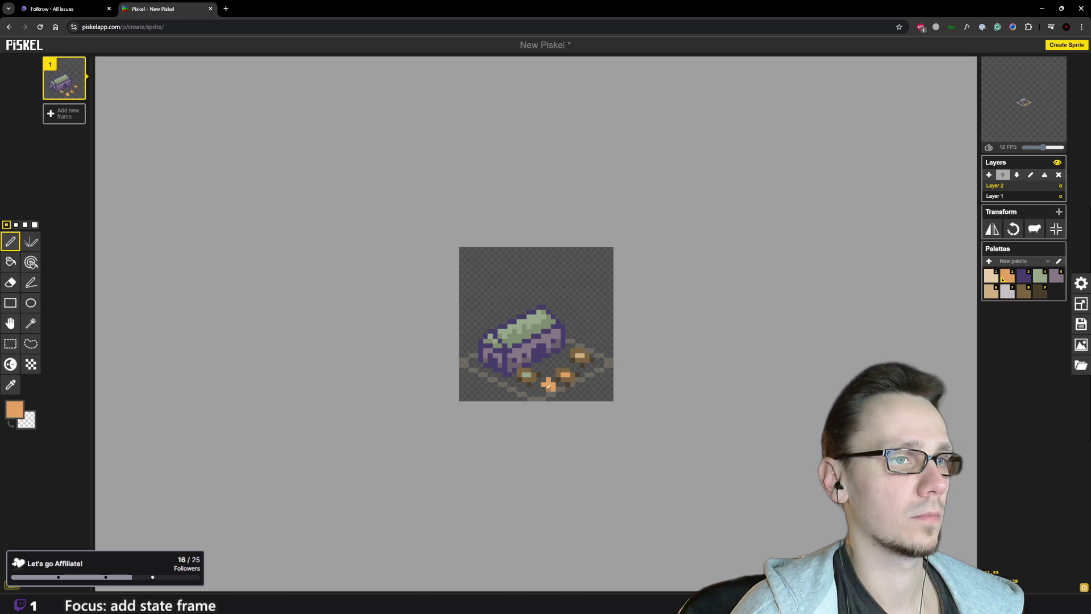
pyautogui.scroll(-2, 625, 402)
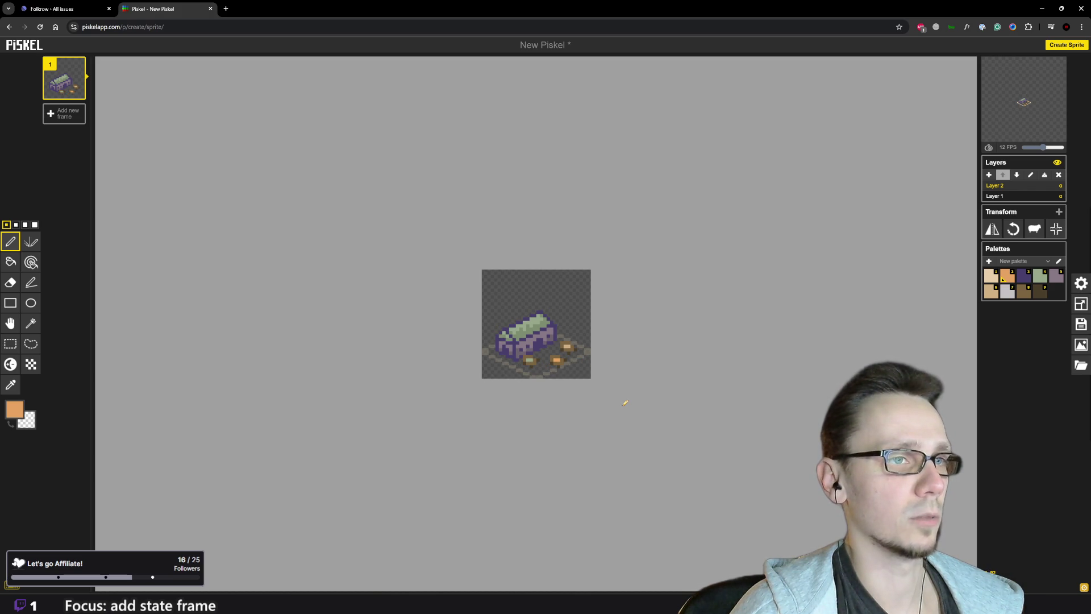
pyautogui.scroll(3, 622, 400)
pyautogui.click(1021, 293)
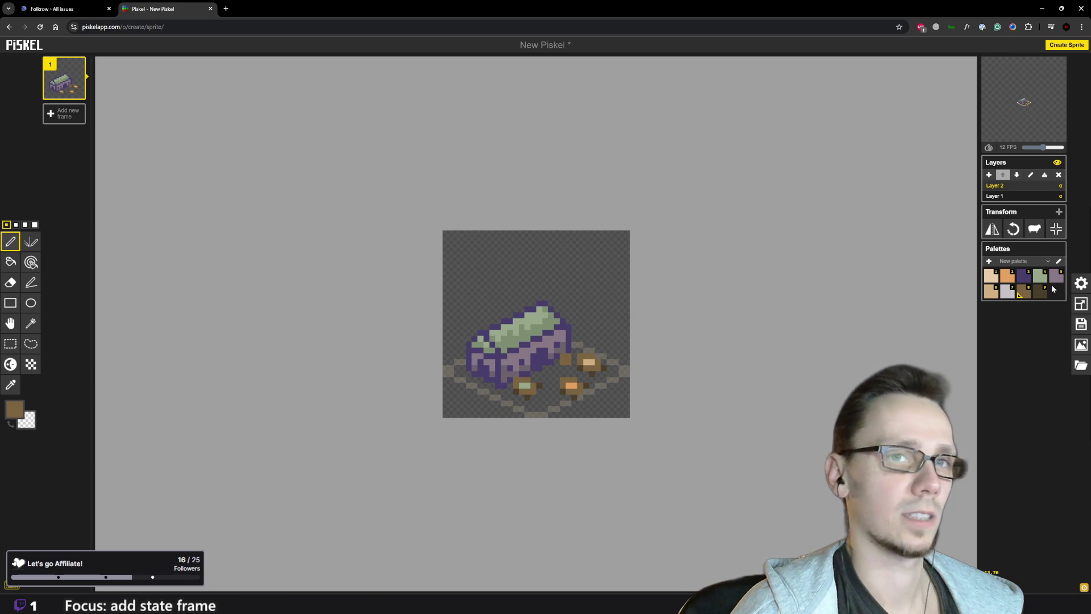
# Darken a pixel in the crate's lower-left shadow with dark brown
pyautogui.click(989, 296)
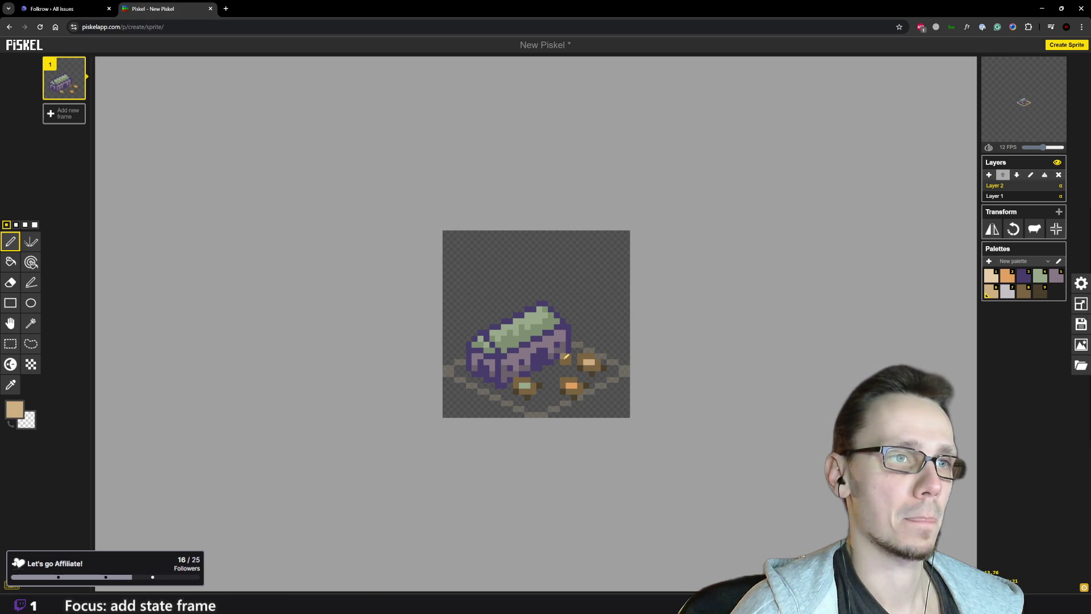
pyautogui.scroll(-1, 570, 354)
pyautogui.scroll(-3, 631, 406)
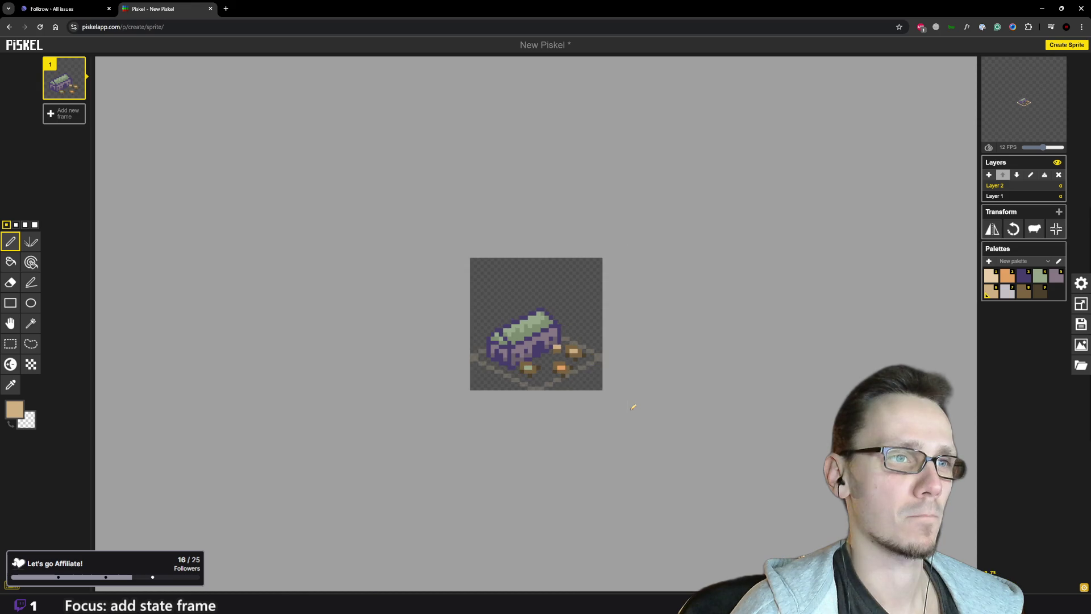
pyautogui.scroll(2, 631, 405)
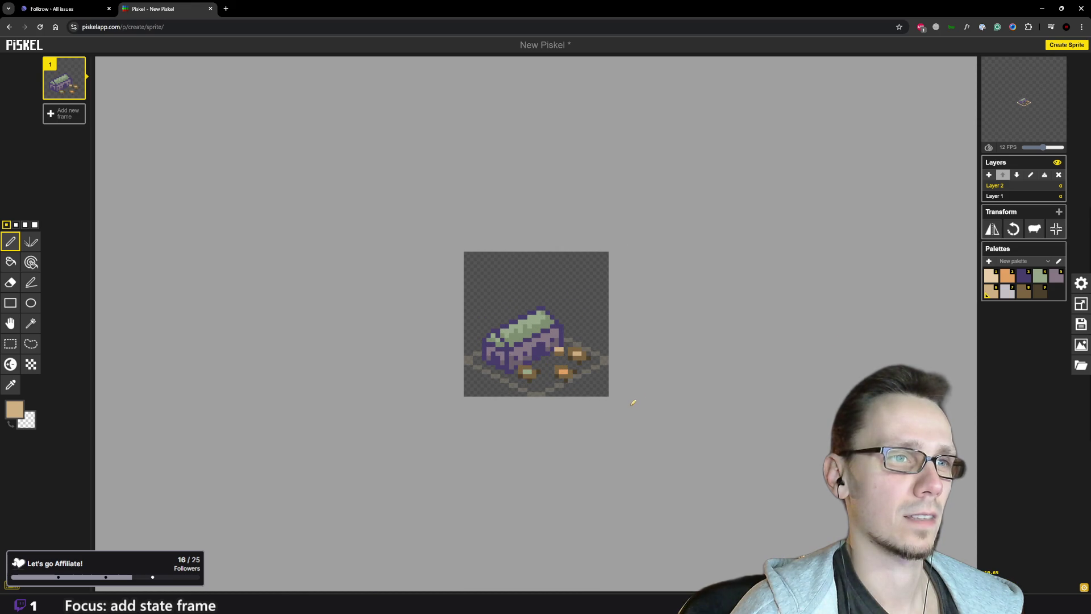
pyautogui.click(1028, 293)
pyautogui.scroll(1, 534, 341)
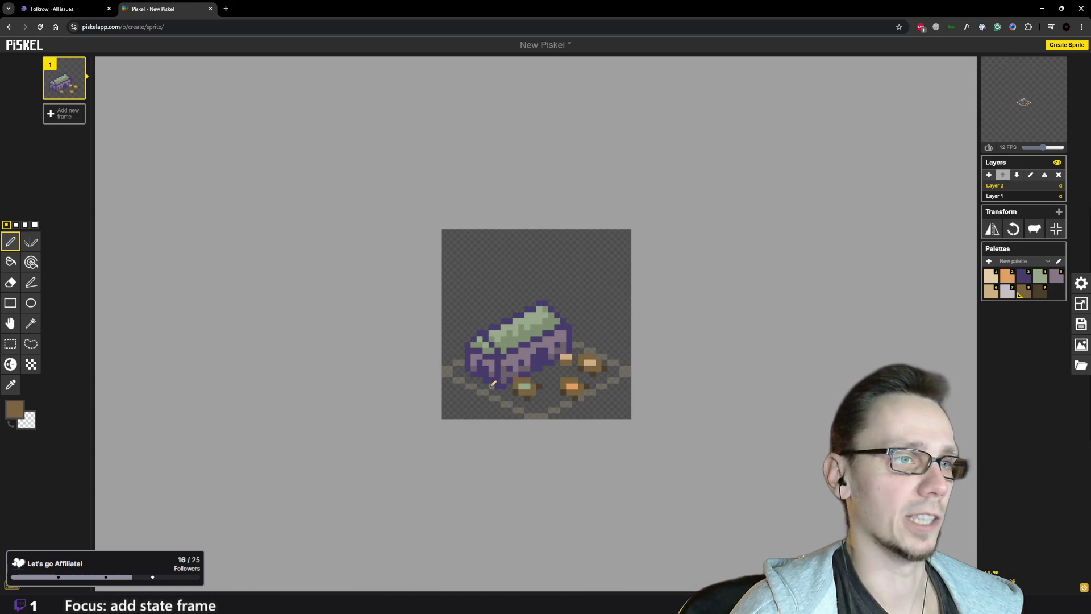
pyautogui.click(493, 388)
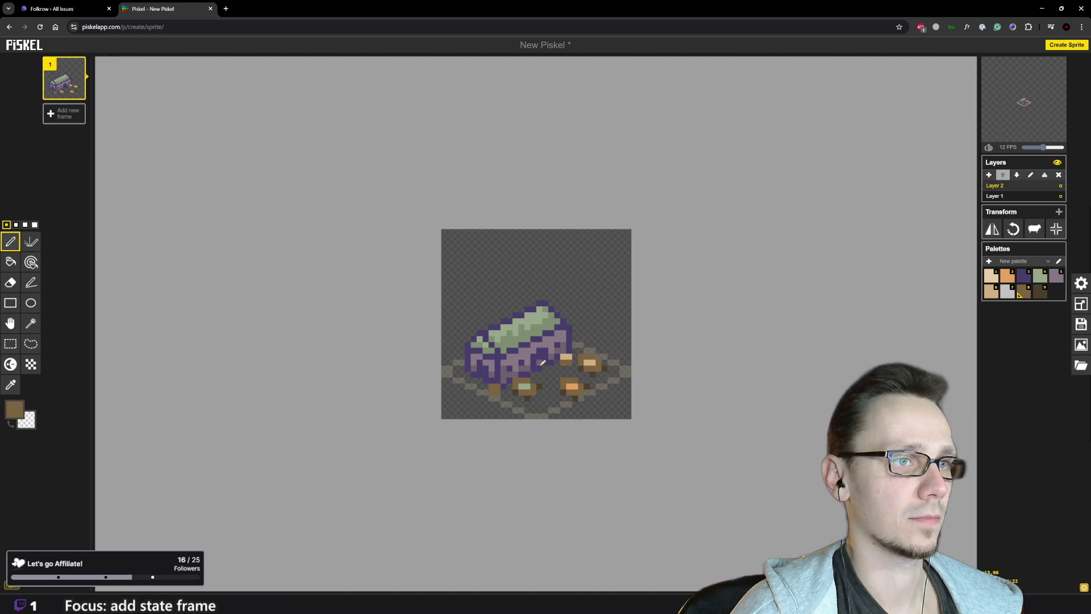
# Add a light tan pixel to the ground shadow and keep tan selected
pyautogui.click(991, 291)
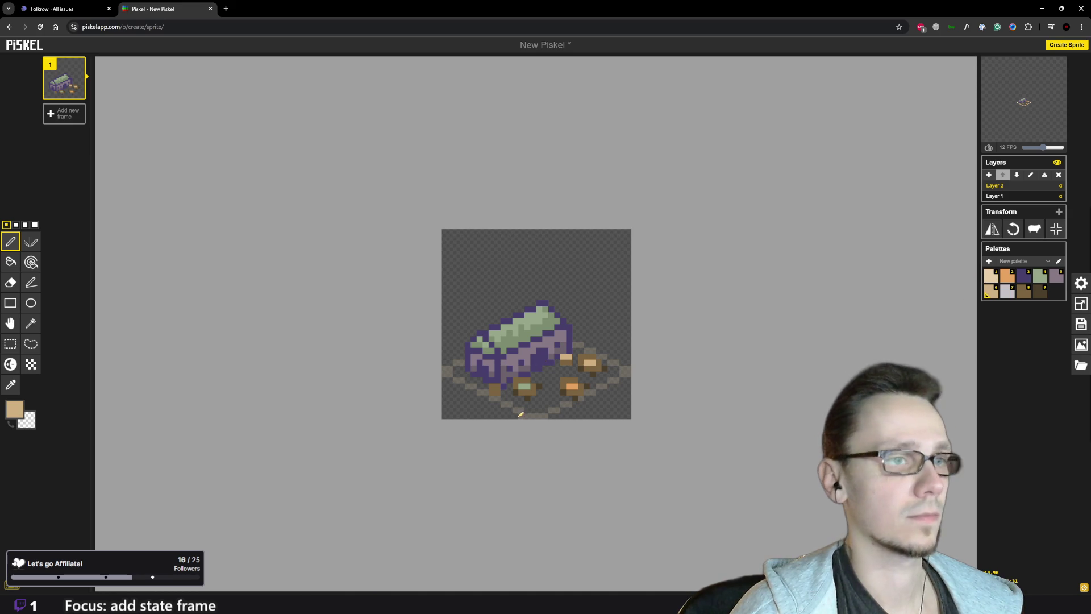
pyautogui.click(493, 388)
pyautogui.scroll(-1, 555, 423)
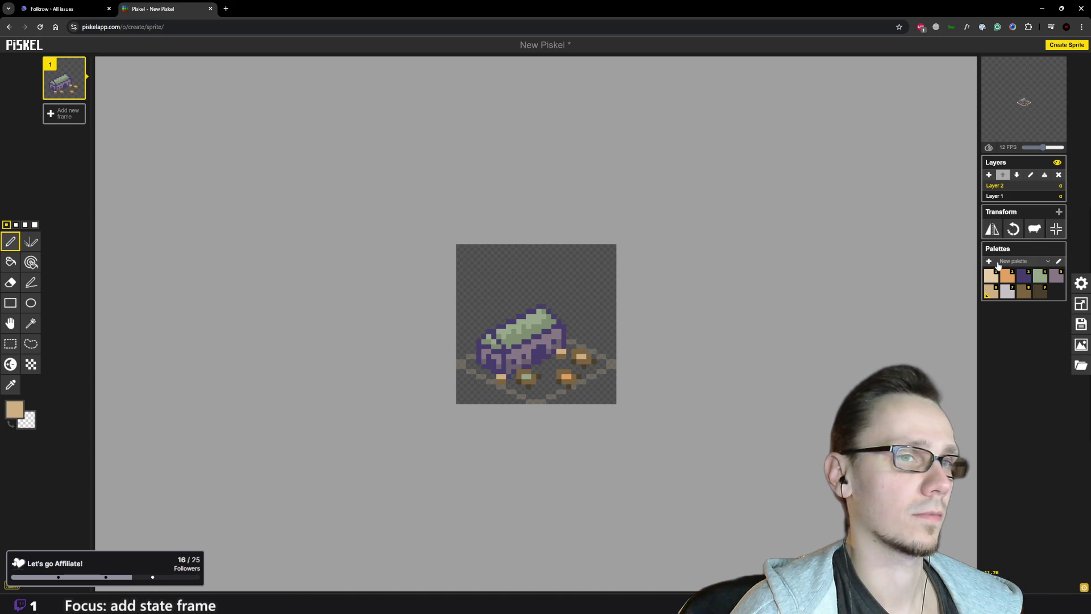
pyautogui.click(1008, 279)
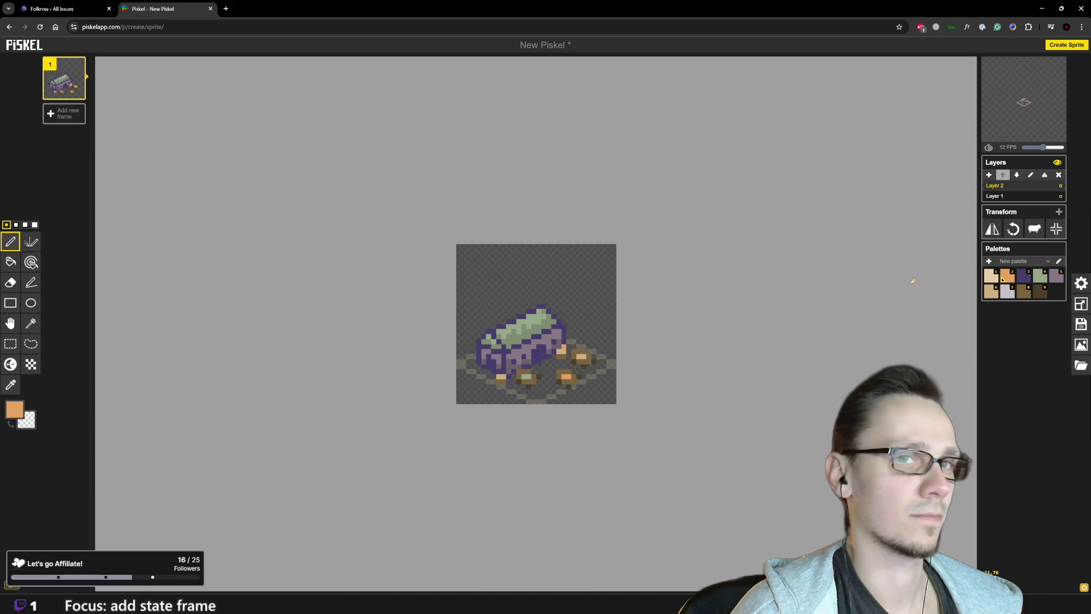
pyautogui.click(1038, 278)
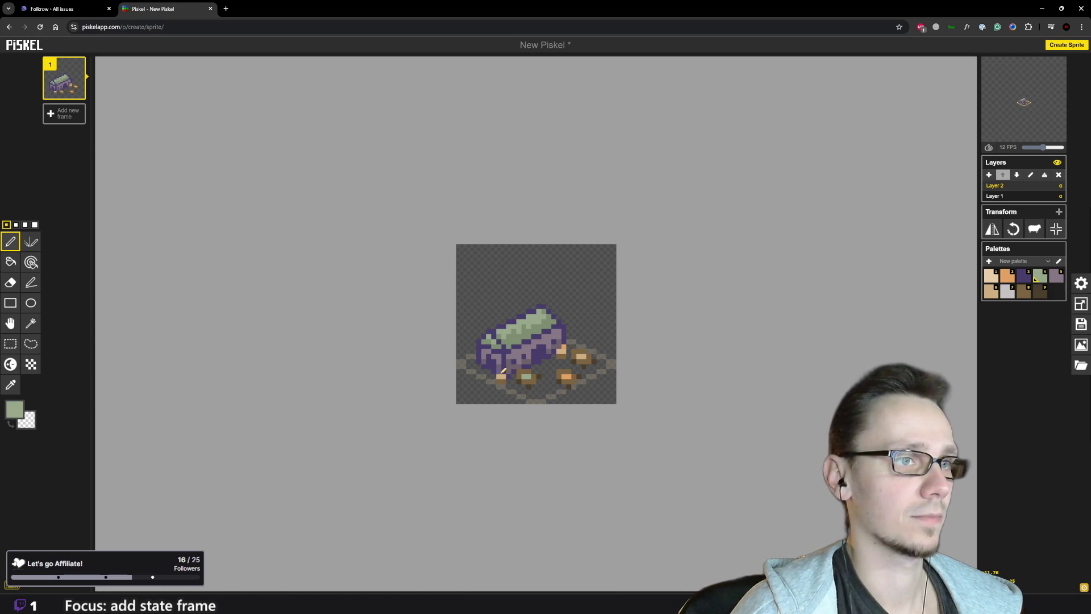
pyautogui.scroll(-2, 533, 413)
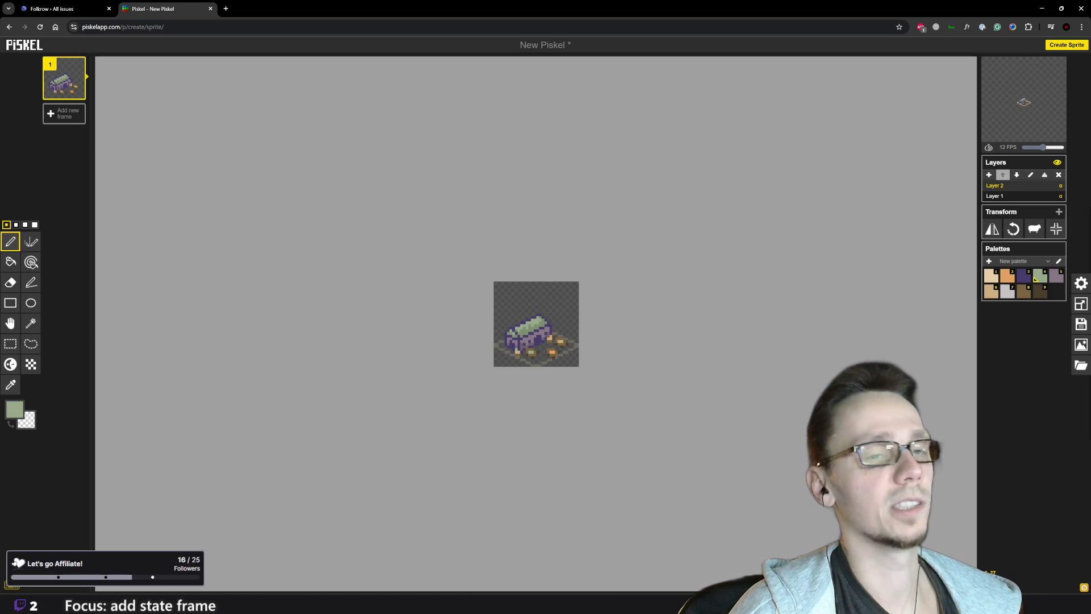
pyautogui.scroll(2, 628, 367)
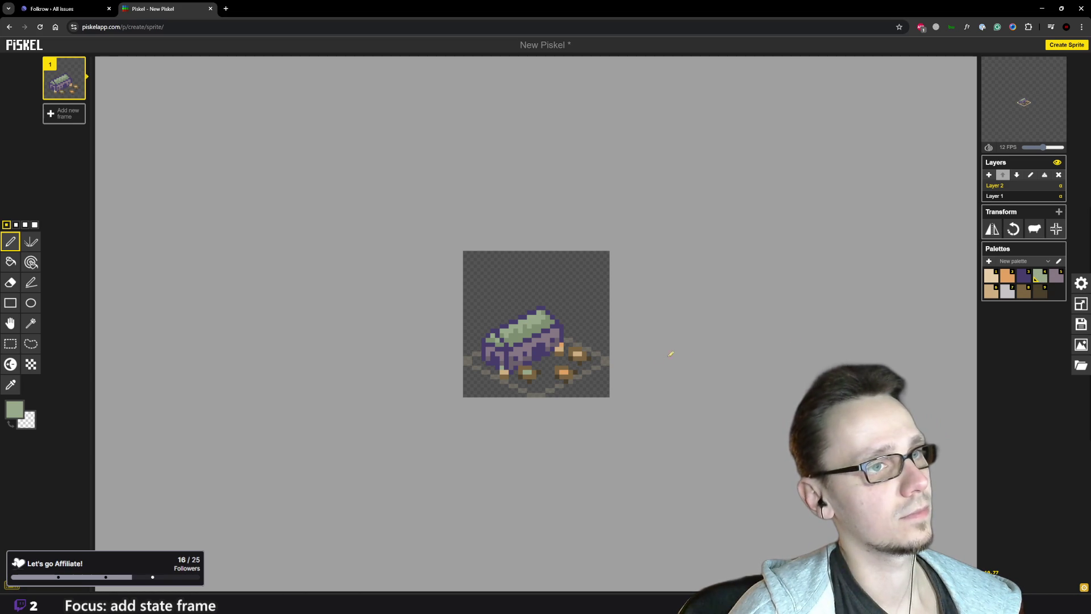
pyautogui.scroll(-2, 596, 368)
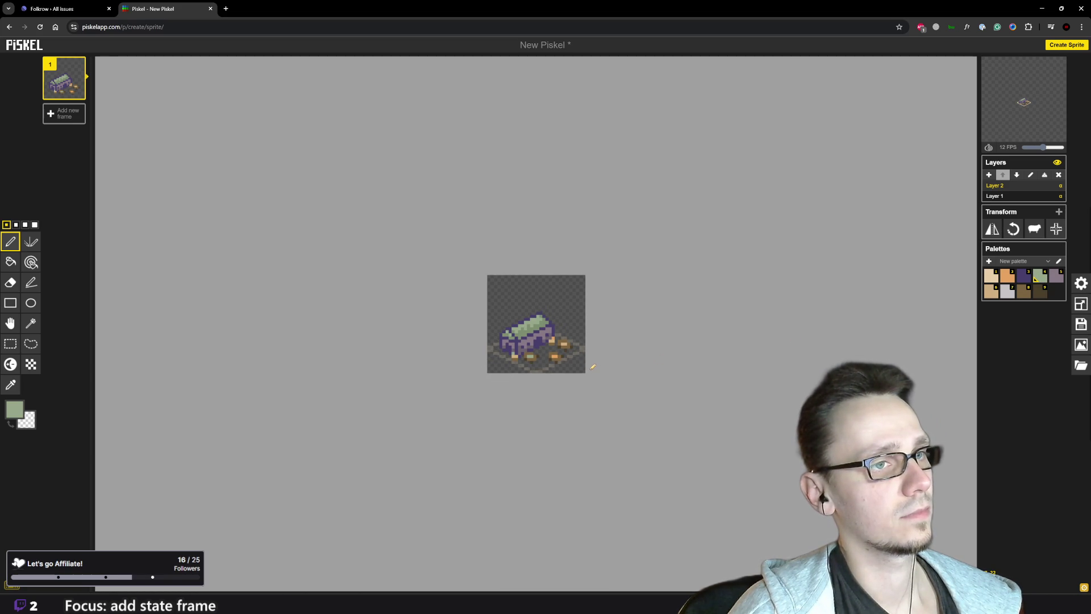
pyautogui.scroll(2, 584, 369)
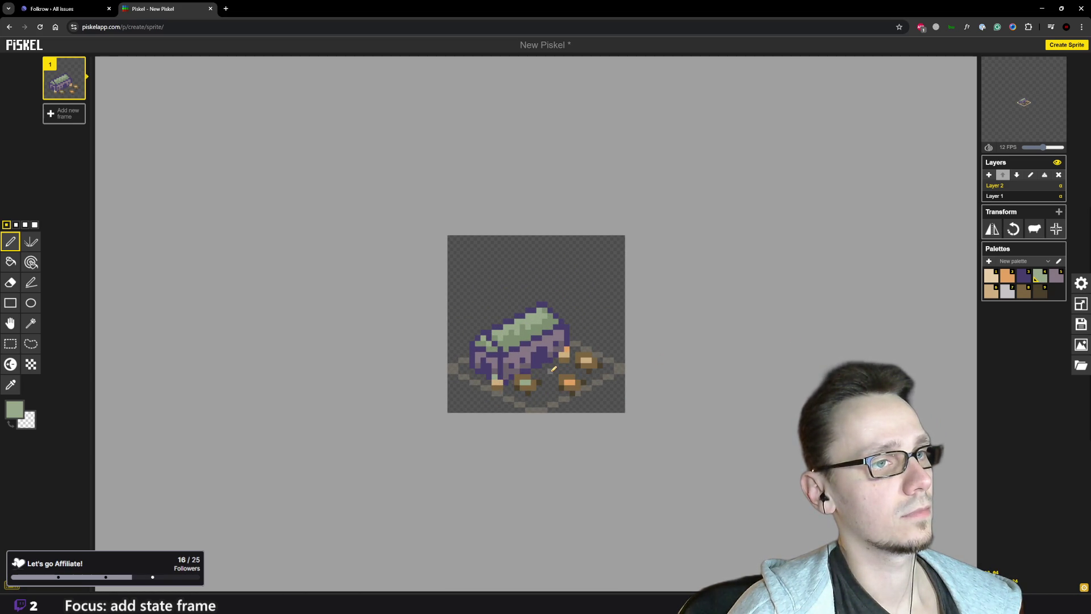
pyautogui.click(992, 292)
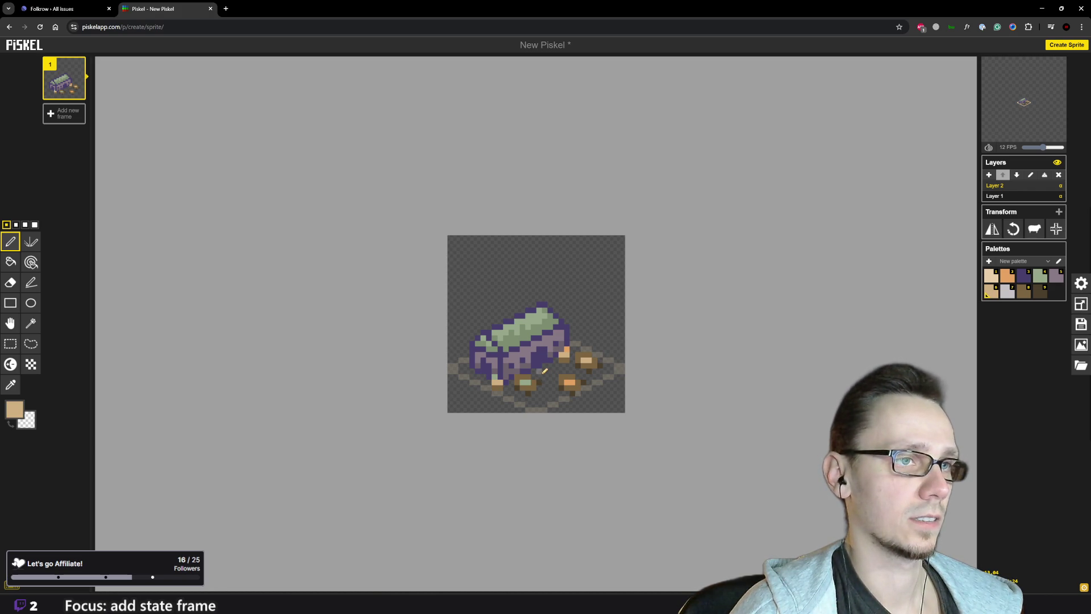
# Draw tan path strokes across the ground, one branching leftward in front of the crate
pyautogui.moveTo(549, 368)
pyautogui.mouseDown()
pyautogui.moveTo(549, 393)
pyautogui.moveTo(533, 405)
pyautogui.moveTo(553, 394)
pyautogui.moveTo(549, 370)
pyautogui.moveTo(572, 366)
pyautogui.mouseUp()
pyautogui.scroll(-3, 648, 394)
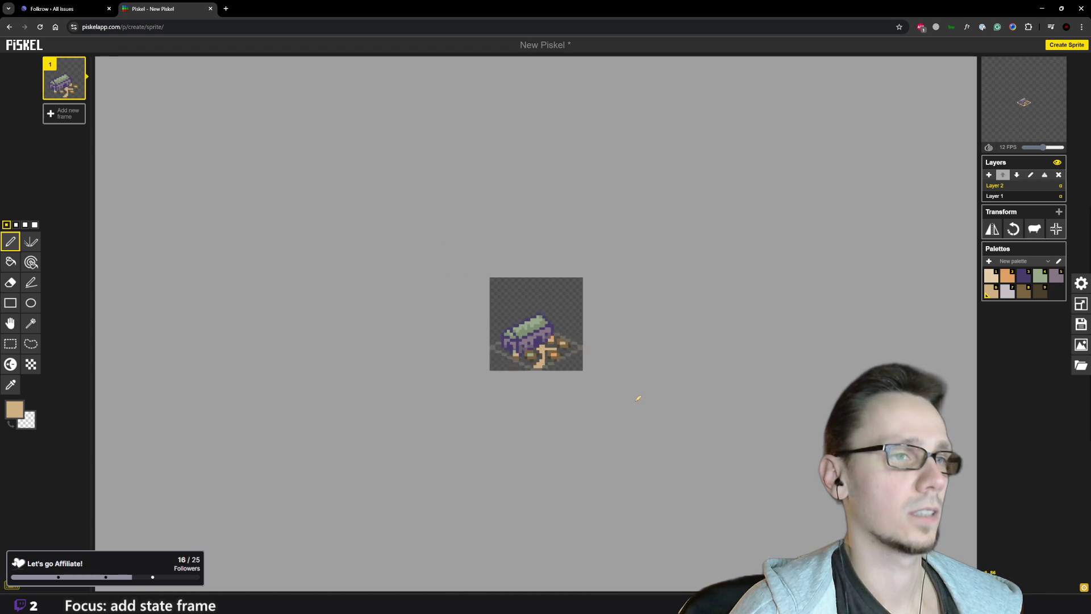
pyautogui.scroll(2, 611, 377)
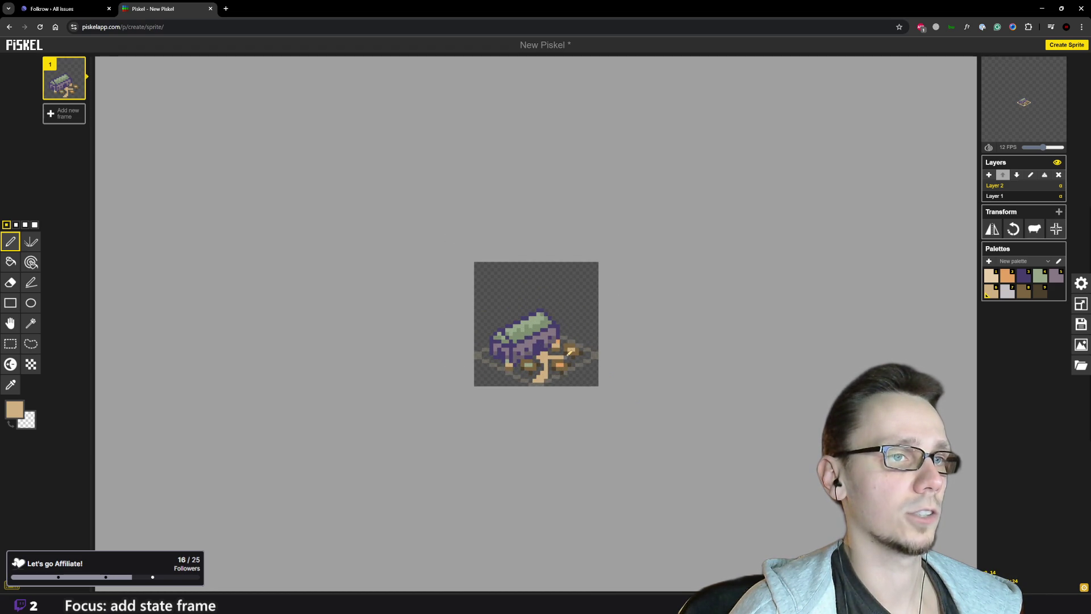
pyautogui.scroll(1, 586, 385)
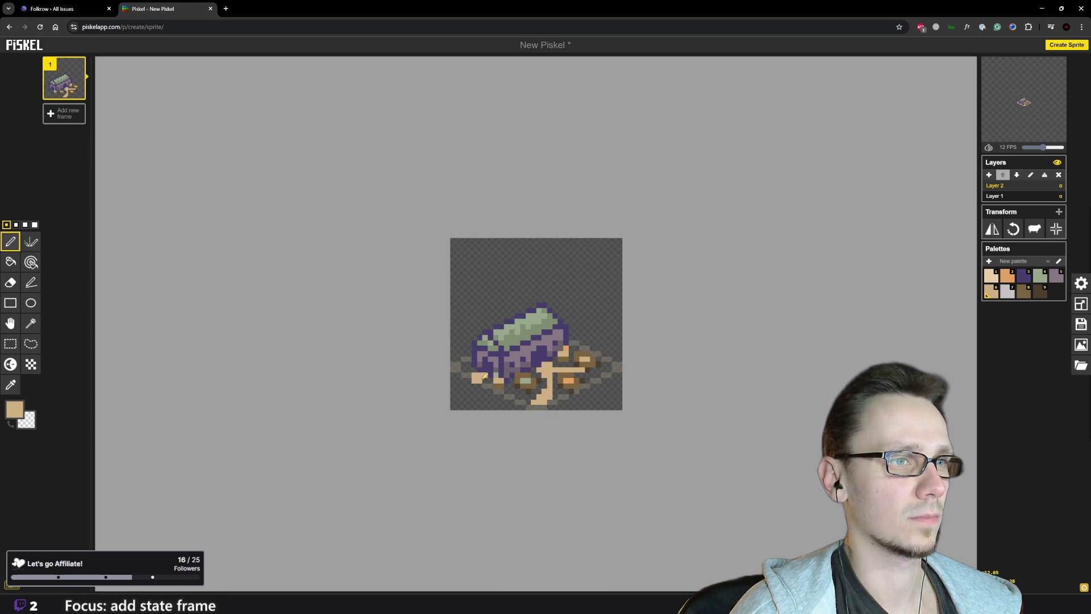
pyautogui.moveTo(479, 374); pyautogui.dragTo(466, 377)
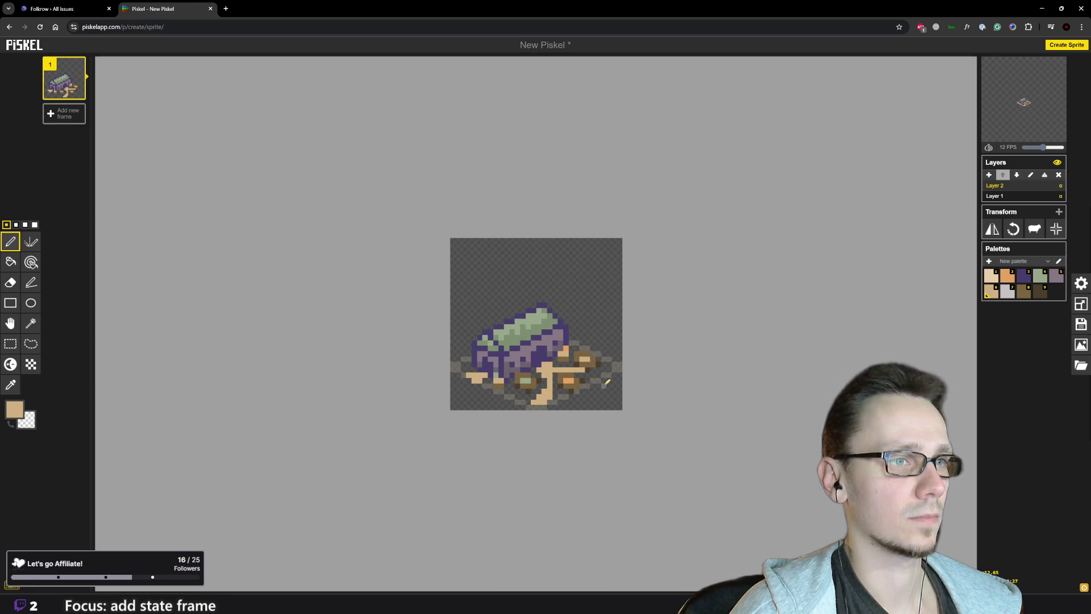
pyautogui.scroll(-1, 615, 385)
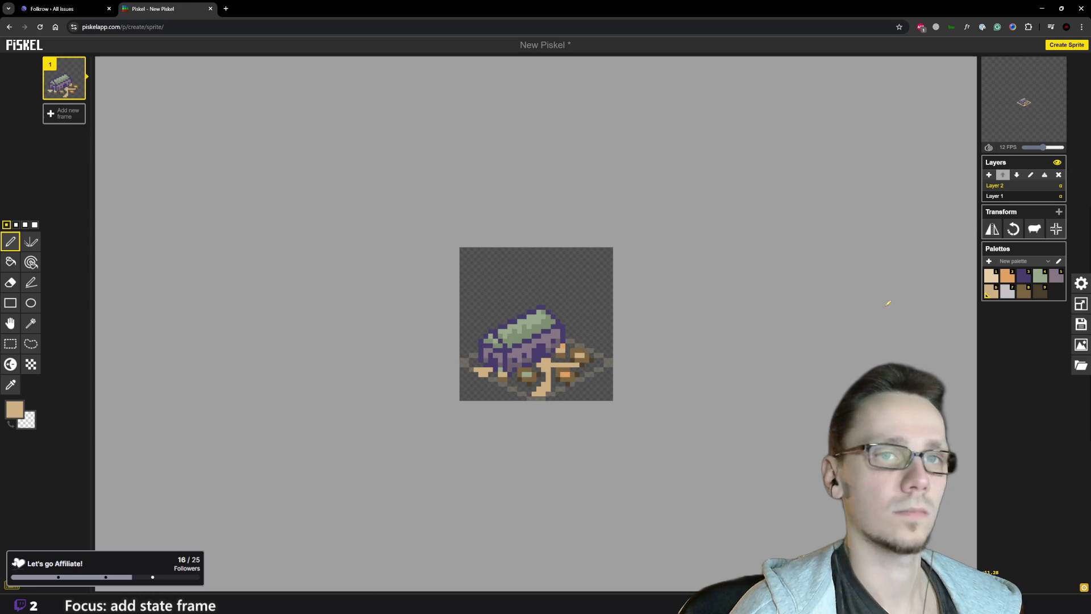
# Try the brown #7C6440 swatch, return to tan, and bring up the layer opacity prompt
pyautogui.click(1024, 292)
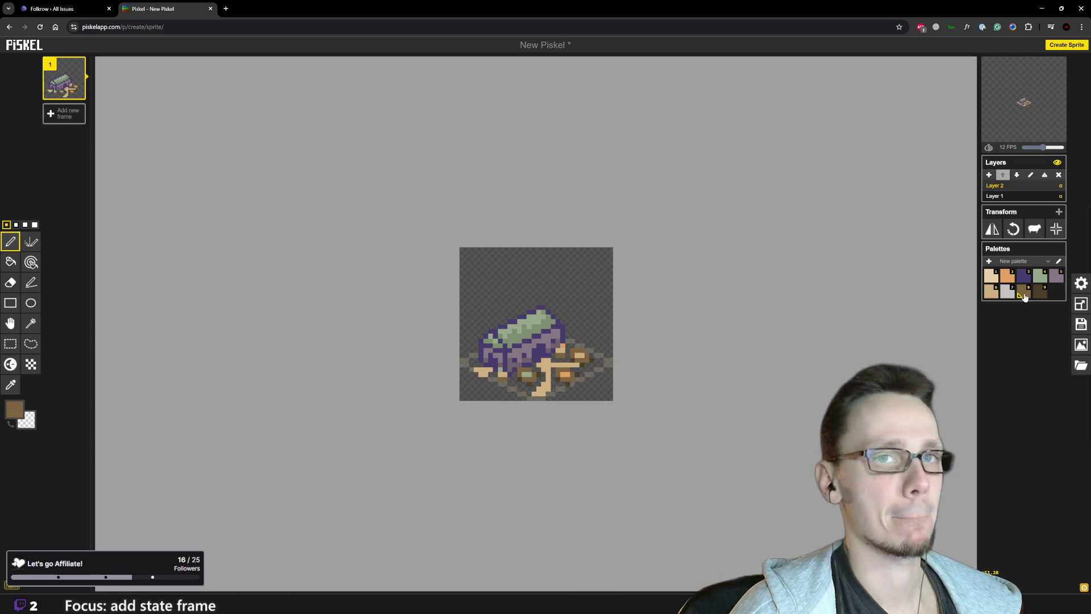
pyautogui.click(993, 293)
pyautogui.scroll(-3, 645, 414)
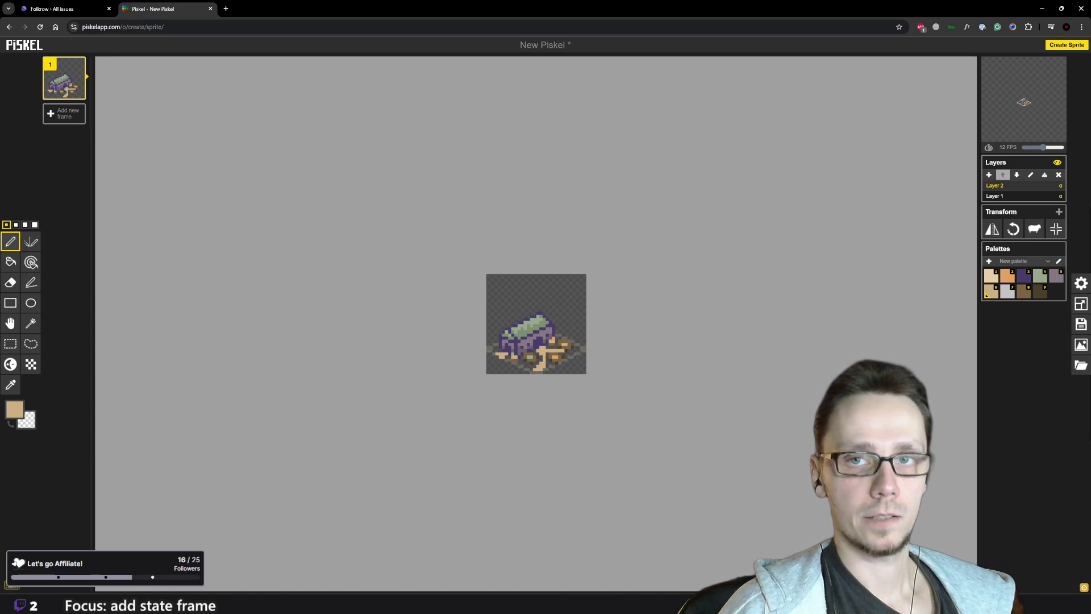
pyautogui.click(1060, 197)
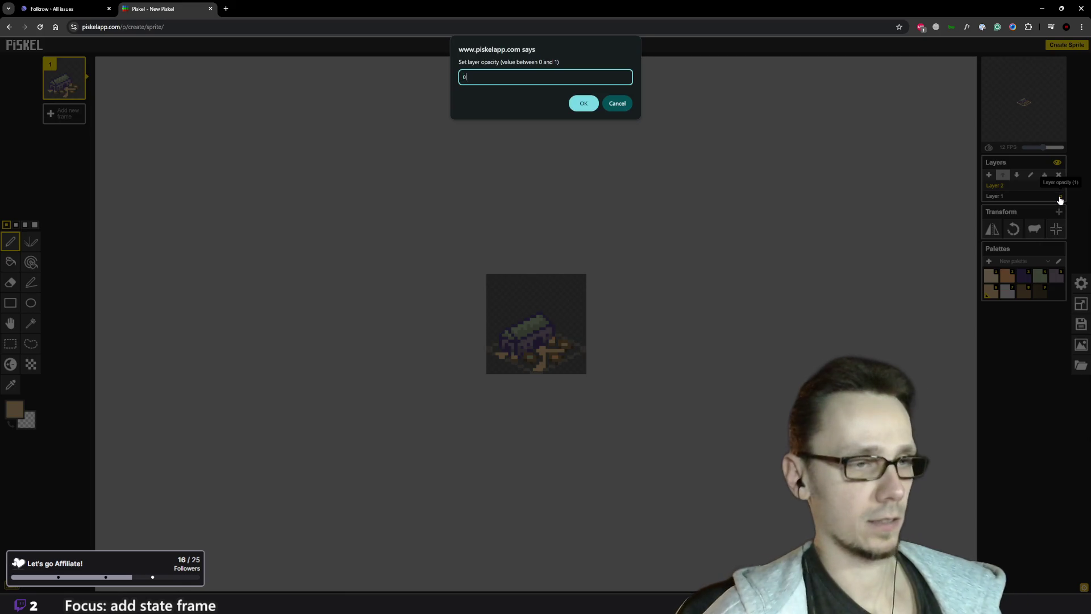
# Cancel the opacity prompt and erase the tan branch right of the crate's leg
pyautogui.press('Escape')
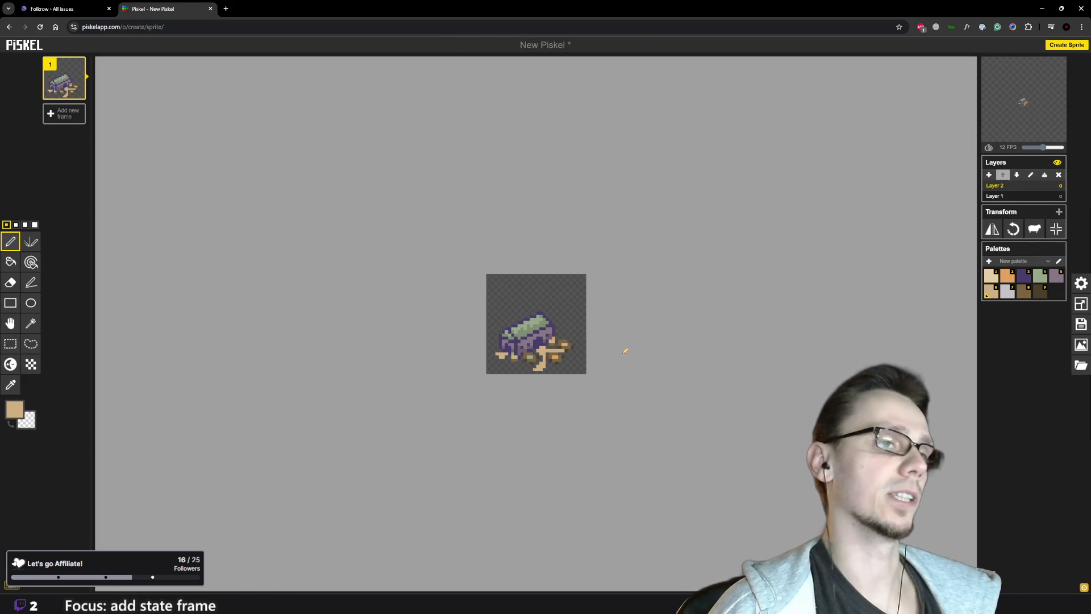
pyautogui.scroll(-2, 666, 356)
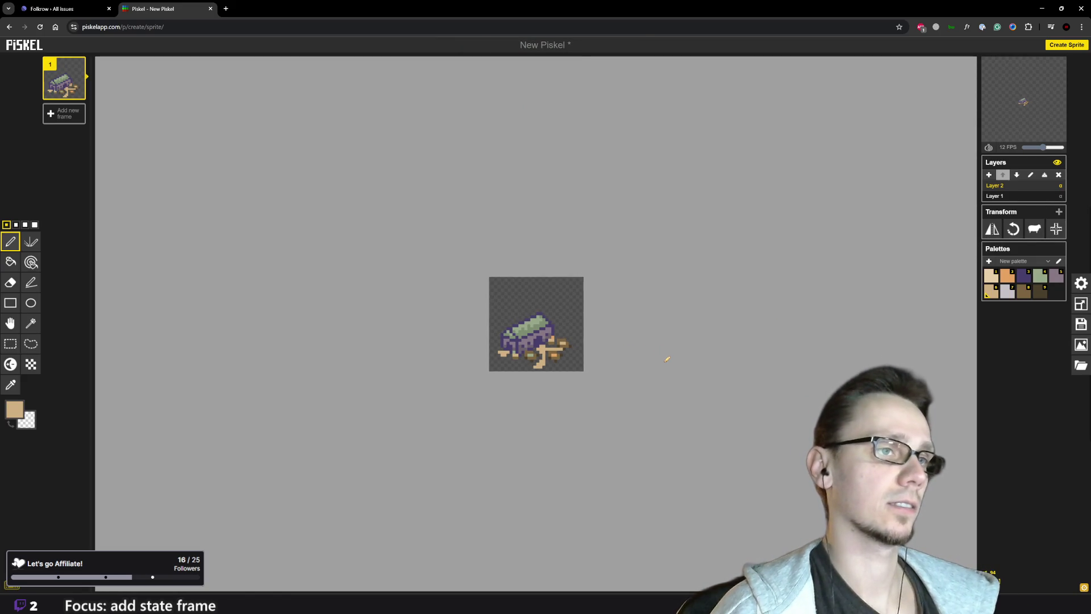
pyautogui.scroll(5, 621, 354)
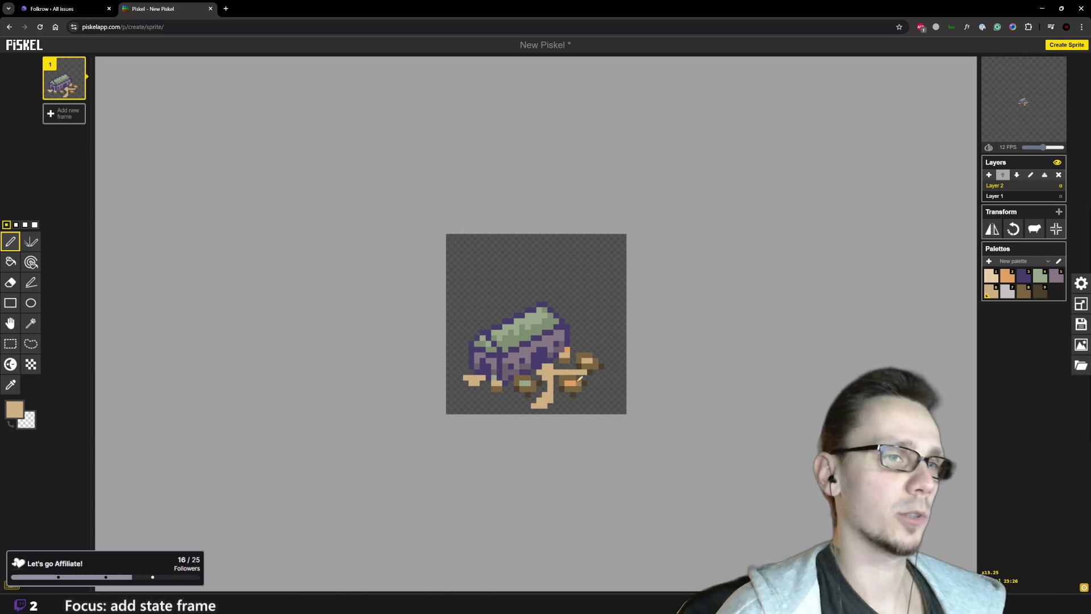
pyautogui.moveTo(588, 368)
pyautogui.mouseDown()
pyautogui.moveTo(544, 369)
pyautogui.moveTo(549, 396)
pyautogui.moveTo(550, 376)
pyautogui.moveTo(545, 398)
pyautogui.moveTo(520, 406)
pyautogui.moveTo(470, 377)
pyautogui.moveTo(477, 382)
pyautogui.mouseUp()
pyautogui.scroll(-5, 480, 381)
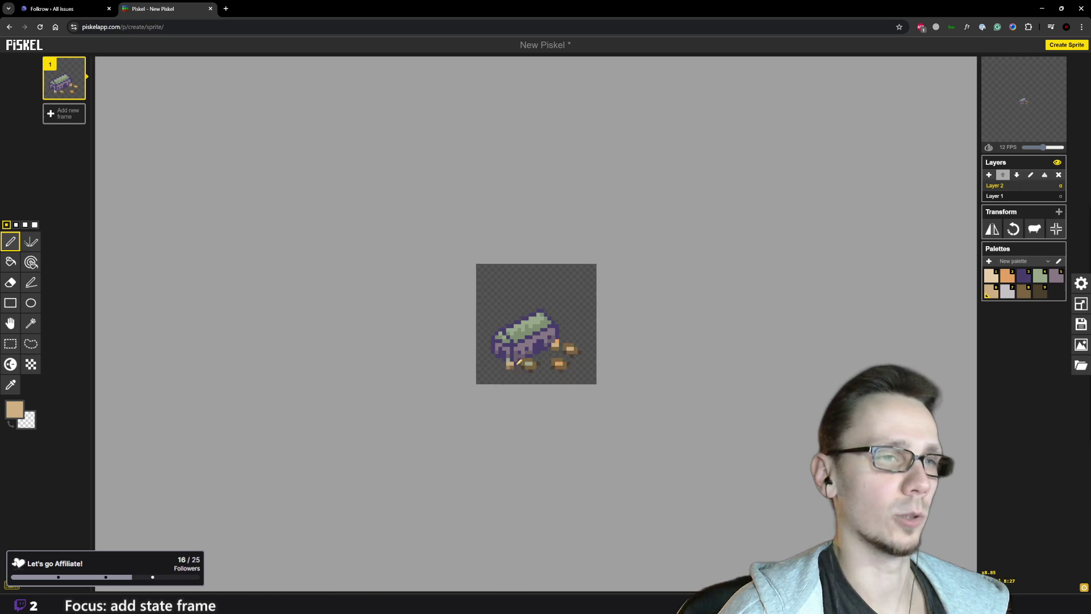
pyautogui.scroll(2, 692, 324)
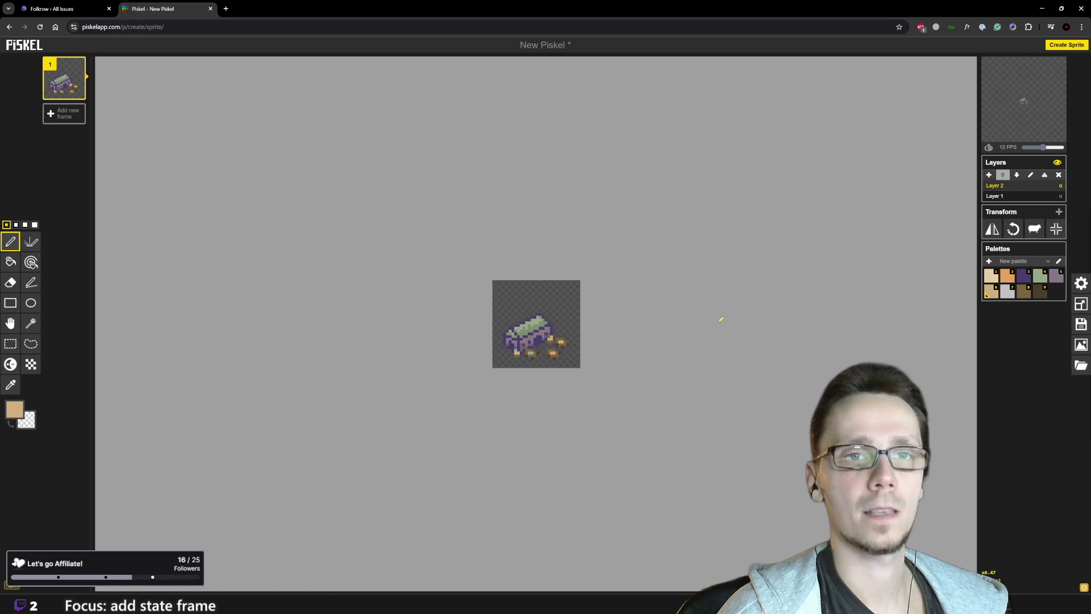
# Export the sprite as a PNG spritesheet and show it in the Downloads folder
pyautogui.click(1080, 345)
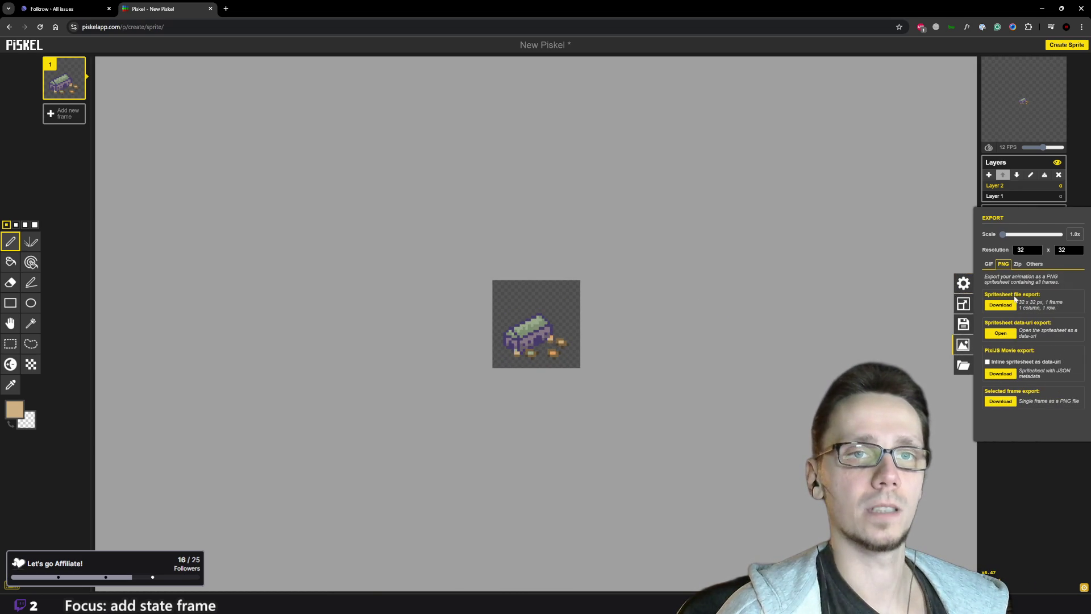
pyautogui.click(1001, 306)
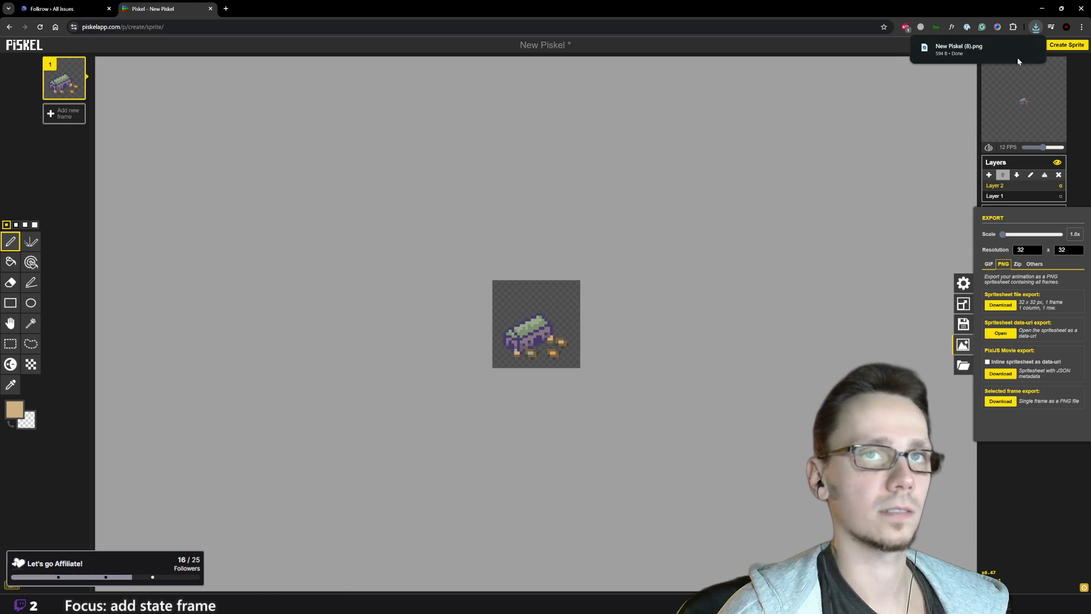
pyautogui.click(1031, 49)
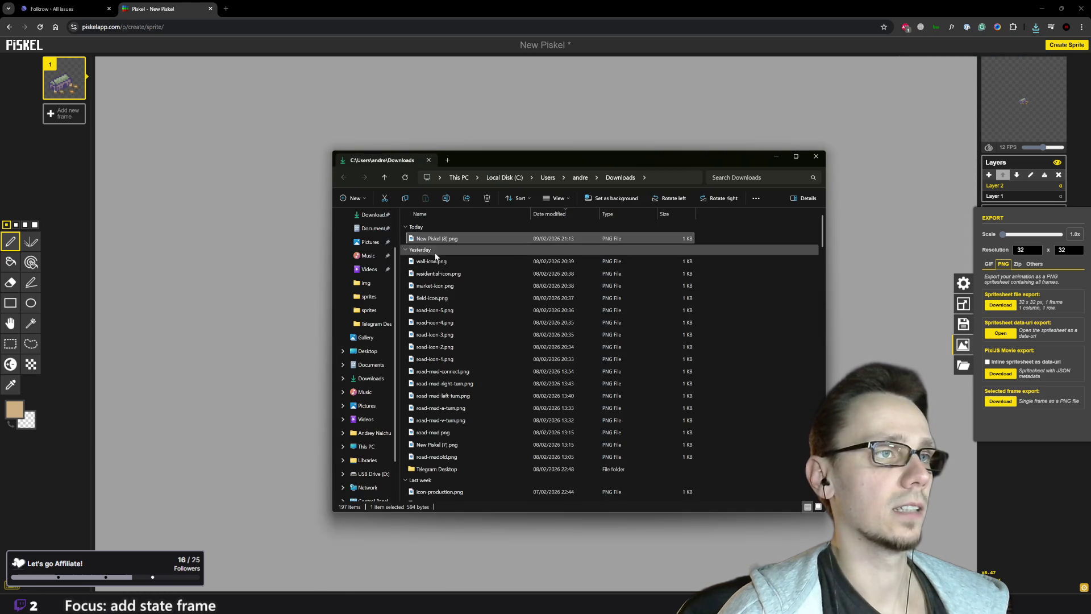
# Rename the exported PNG to basic-storage.png and return to the Godot editor
pyautogui.click(425, 240)
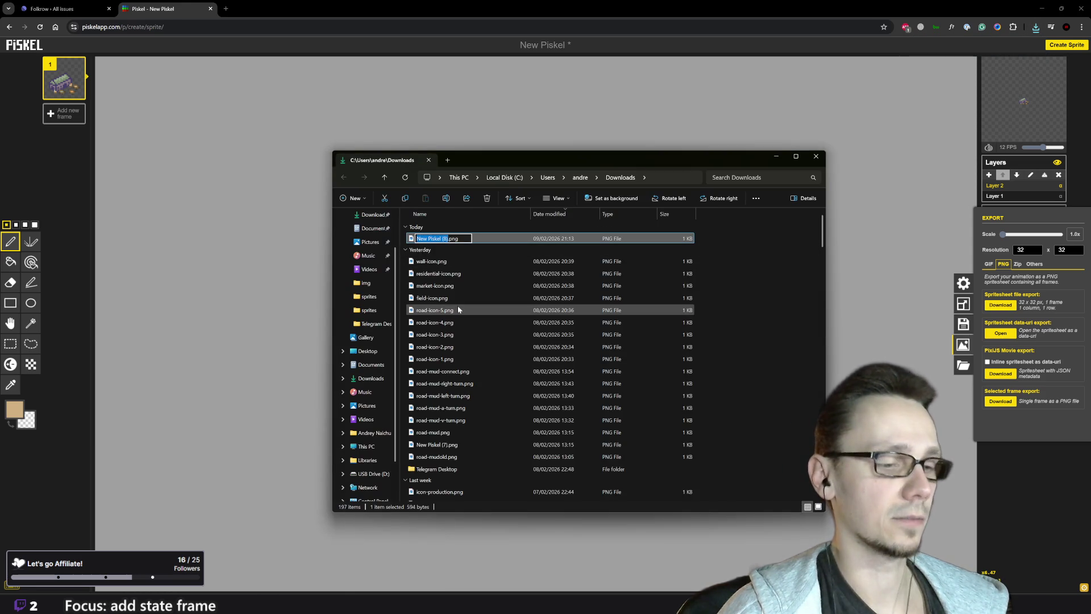
pyautogui.write('basic')
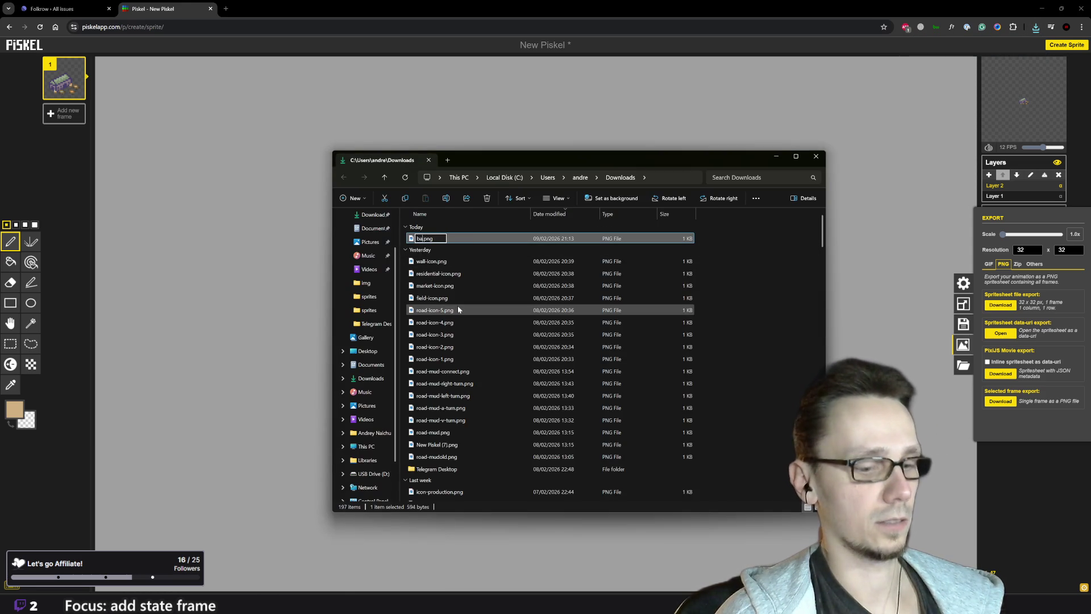
pyautogui.write('-')
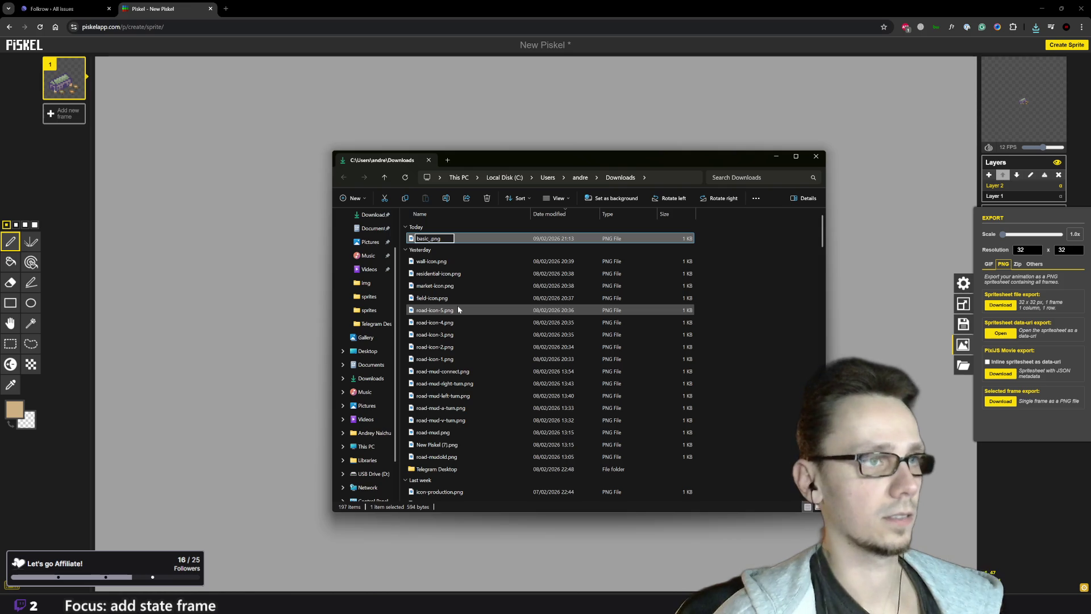
pyautogui.write('storage.')
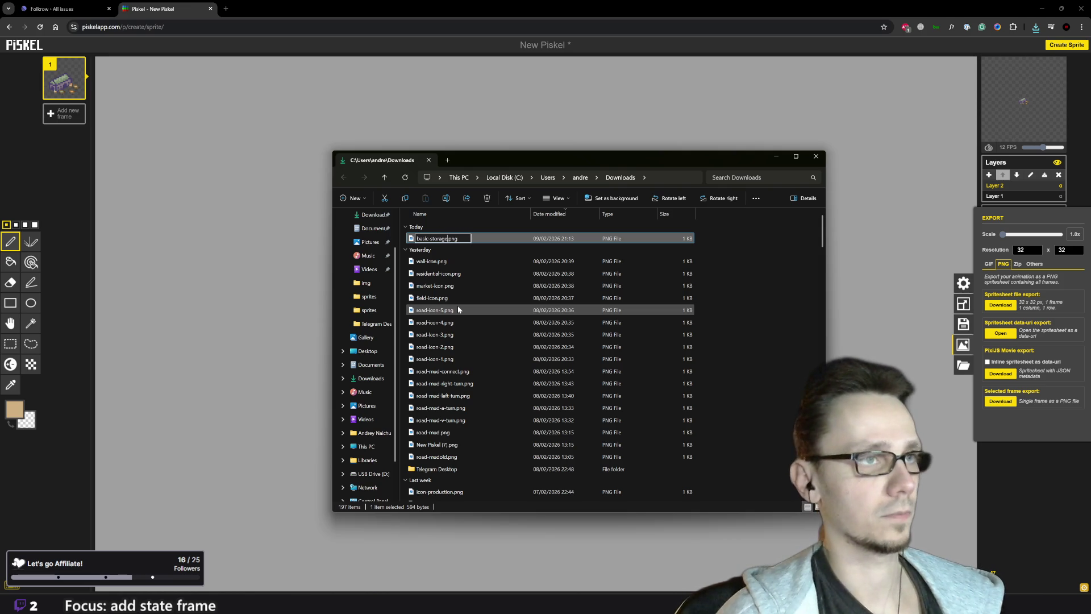
pyautogui.press('Return')
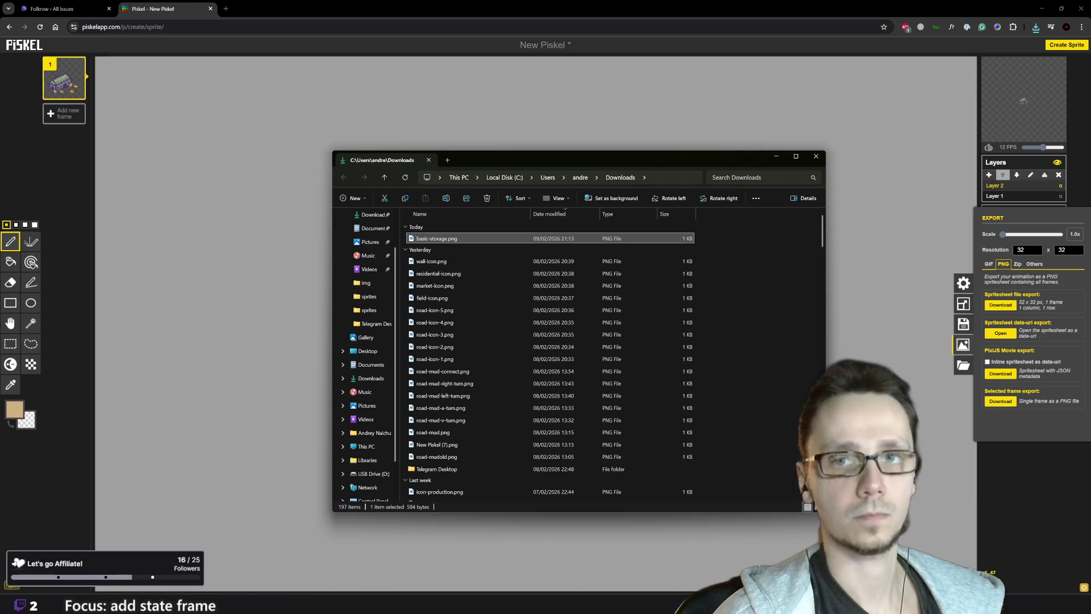
pyautogui.moveTo(665, 603)
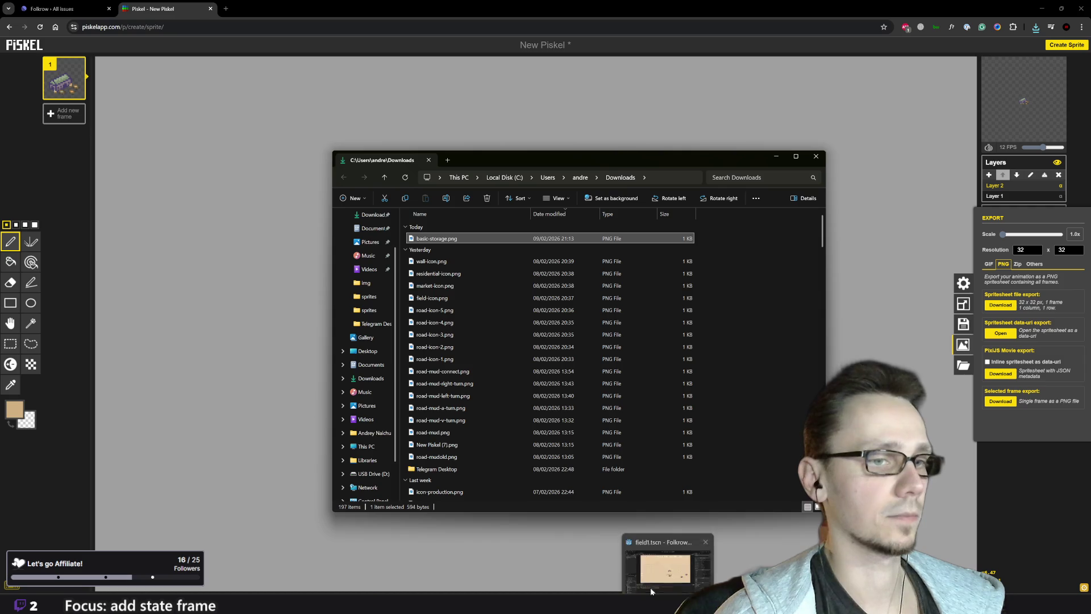
pyautogui.click(661, 577)
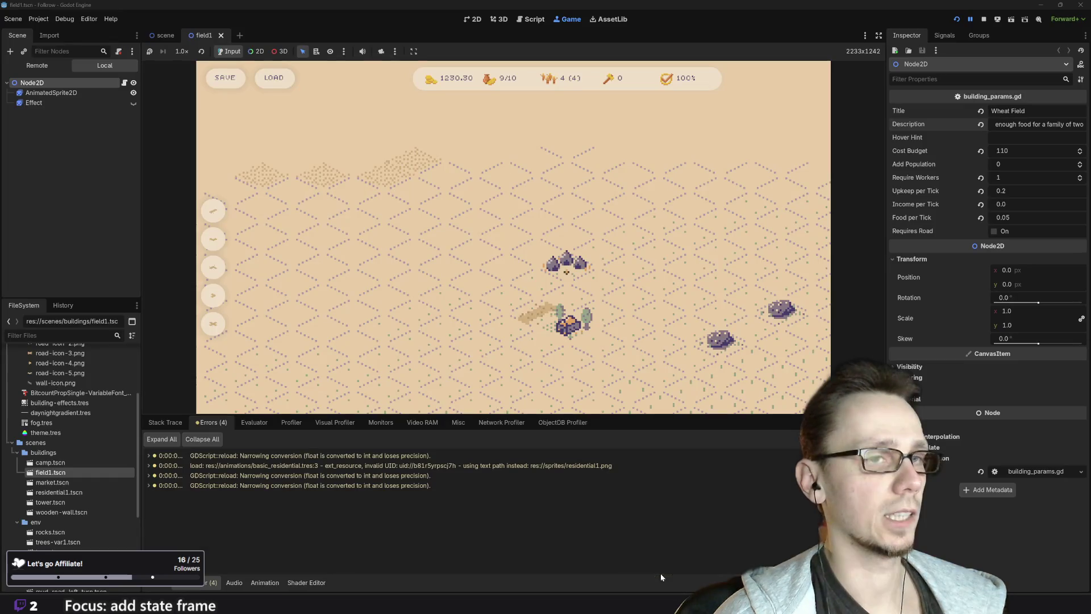
# Stop the running game and collapse the roads folder in the FileSystem dock
pyautogui.click(985, 19)
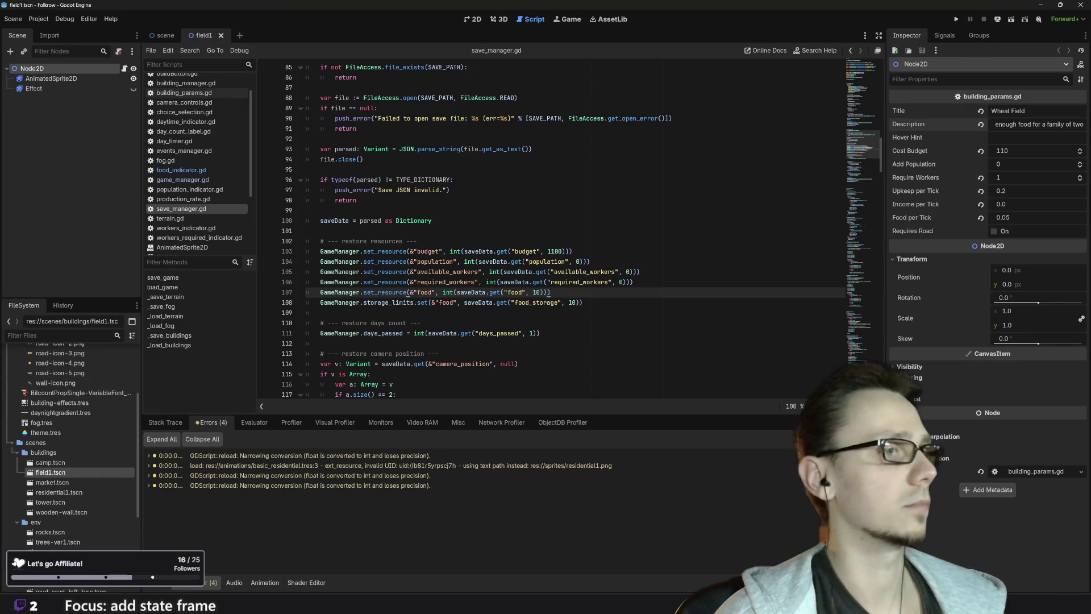
pyautogui.scroll(-5, 88, 537)
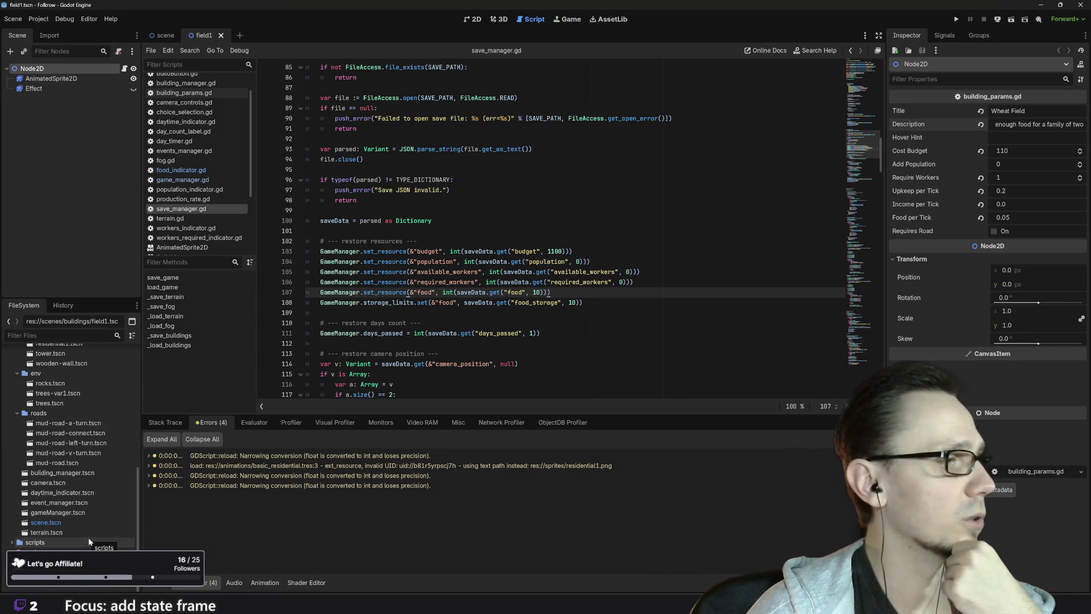
pyautogui.scroll(3, 85, 523)
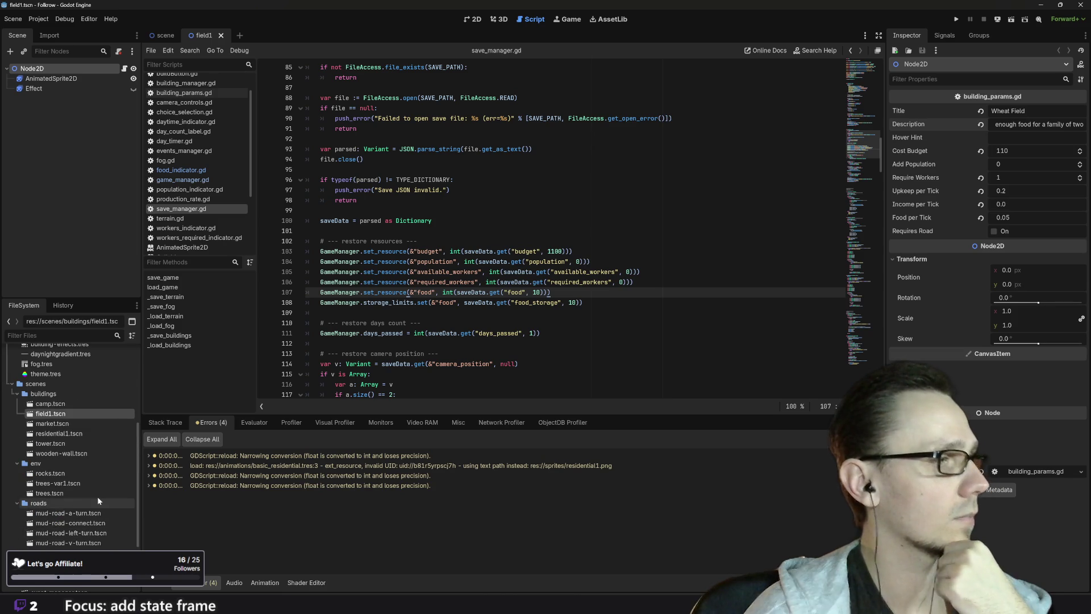
pyautogui.scroll(-3, 59, 514)
pyautogui.scroll(-4, 59, 517)
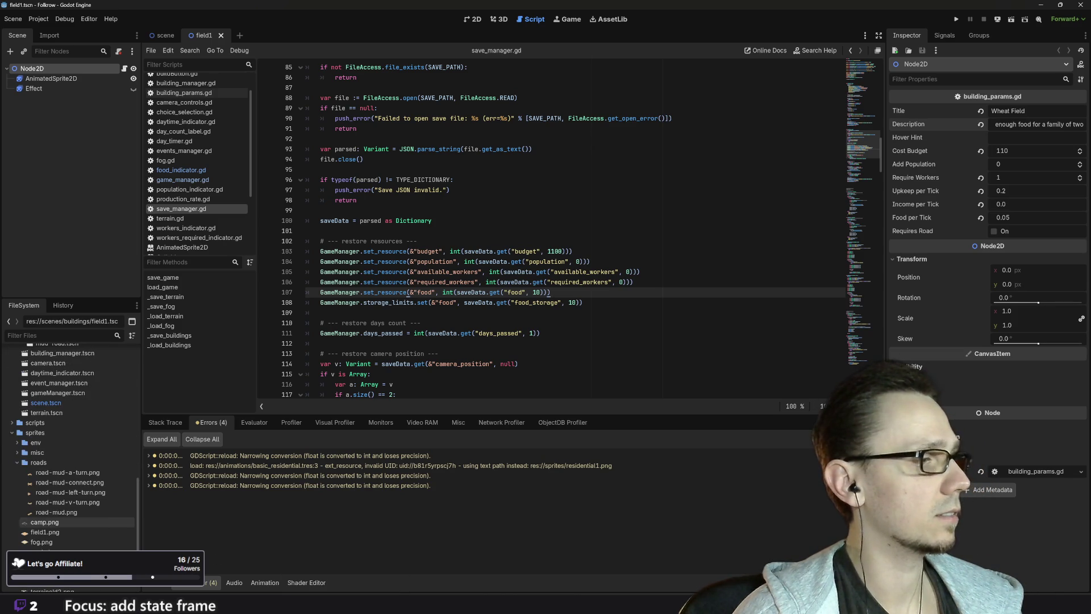
pyautogui.click(18, 462)
pyautogui.scroll(-1, 82, 519)
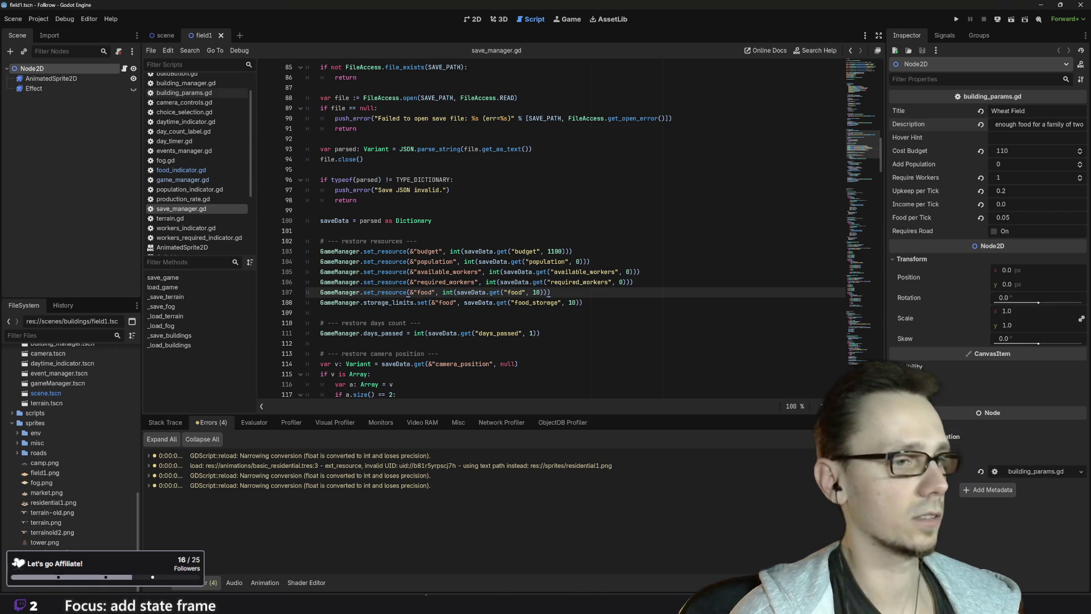
# Bring basic-storage.png from Downloads into res://sprites and close the field1 scene
pyautogui.moveTo(423, 583)
pyautogui.click(439, 539)
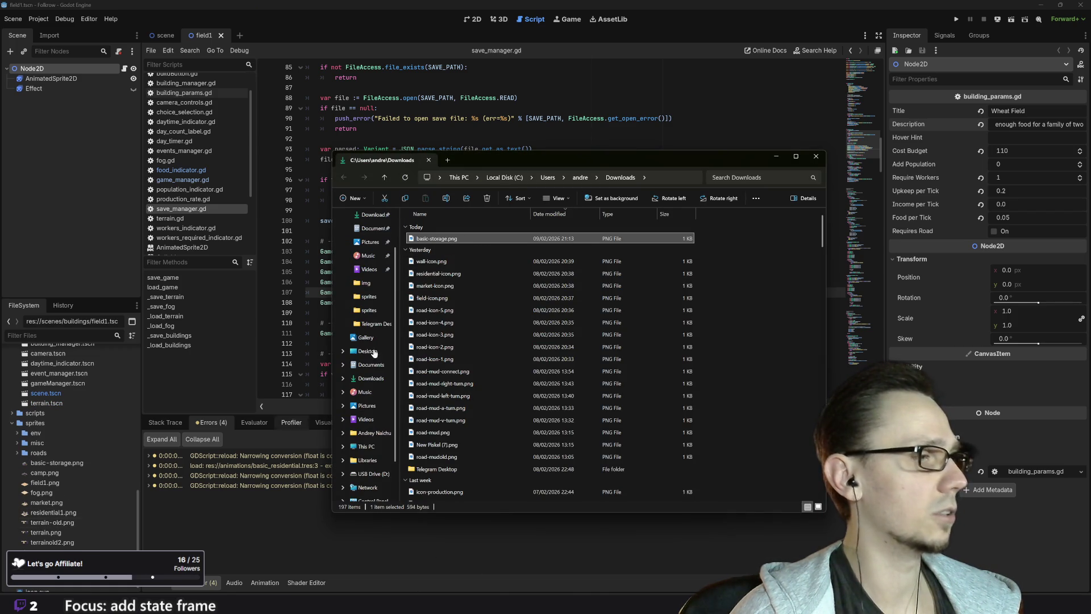
pyautogui.click(700, 23)
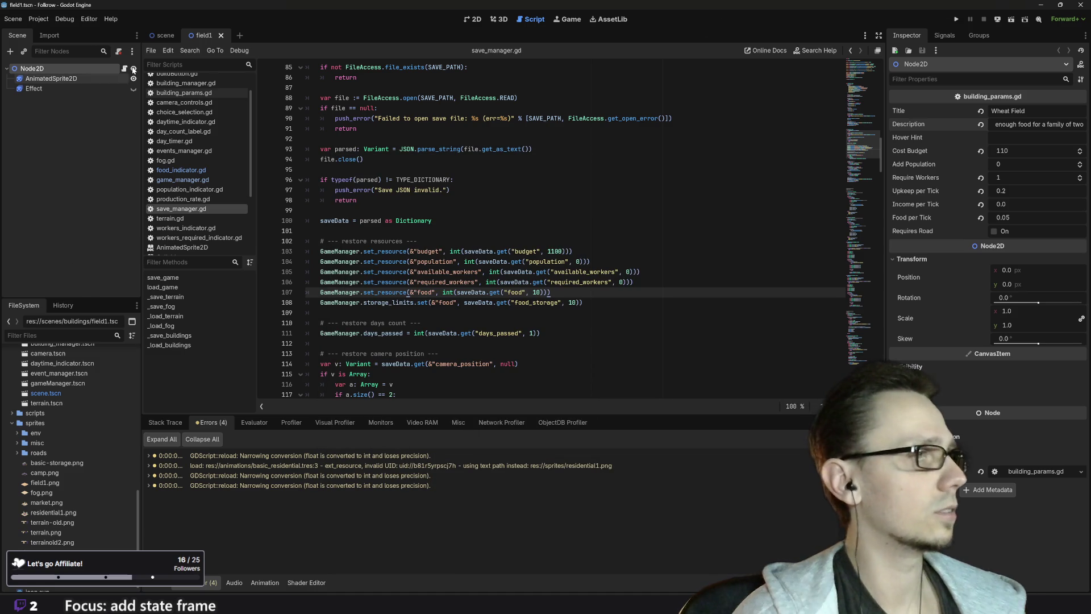
pyautogui.click(221, 35)
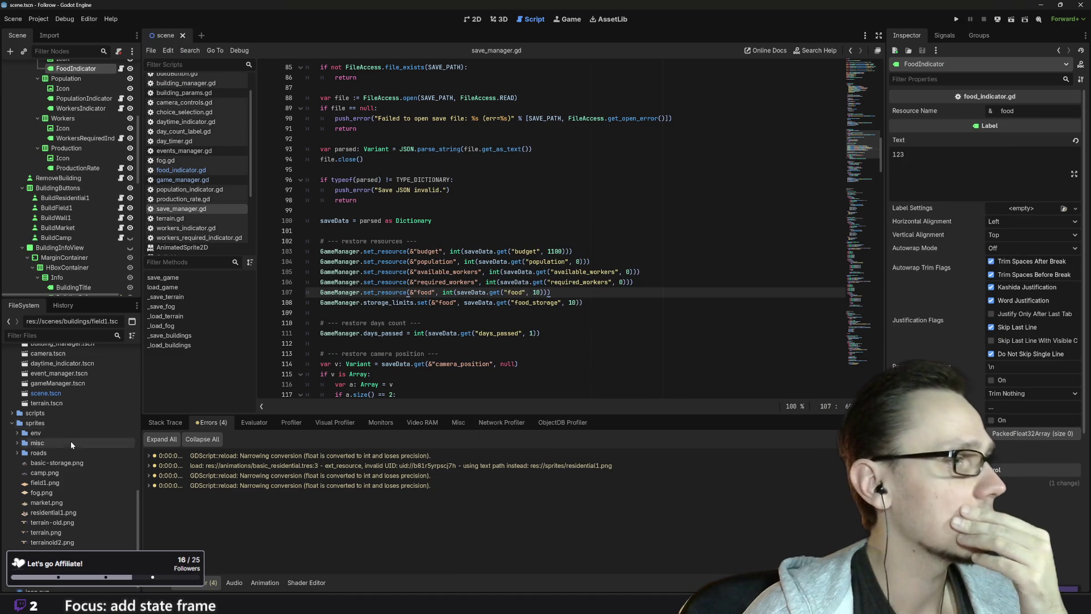
pyautogui.scroll(4, 57, 499)
pyautogui.scroll(2, 67, 463)
pyautogui.scroll(1, 62, 446)
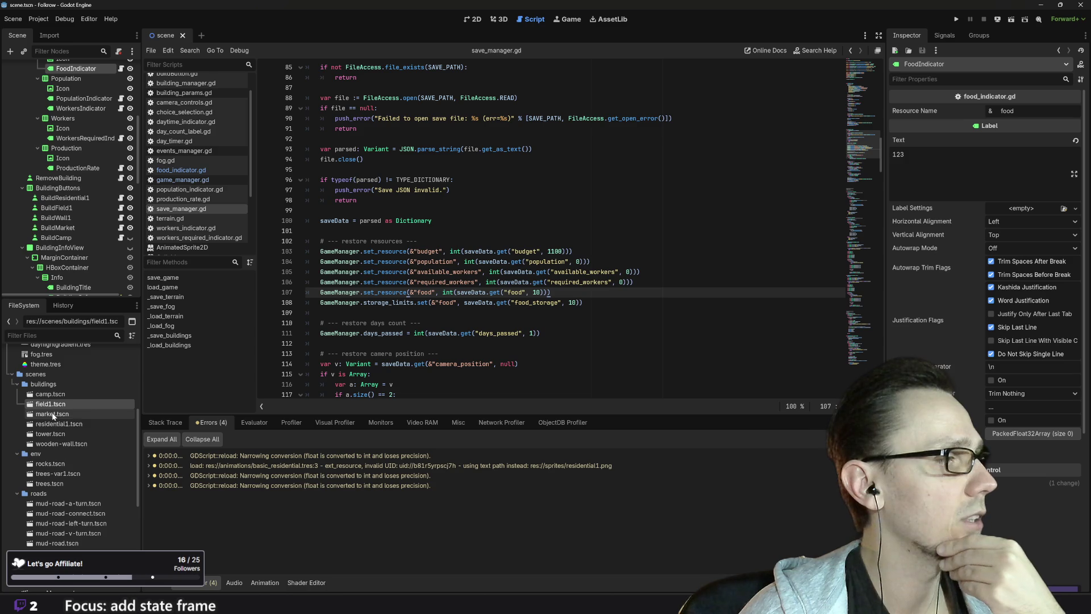
# Duplicate market.tscn as basic-storage.tscn in scenes/buildings and open the new scene
pyautogui.click(53, 415)
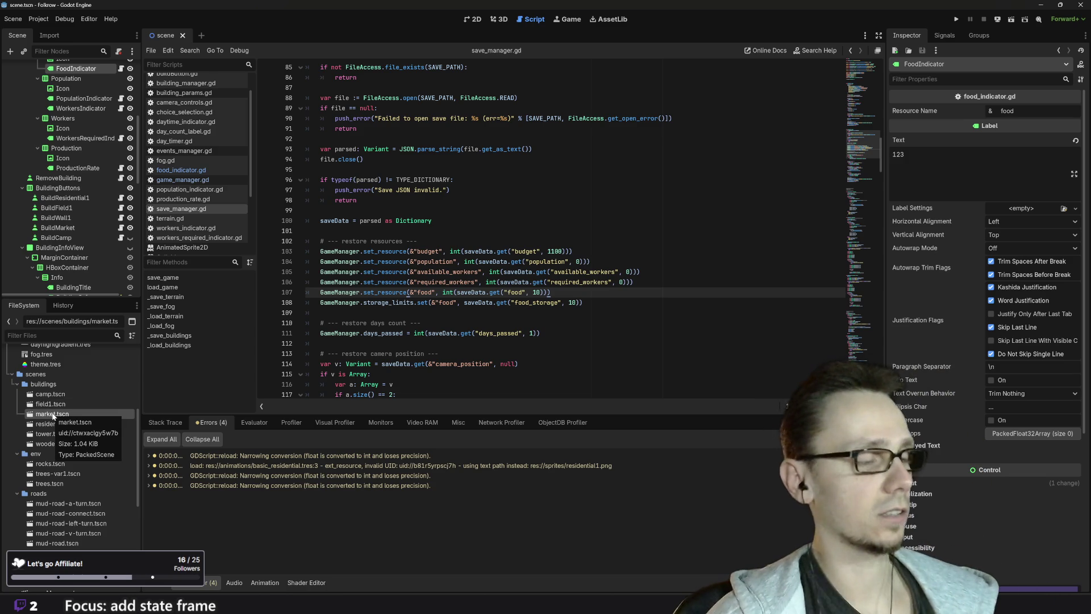
pyautogui.rightClick(52, 415)
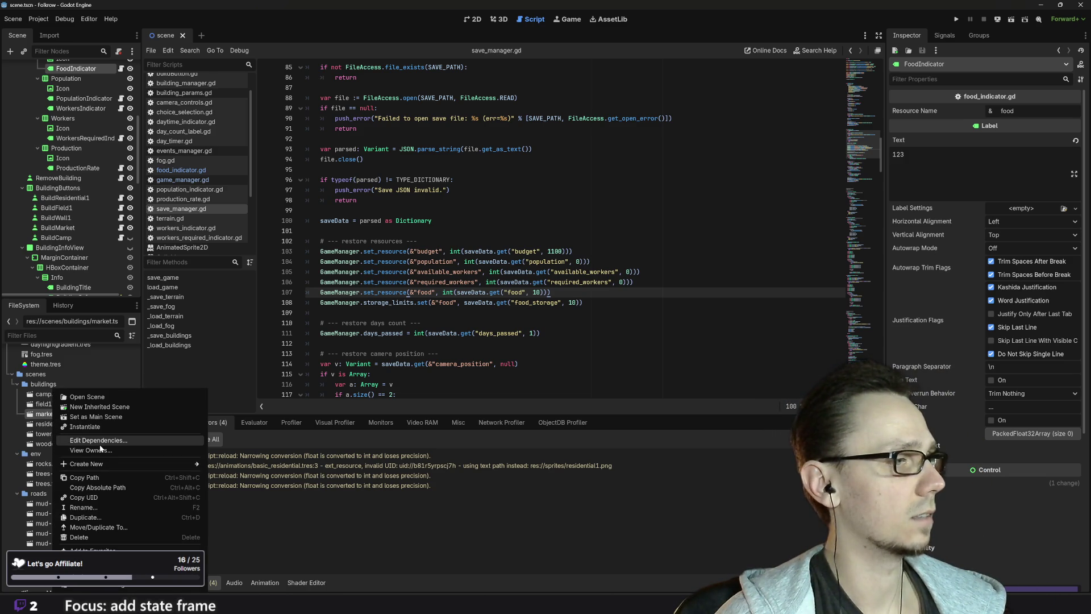
pyautogui.click(84, 517)
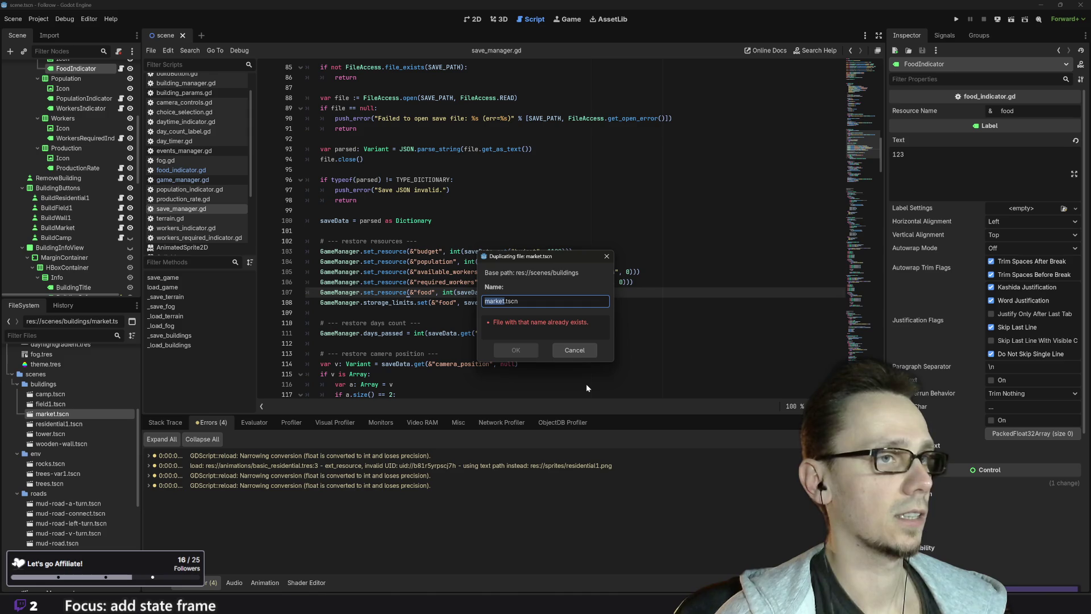
pyautogui.write('basic-storage')
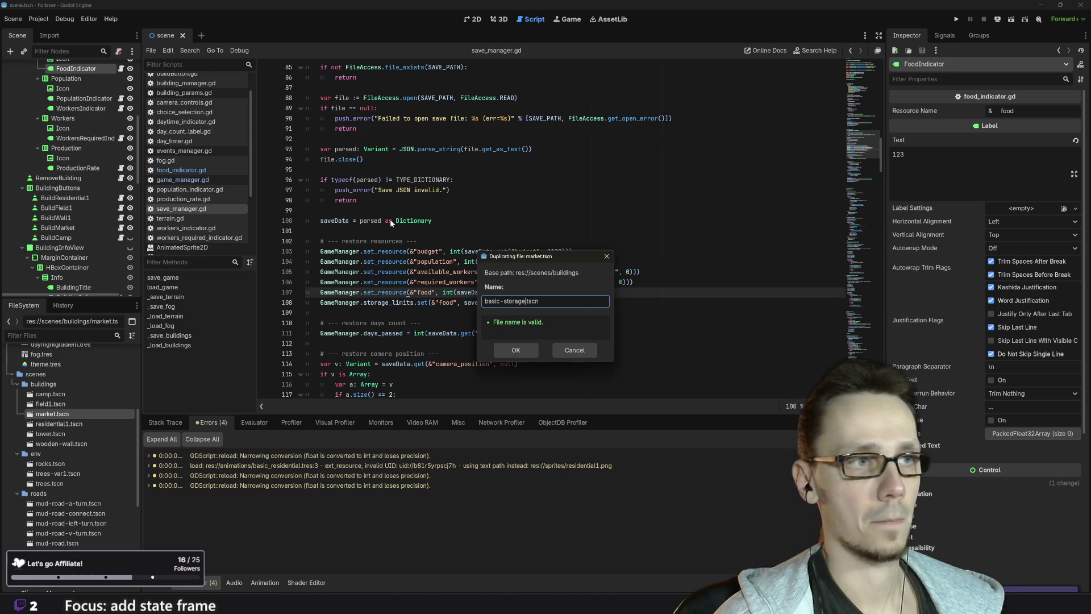
pyautogui.click(516, 350)
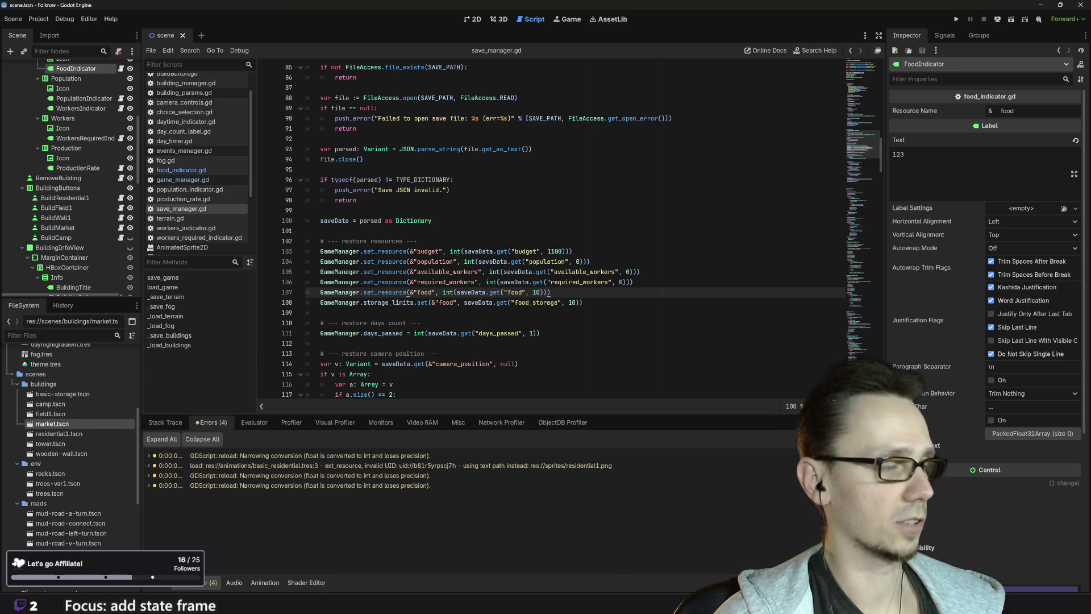
pyautogui.click(57, 395)
pyautogui.doubleClick(58, 396)
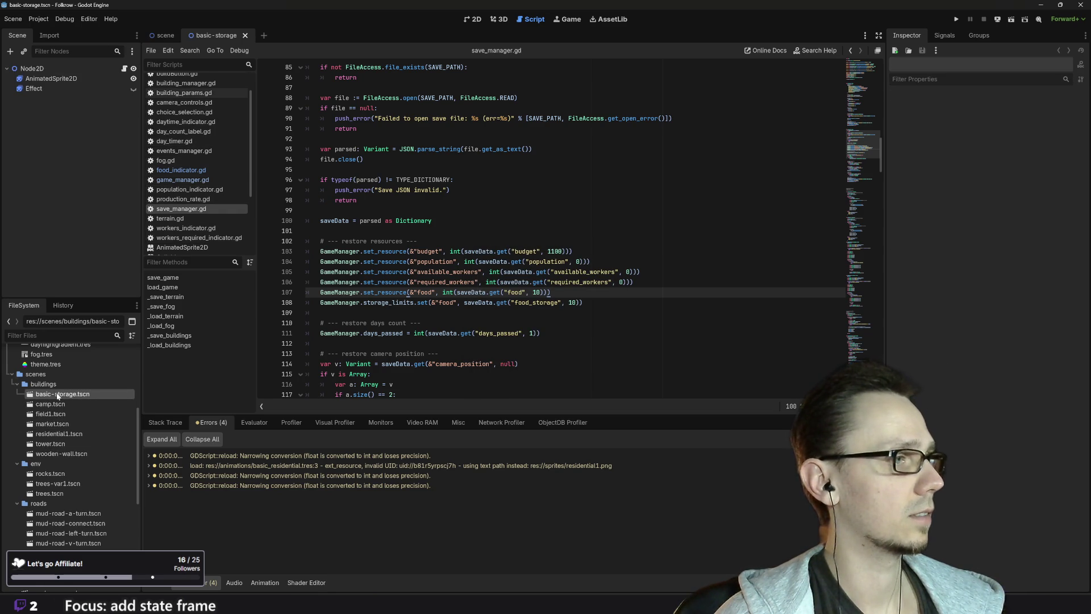
# Change the root Node2D building's title from Small Market to Basic Storage
pyautogui.click(50, 66)
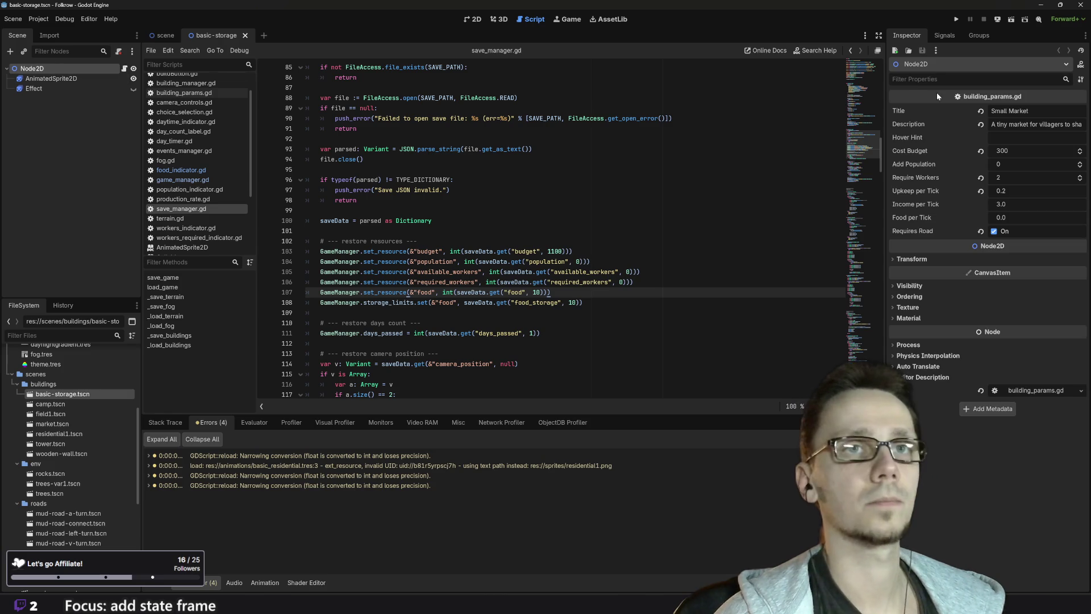
pyautogui.tripleClick(1000, 111)
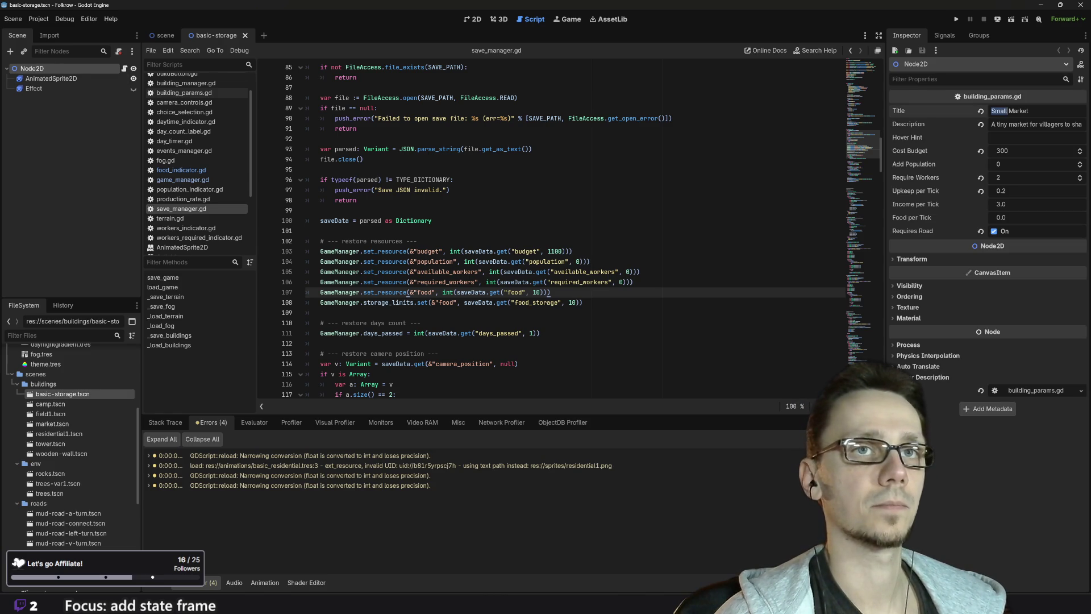
pyautogui.write('Basic')
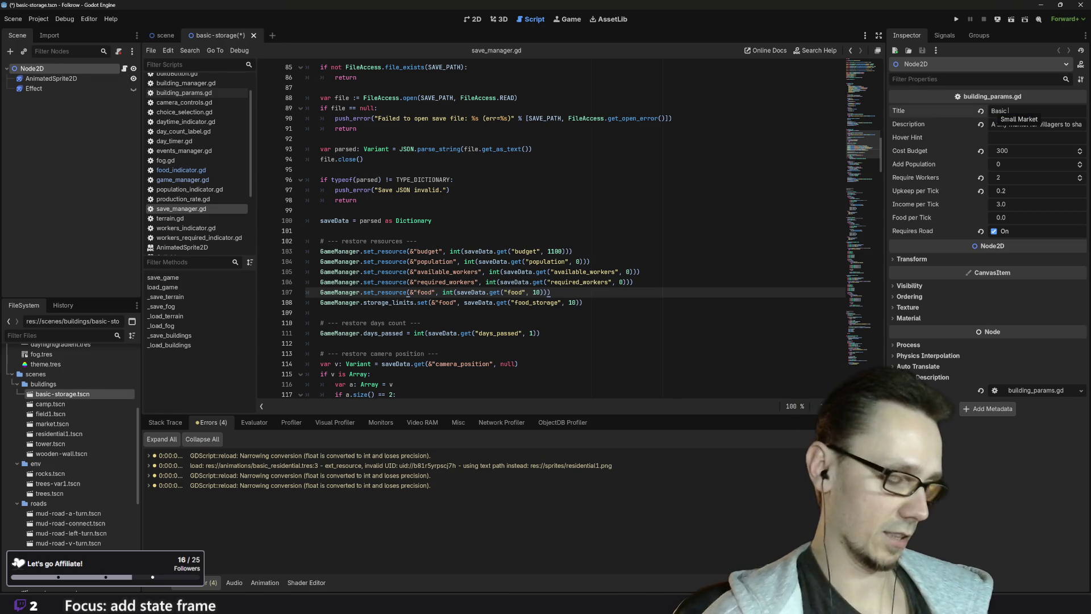
pyautogui.write(' Storage')
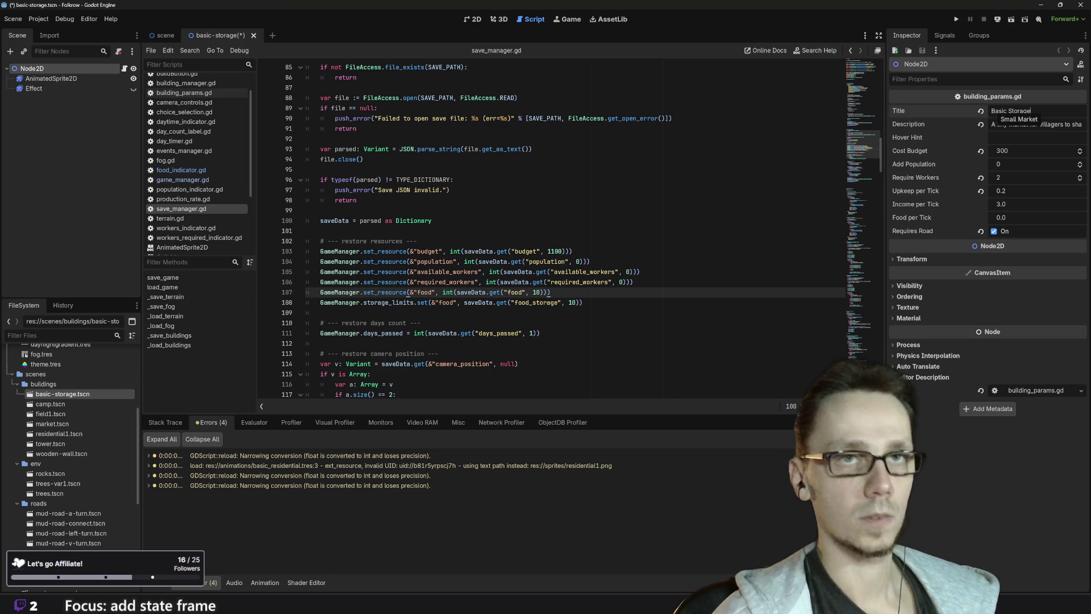
pyautogui.press('Return')
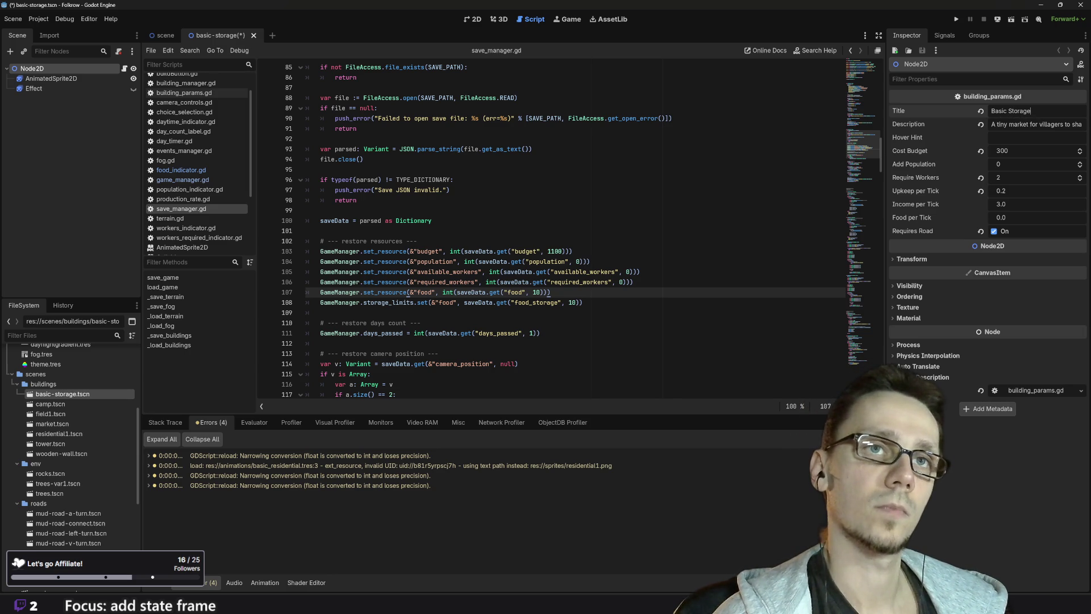
# Set the description to 'A little warehouse to increase village resource storage'
pyautogui.moveTo(991, 124); pyautogui.dragTo(1084, 124)
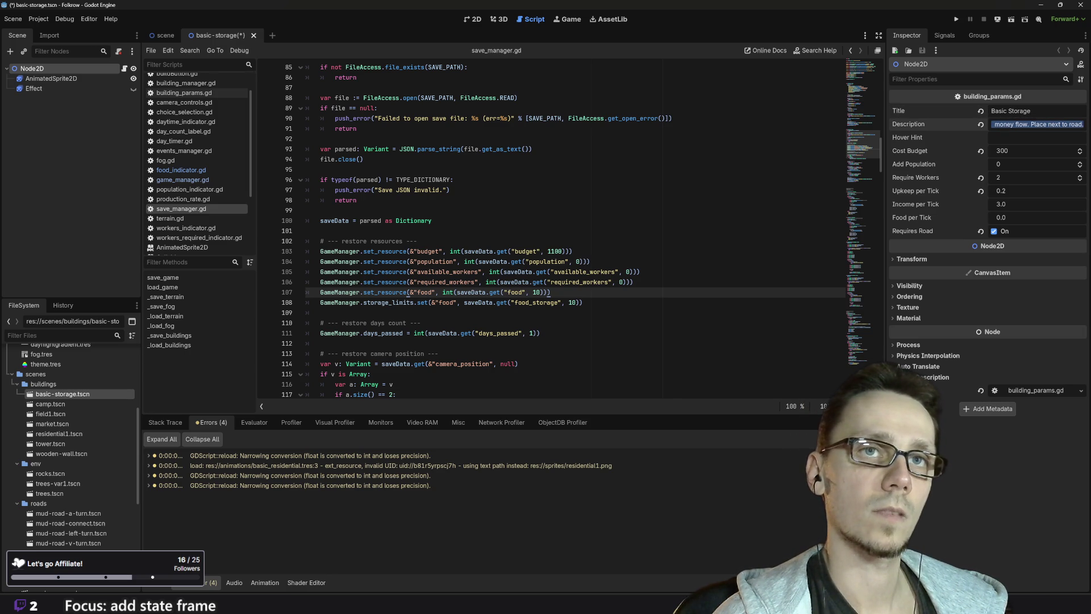
pyautogui.write('Al')
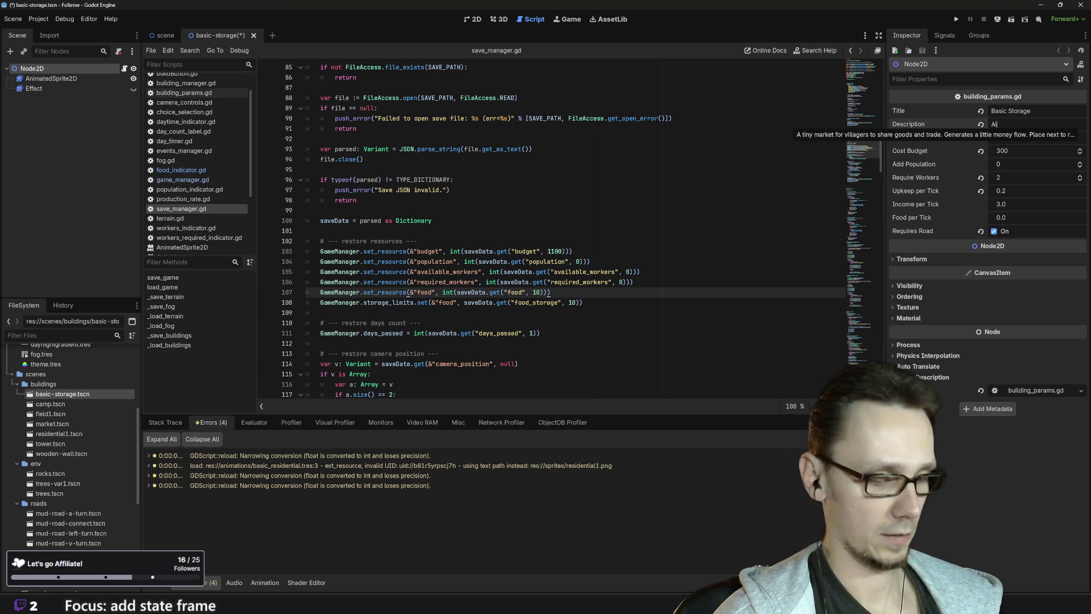
pyautogui.write('ittle')
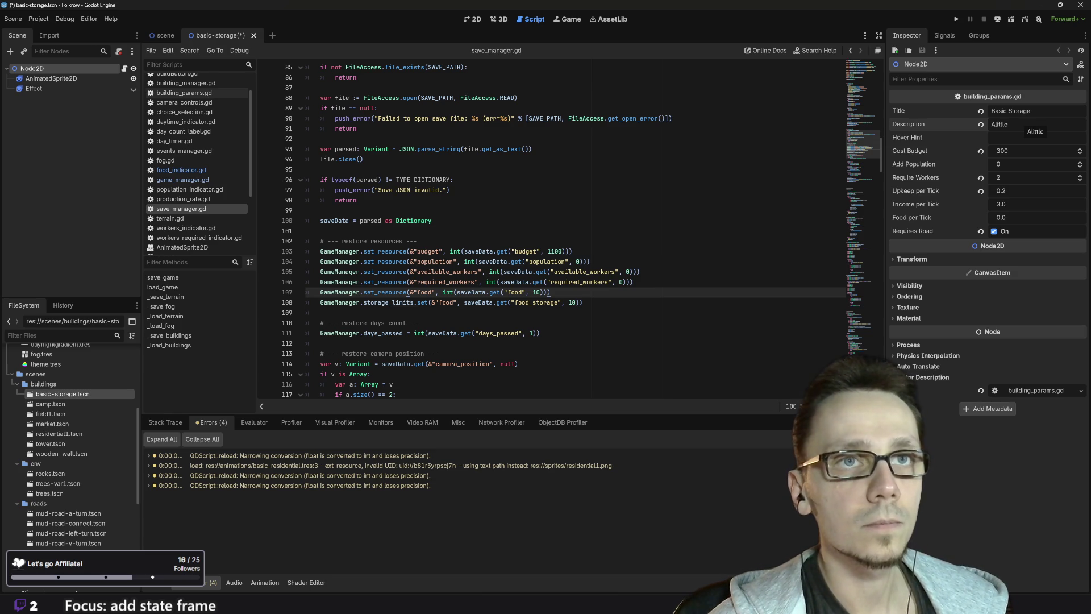
pyautogui.click(993, 124)
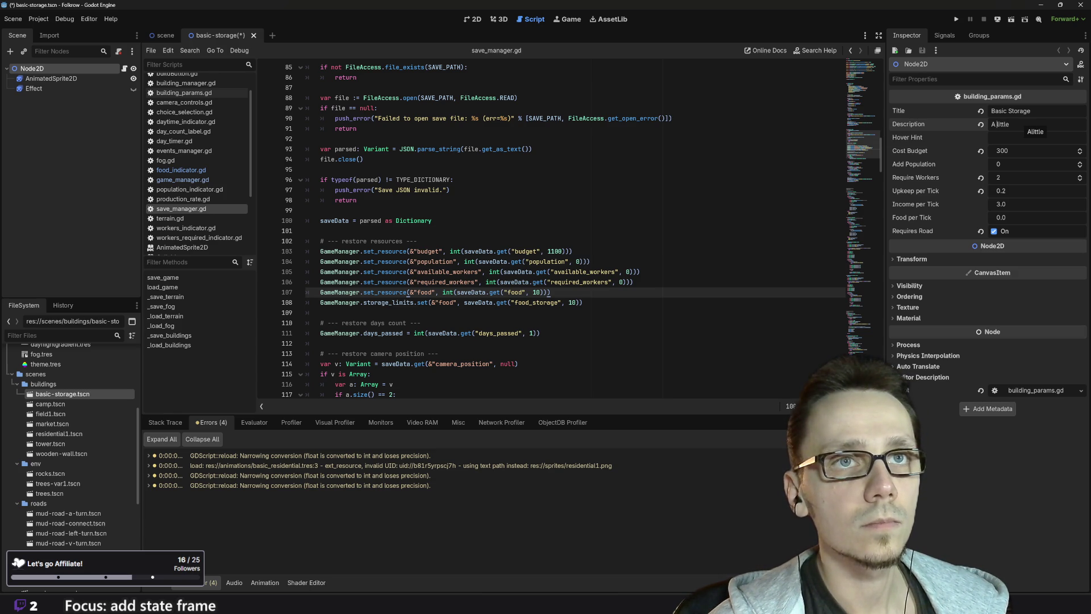
pyautogui.write(' w')
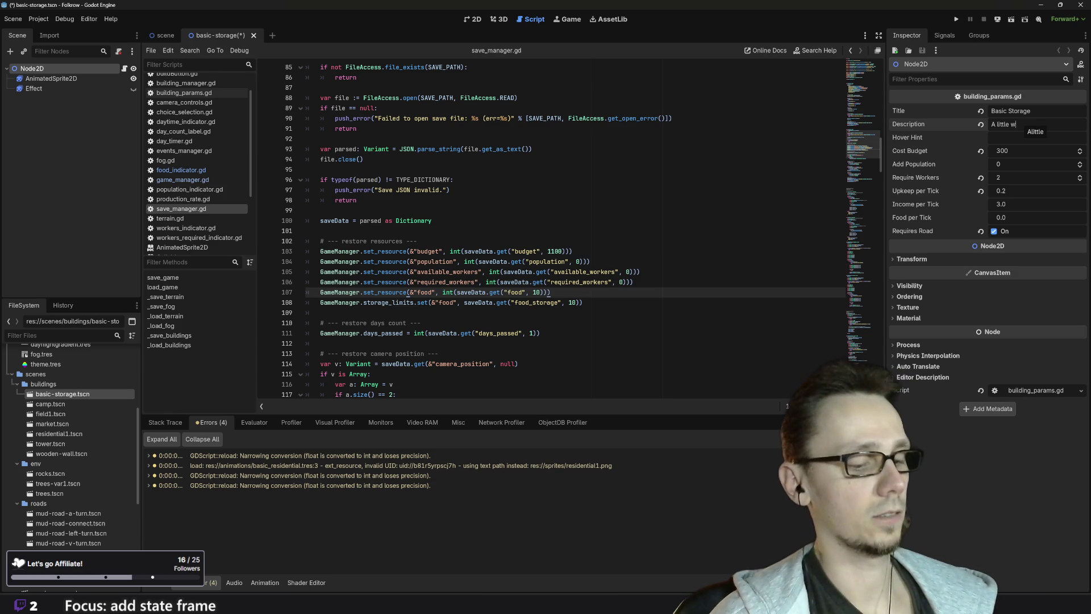
pyautogui.write('arehouse')
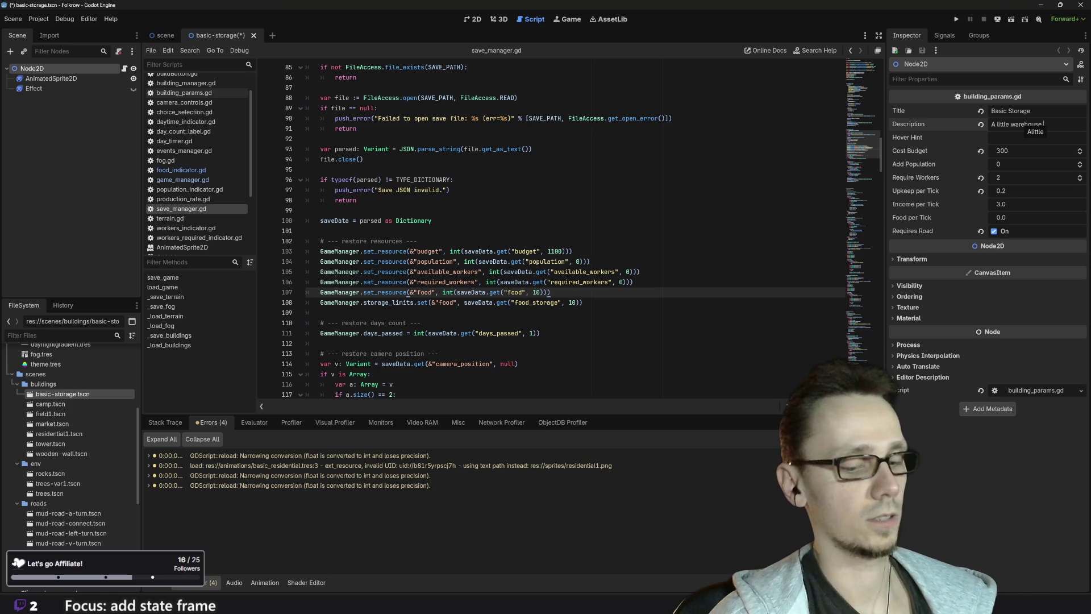
pyautogui.write(' toincrease v')
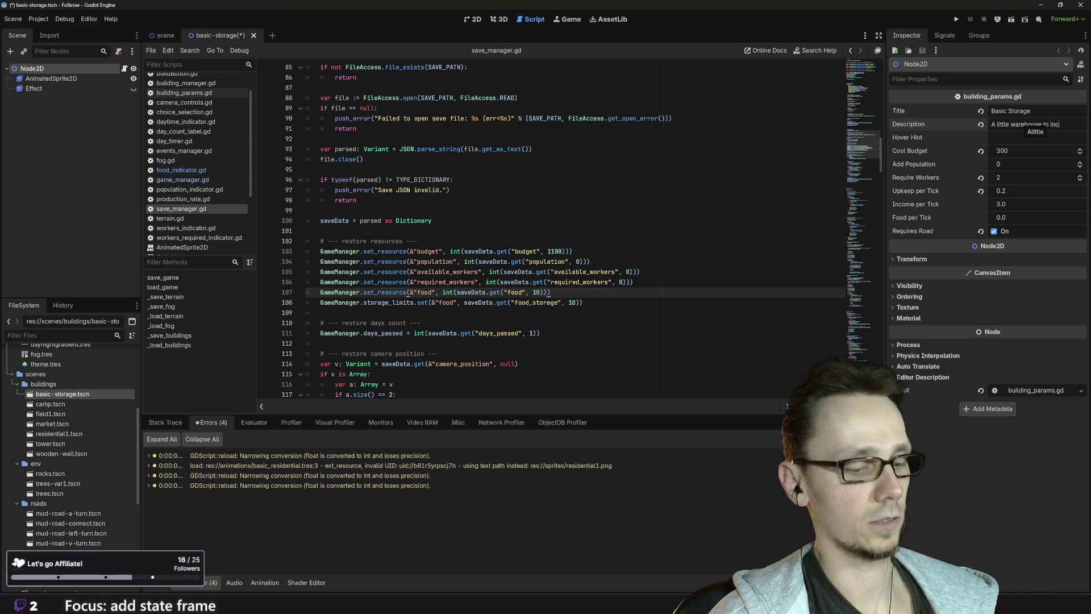
pyautogui.write('llage')
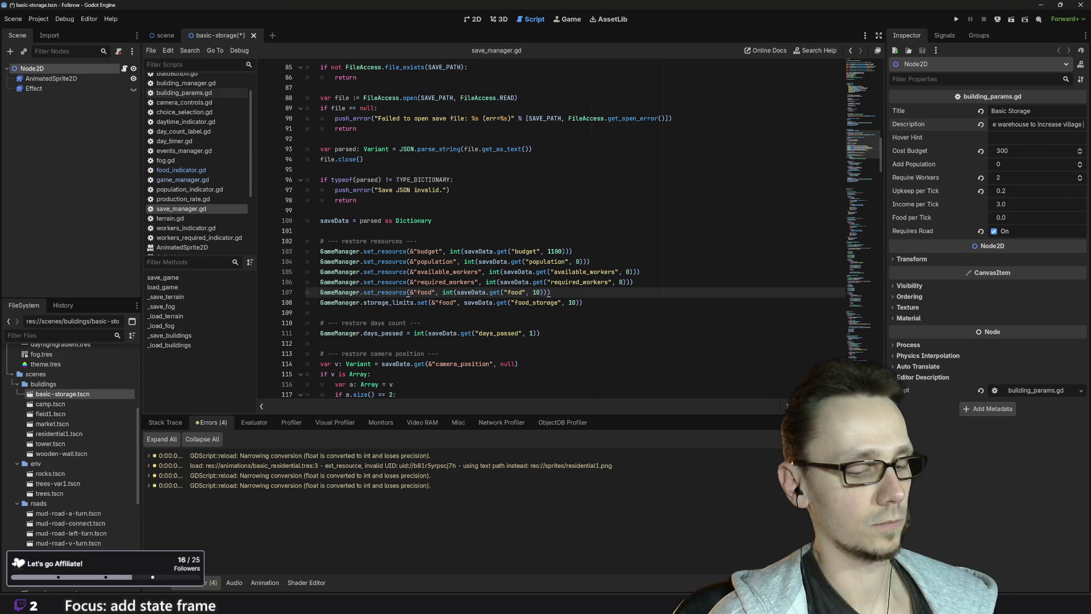
pyautogui.write('re')
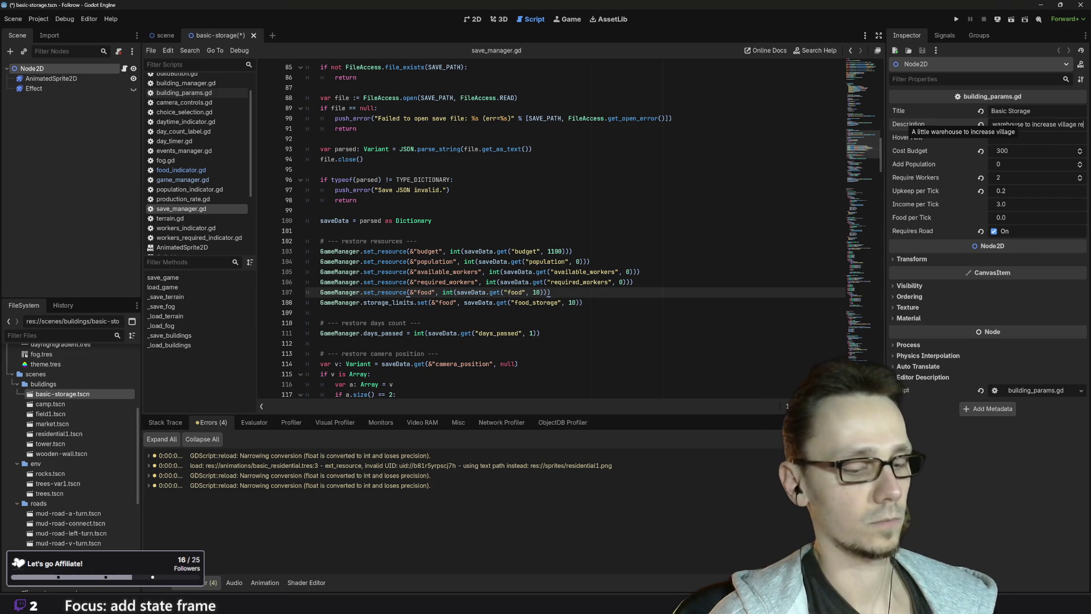
pyautogui.write('sour')
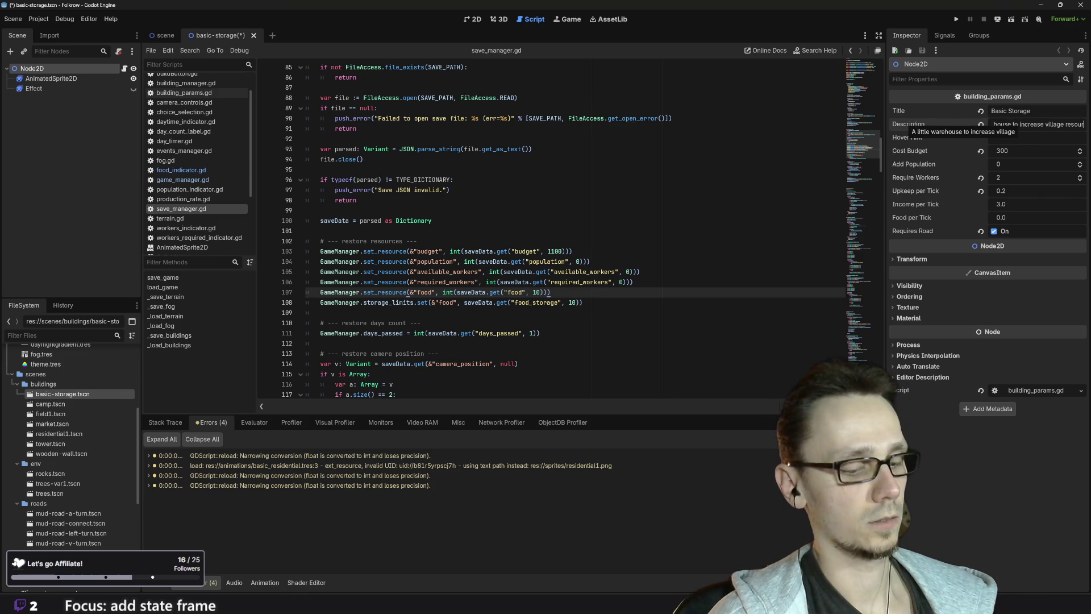
pyautogui.write('ce stora')
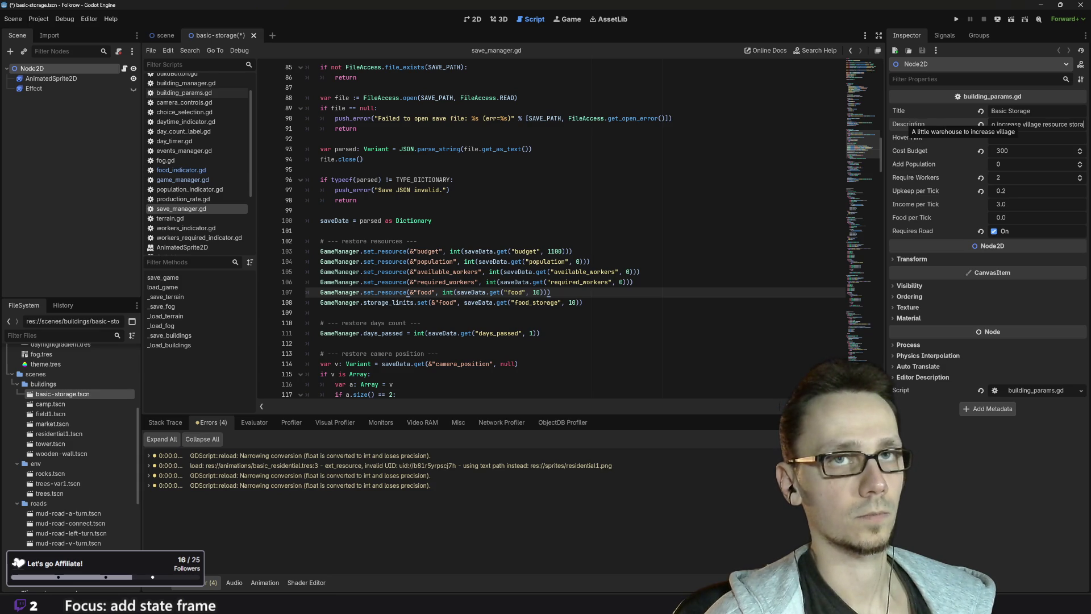
pyautogui.write('ge (')
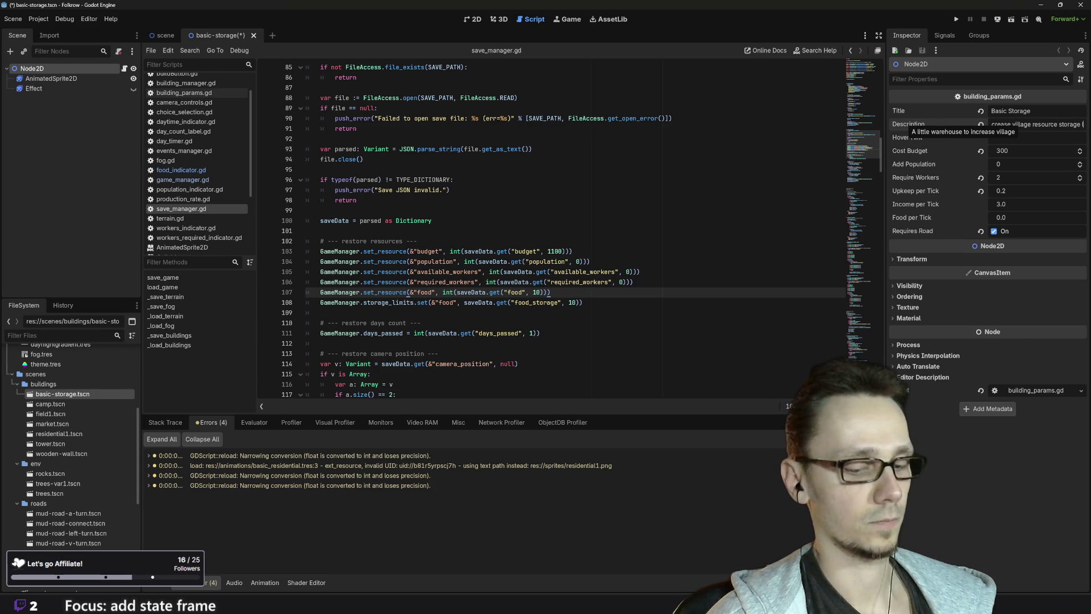
pyautogui.press('BackSpace')
pyautogui.press('BackSpace')
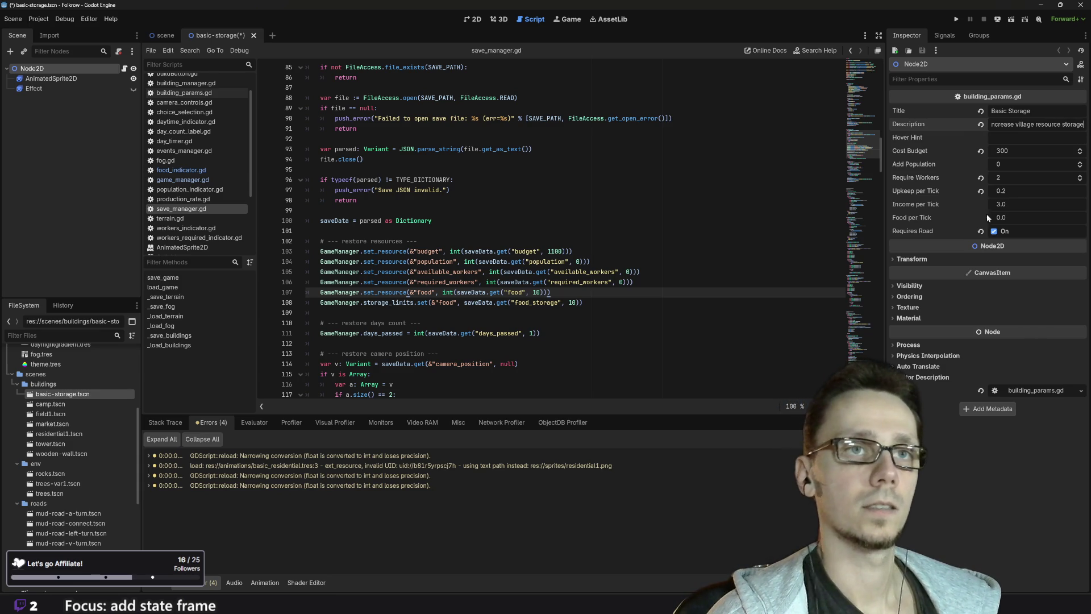
pyautogui.click(1038, 149)
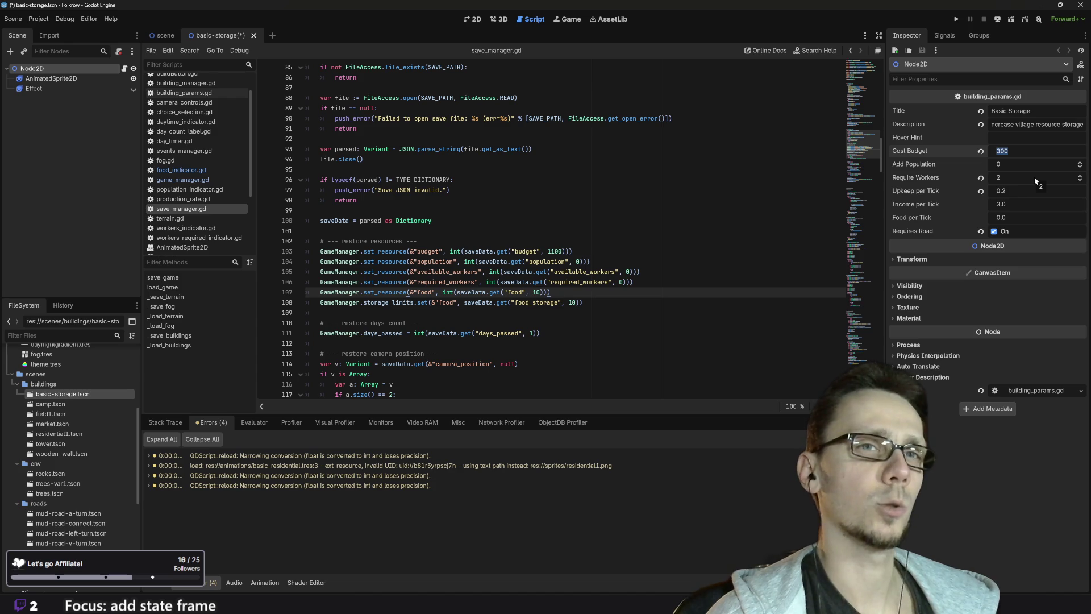
# Set Require Workers to 1 and Income per Tick to 0, then save basic-storage.tscn
pyautogui.click(1035, 178)
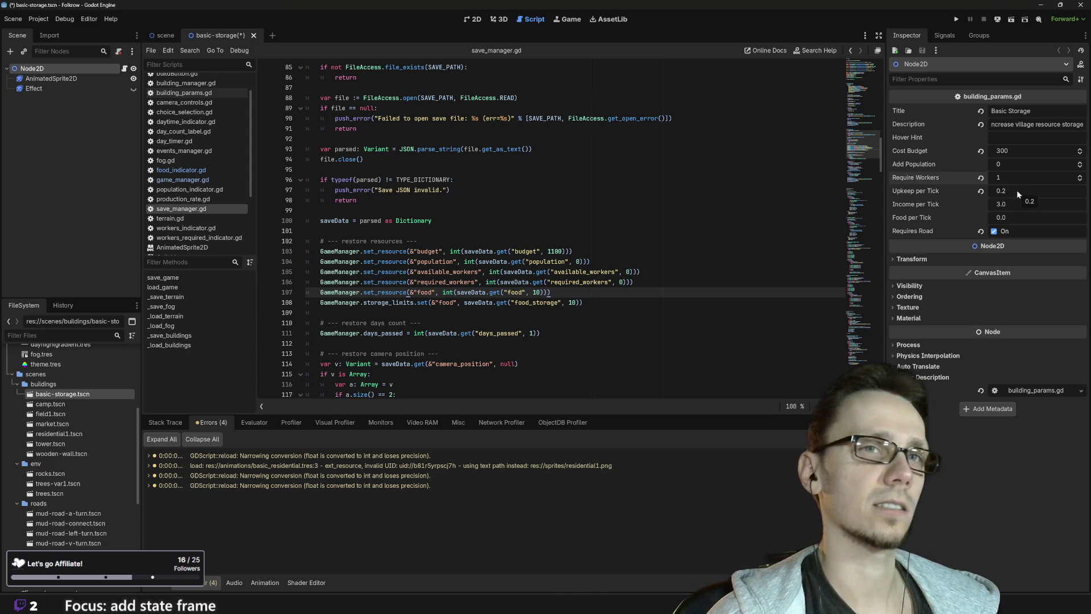
pyautogui.click(1007, 203)
pyautogui.write('0')
pyautogui.press('Return')
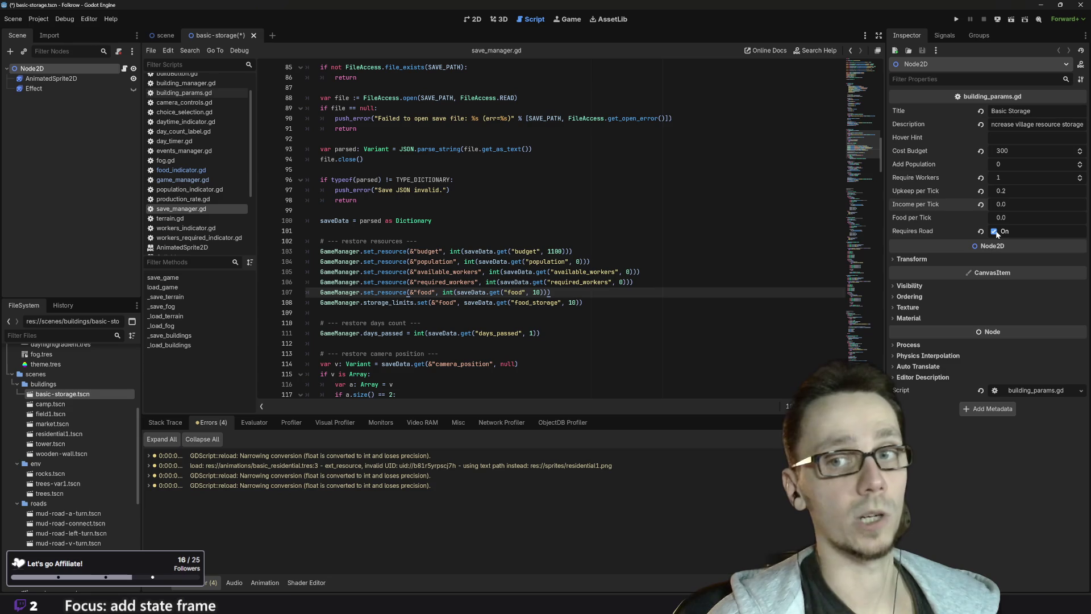
pyautogui.hotkey('ctrl', 's')
pyautogui.moveTo(648, 603)
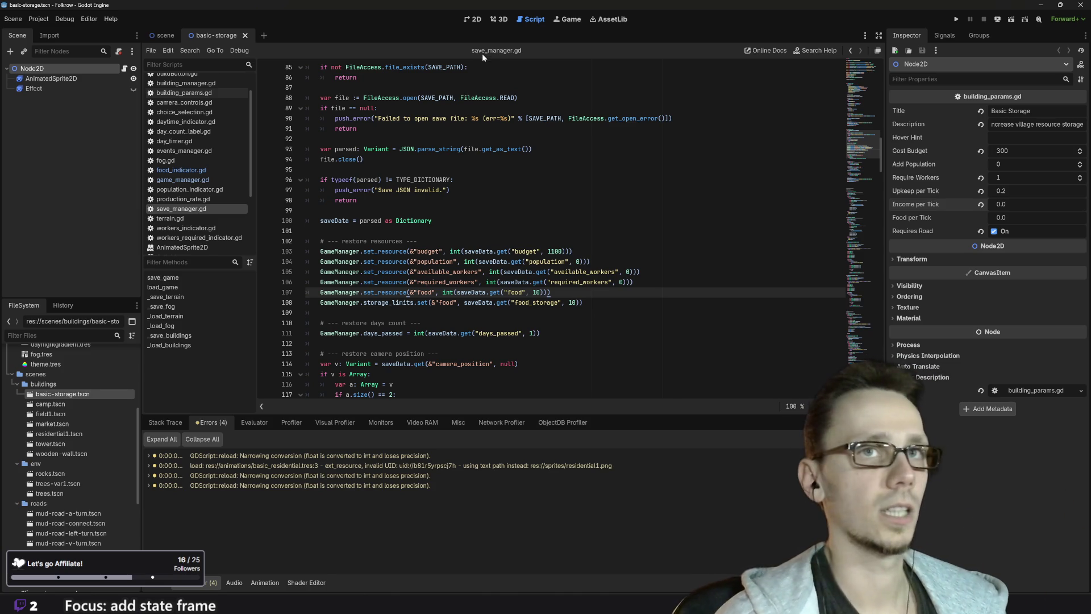
# Give the AnimatedSprite2D a new SpriteFrames with basic-storage.png as its first animation frame
pyautogui.click(55, 79)
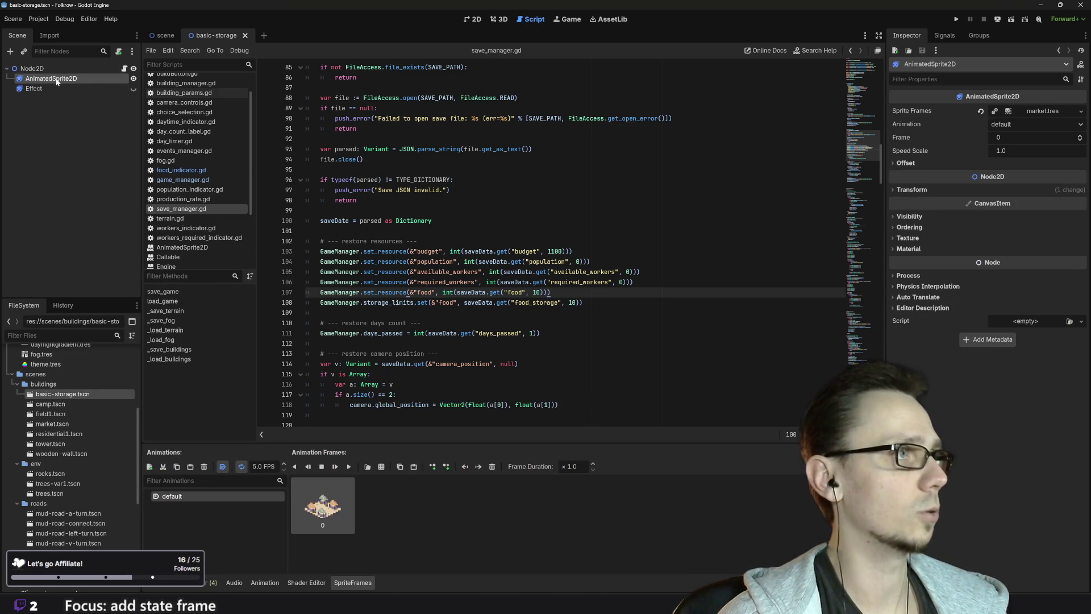
pyautogui.click(1081, 113)
pyautogui.click(1037, 136)
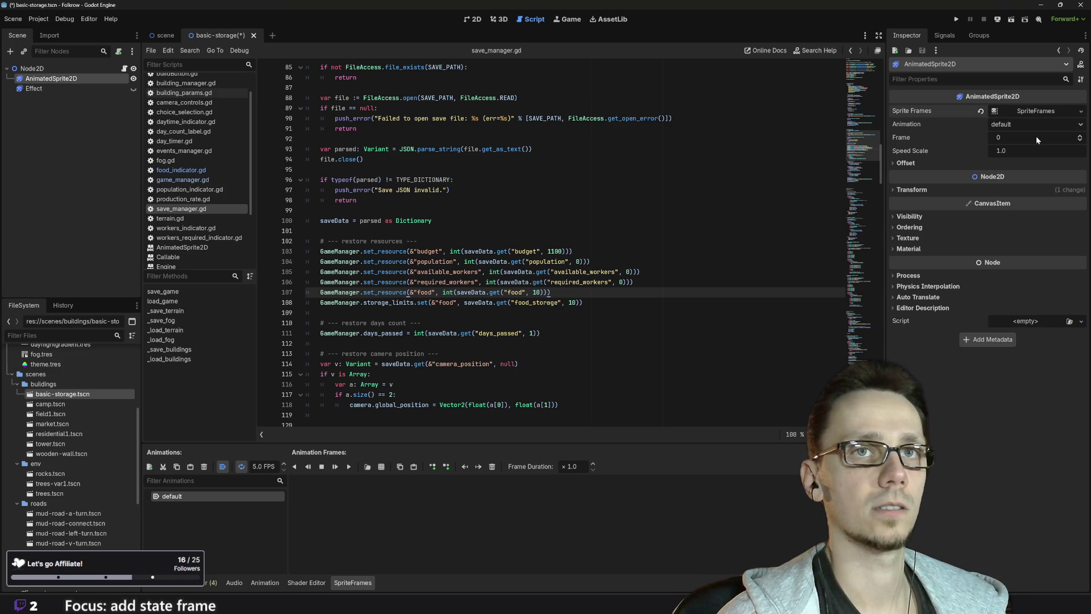
pyautogui.scroll(-5, 118, 526)
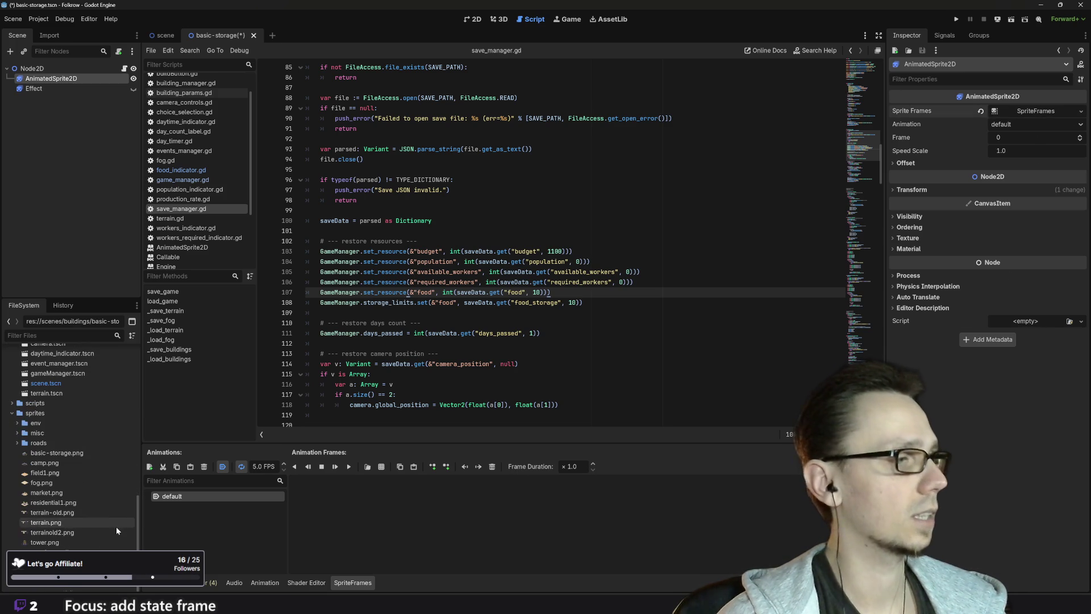
pyautogui.moveTo(66, 453); pyautogui.dragTo(394, 503)
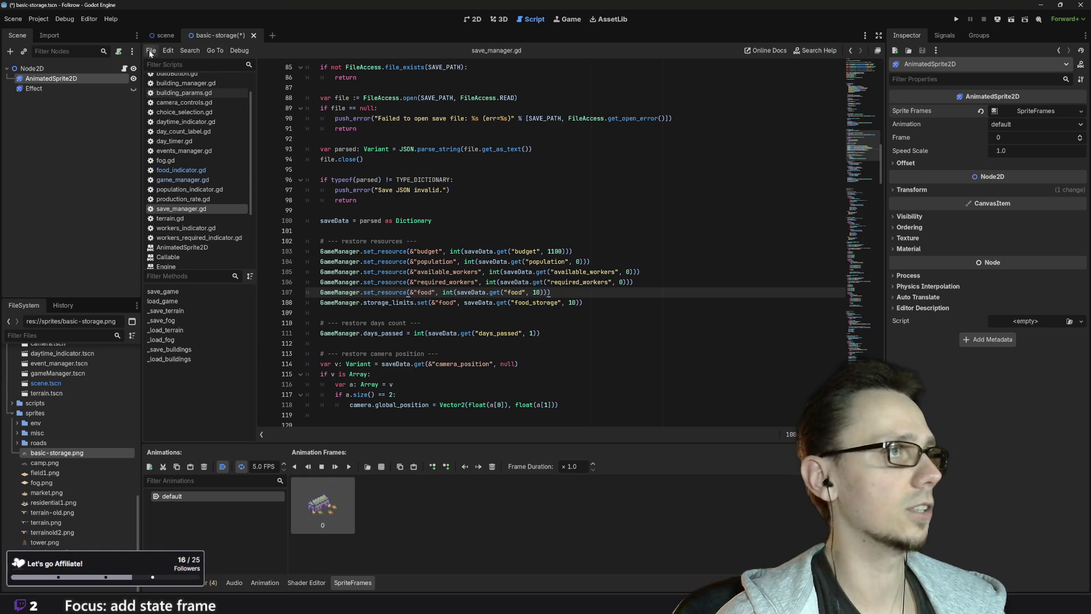
# Check the storage-crate sprite in the 2D view and save the basic-storage scene
pyautogui.click(472, 20)
pyautogui.scroll(5, 390, 308)
pyautogui.scroll(3, 390, 271)
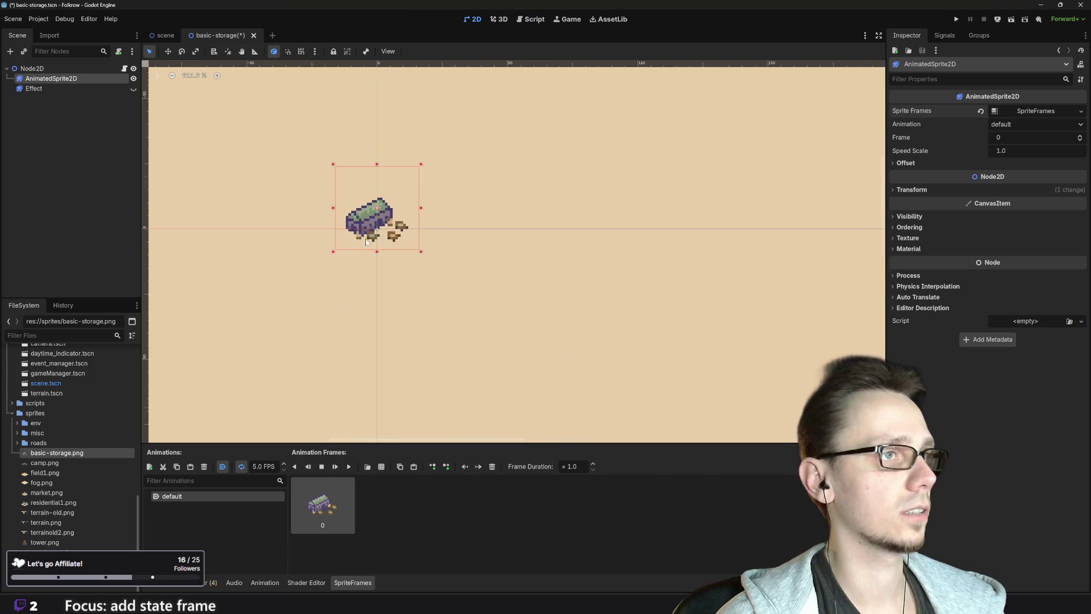
pyautogui.click(488, 326)
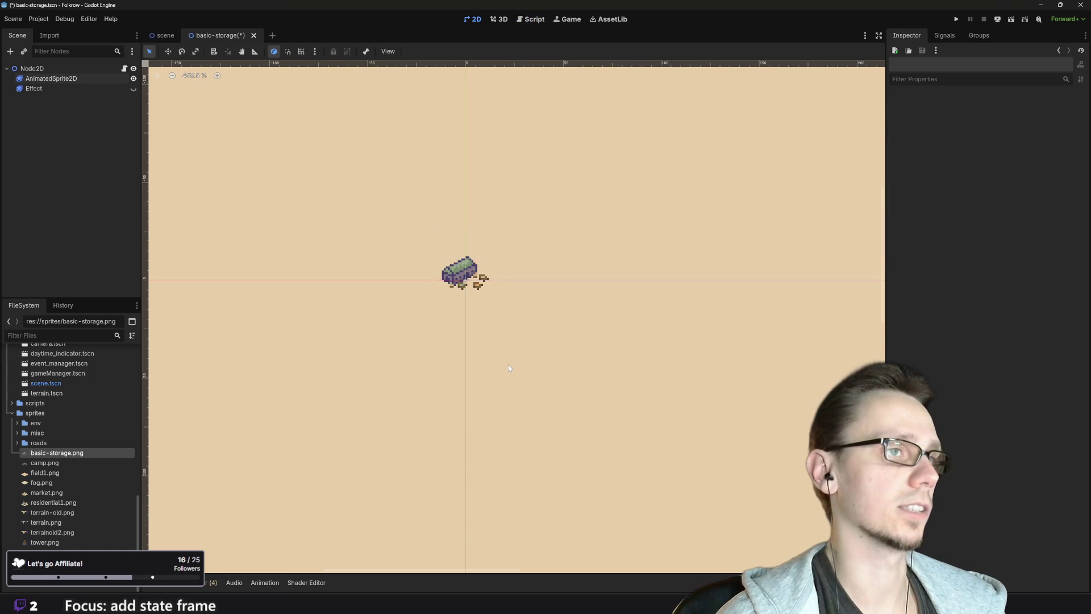
pyautogui.scroll(-4, 508, 368)
pyautogui.hotkey('ctrl', 's')
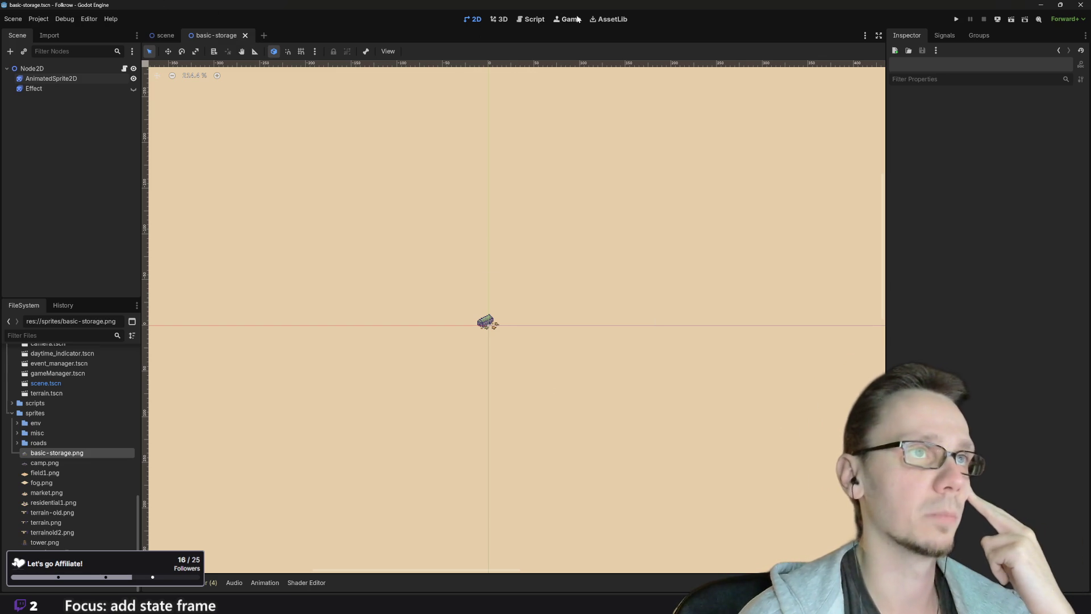
pyautogui.click(533, 19)
# Open building_params.gd and place the caret at the end of the food-per-tick export line
pyautogui.scroll(2, 182, 265)
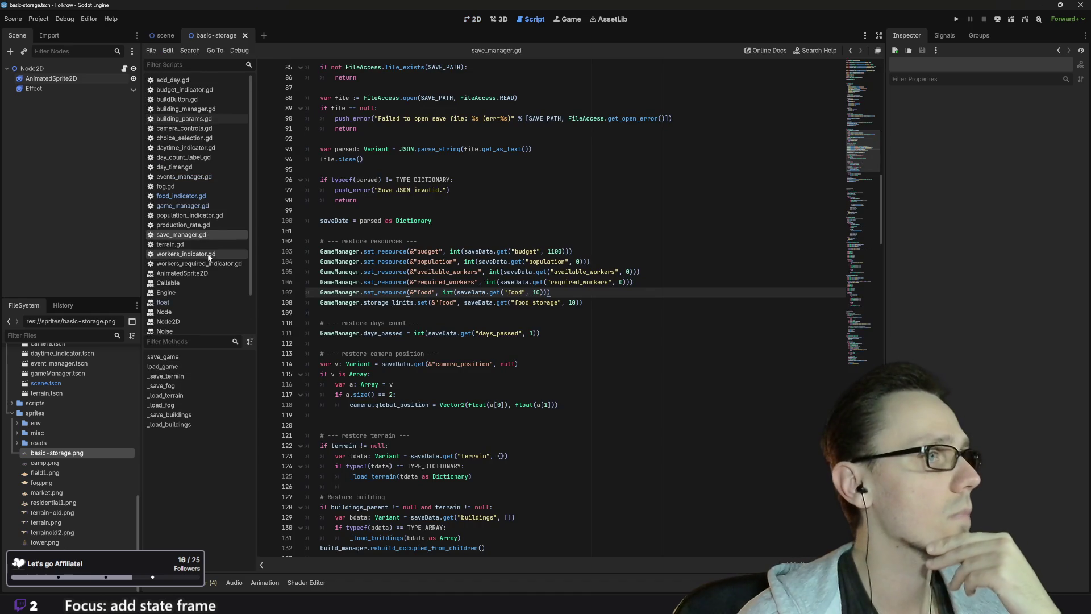
pyautogui.click(183, 118)
pyautogui.scroll(6, 568, 307)
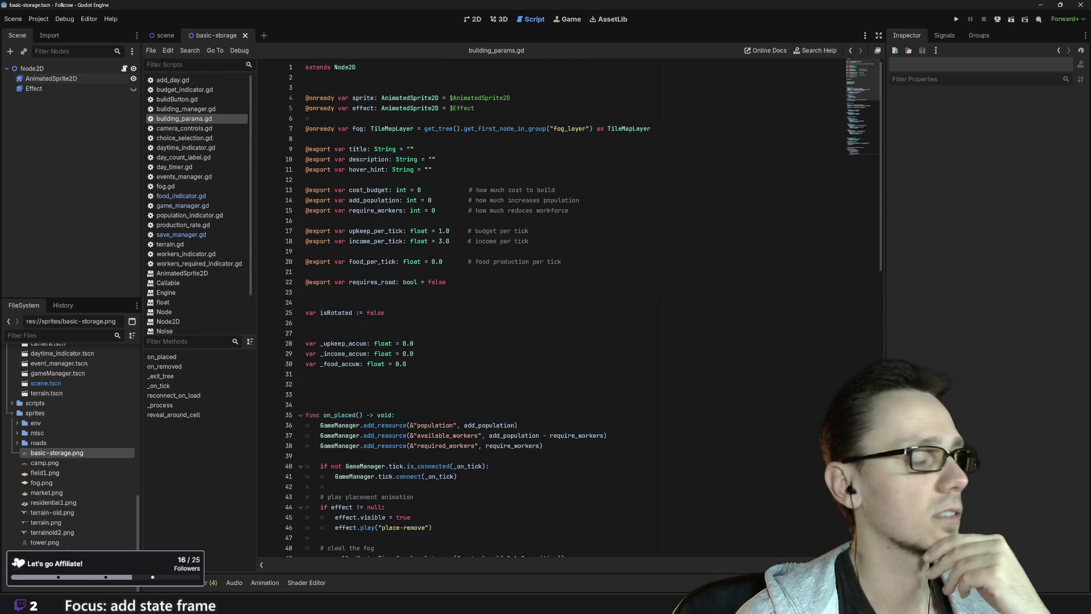
pyautogui.press('XF86AudioLowerVolume')
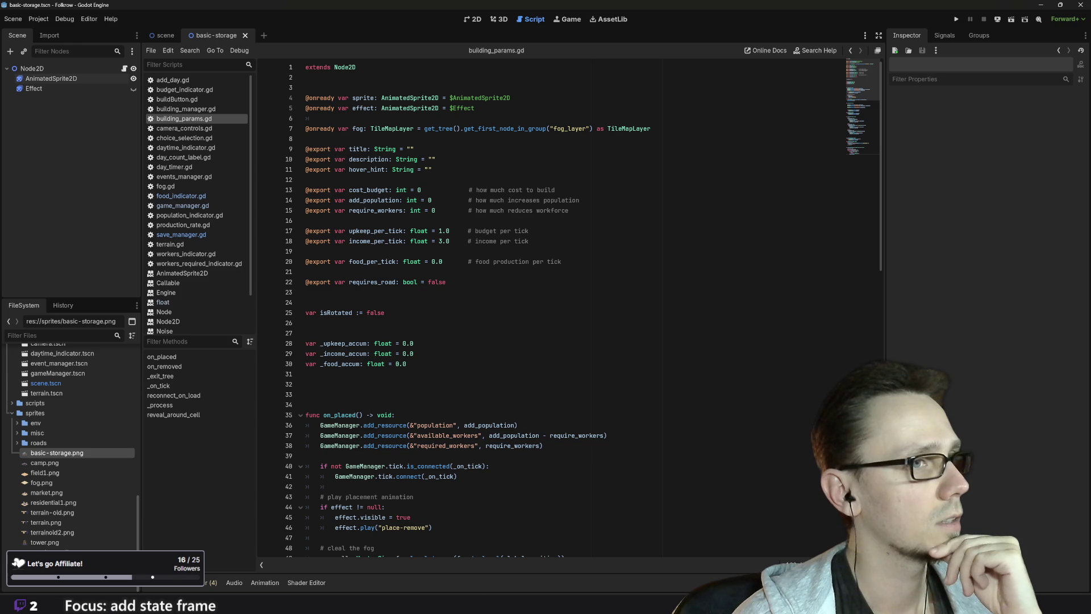
pyautogui.click(561, 262)
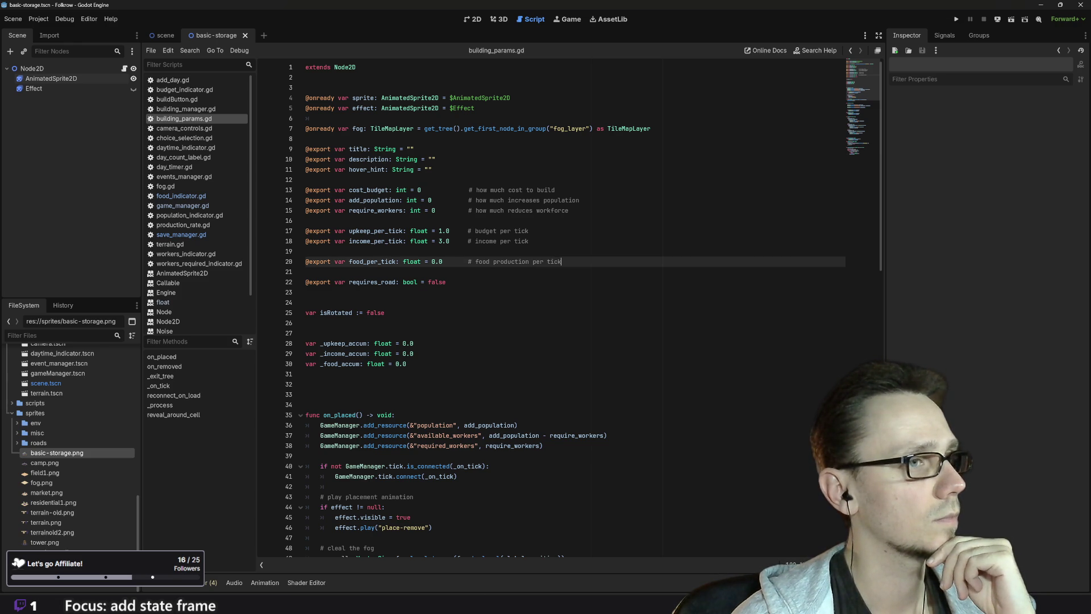
pyautogui.press('Return')
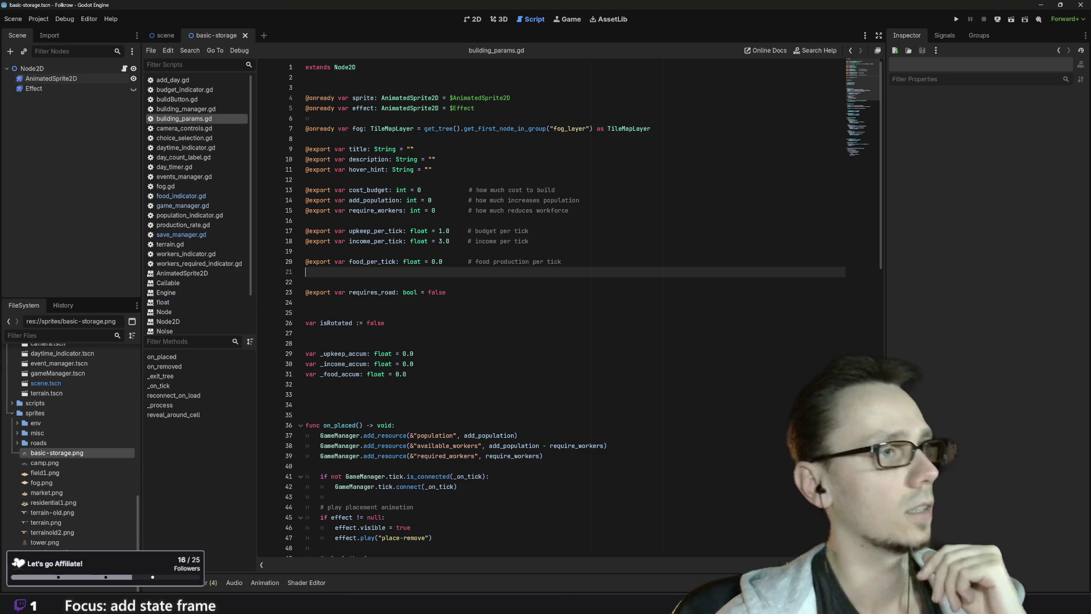
pyautogui.write('@')
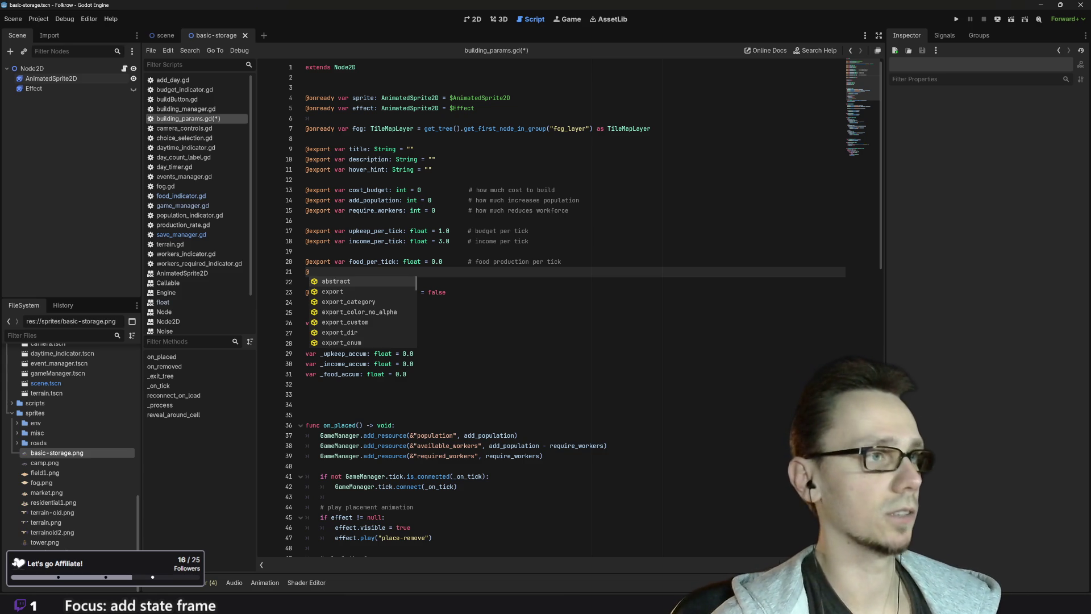
pyautogui.write('exp')
pyautogui.press('Return')
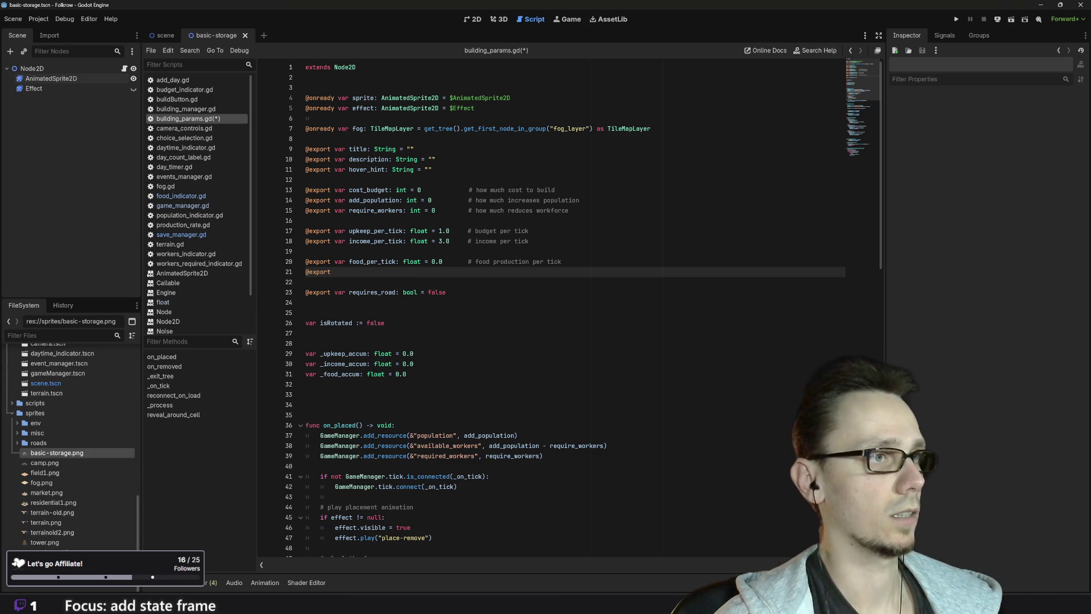
pyautogui.write(' var')
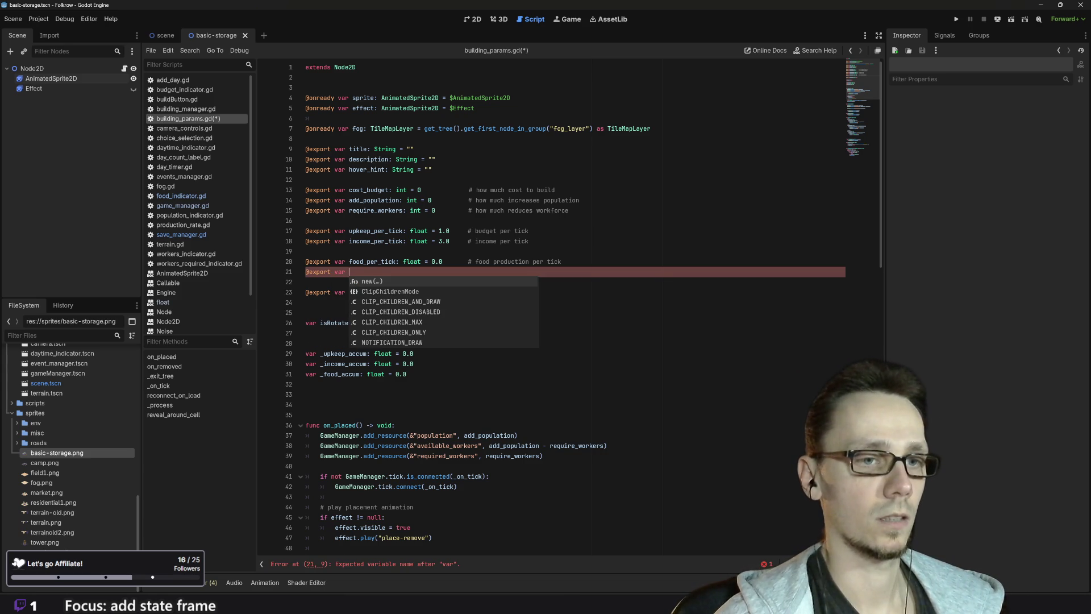
pyautogui.press('XF86AudioLowerVolume')
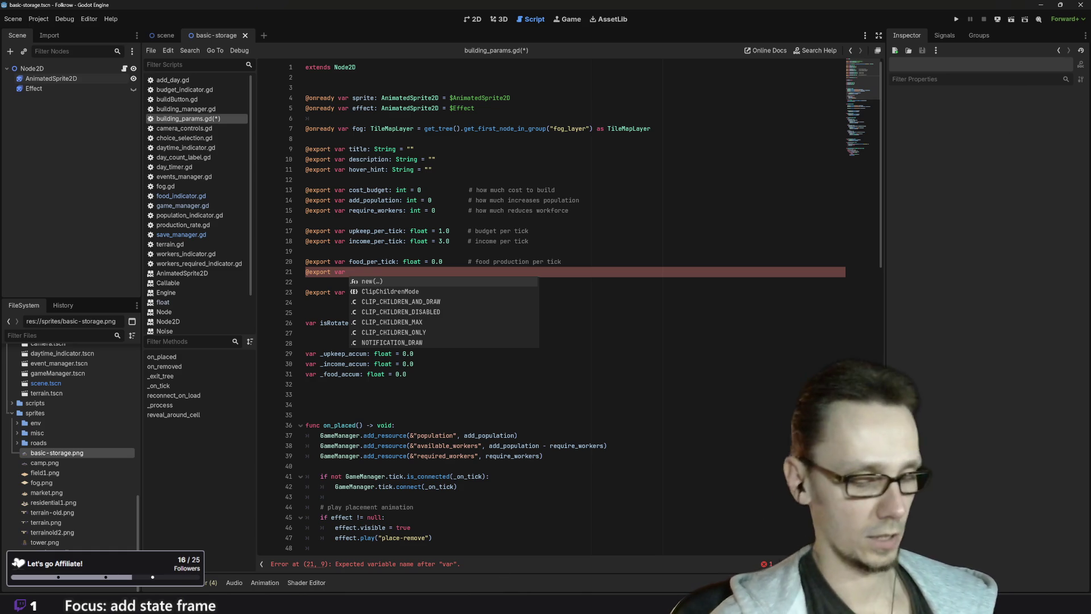
pyautogui.write('increasd')
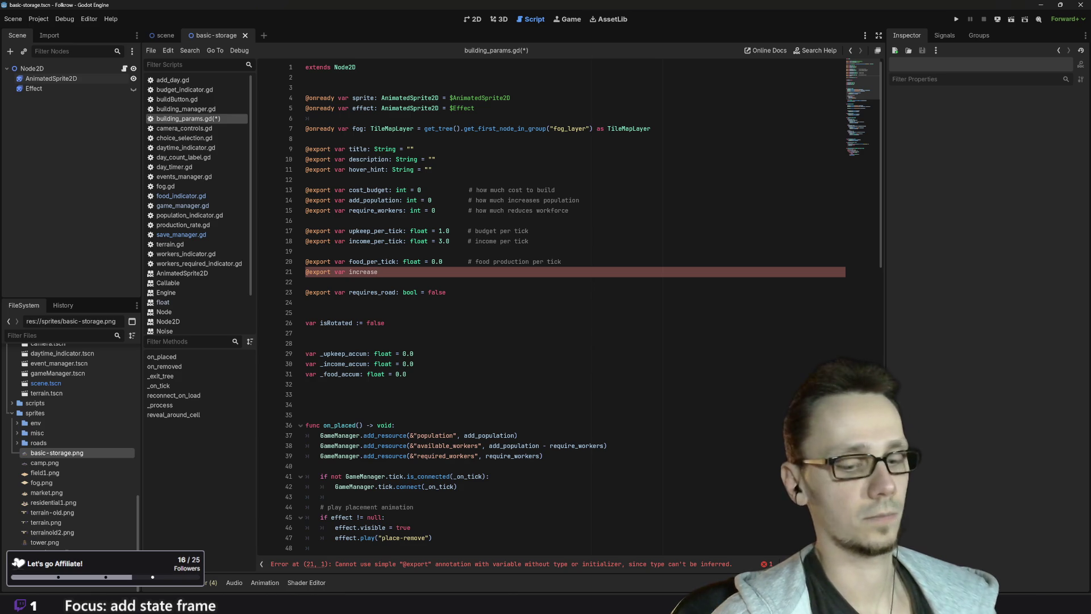
pyautogui.write('torage')
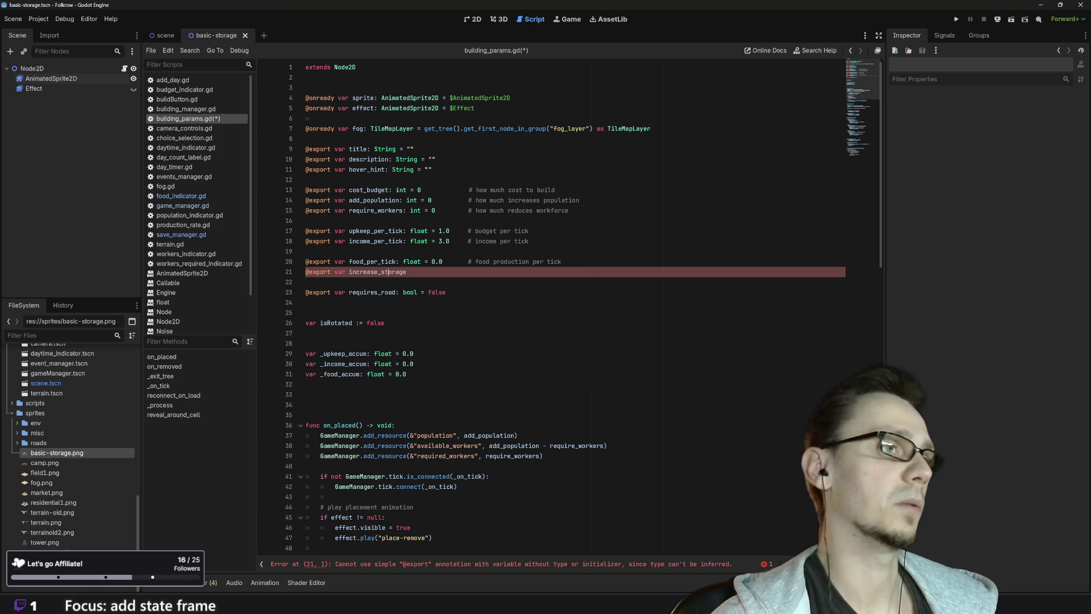
pyautogui.press('BackSpace')
pyautogui.press('BackSpace')
pyautogui.press('BackSpace')
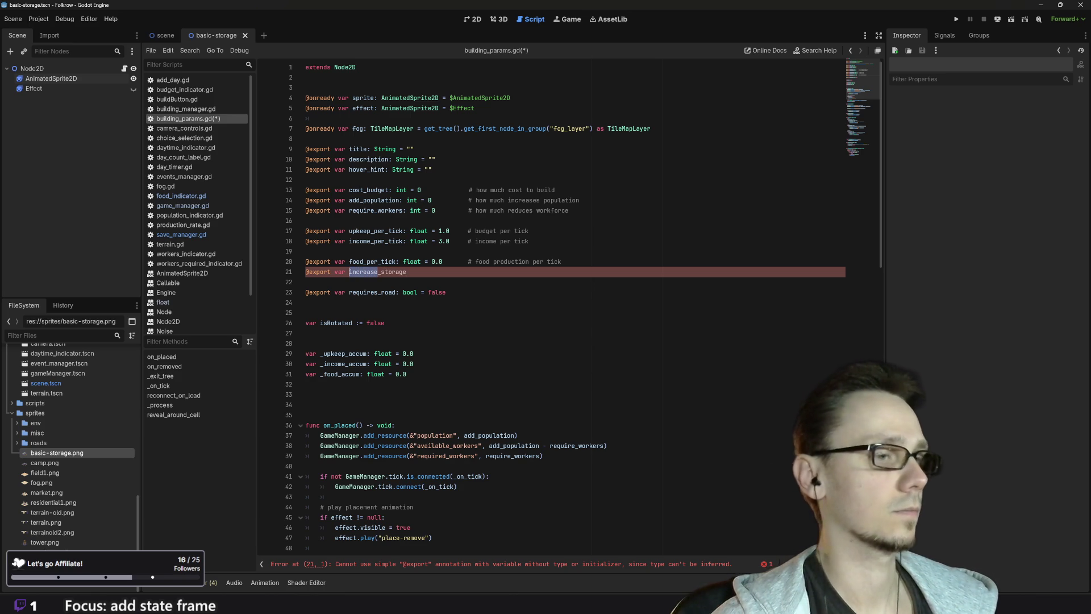
pyautogui.write('add_storage')
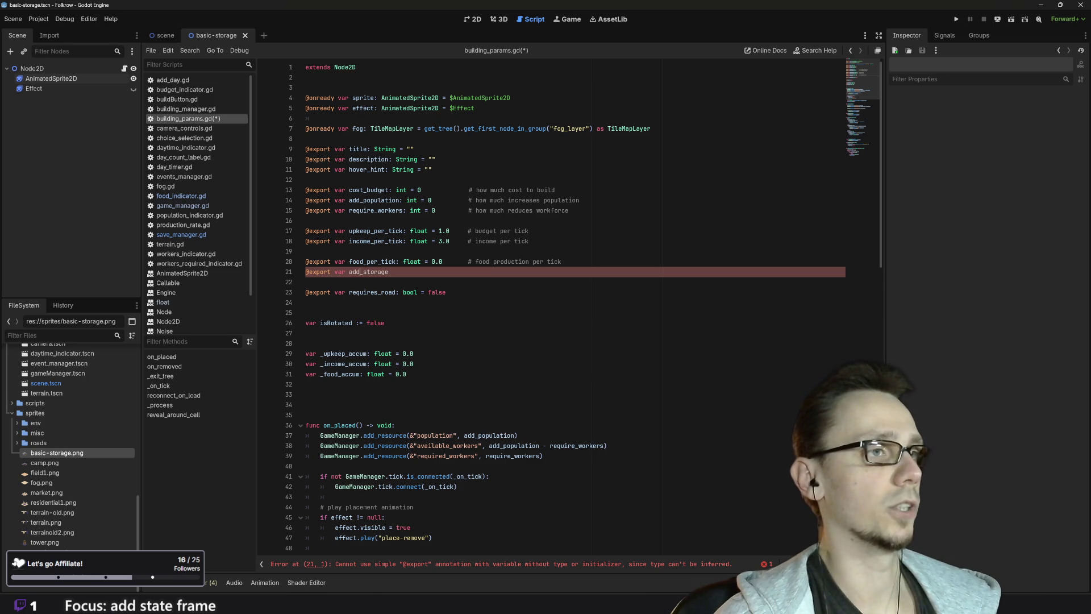
pyautogui.write(':')
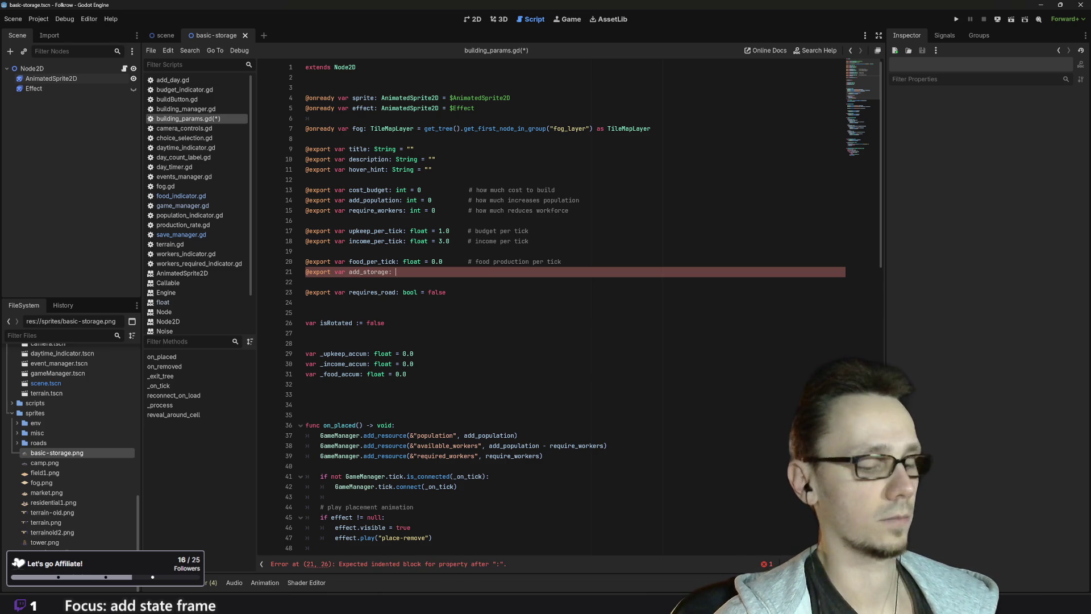
pyautogui.write(' float')
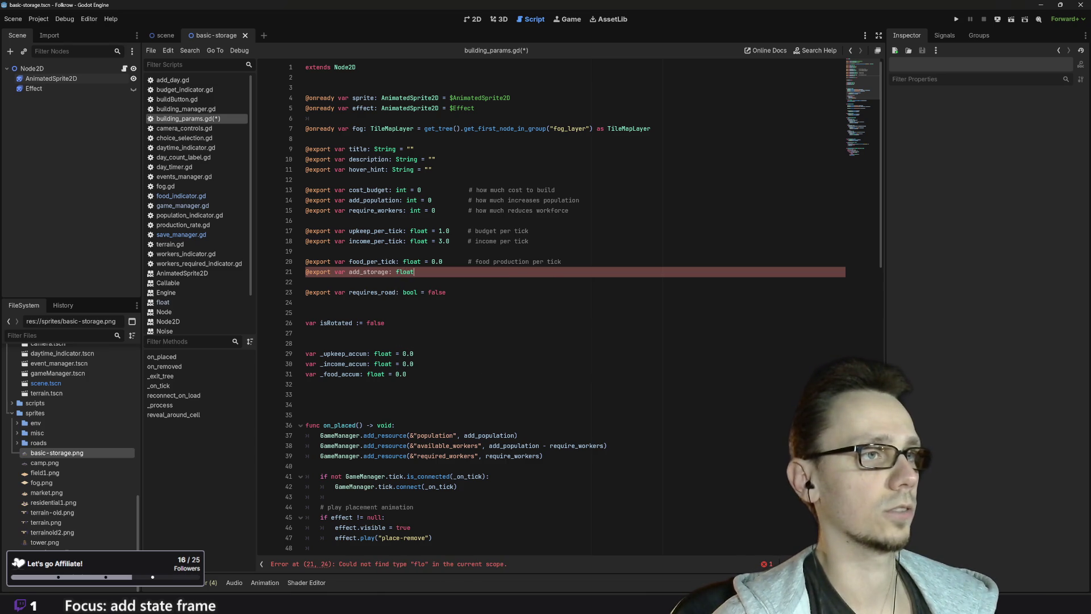
pyautogui.write(' = ')
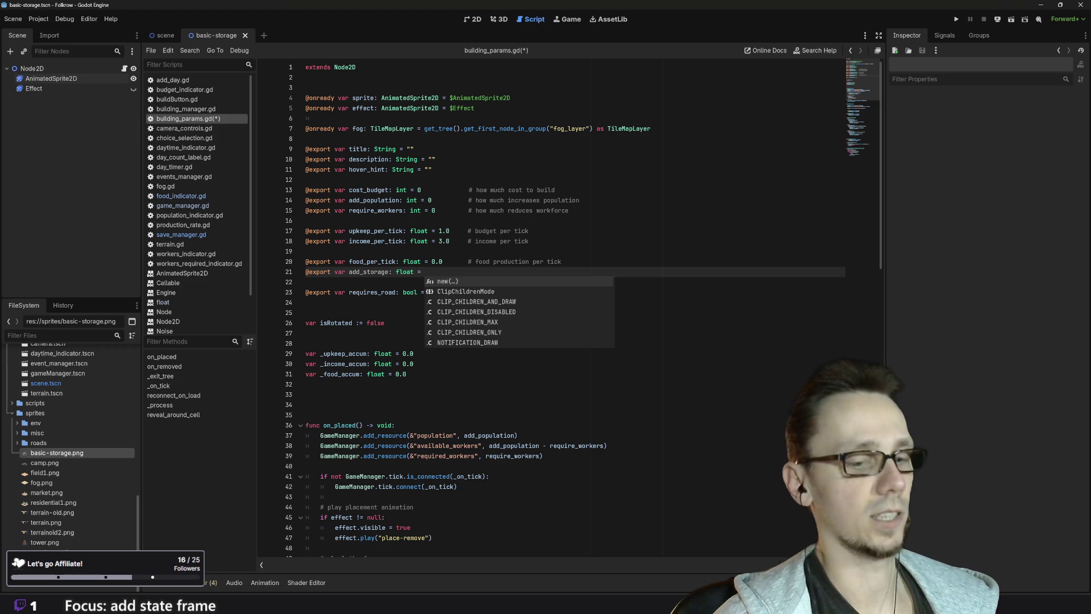
pyautogui.write('0.0')
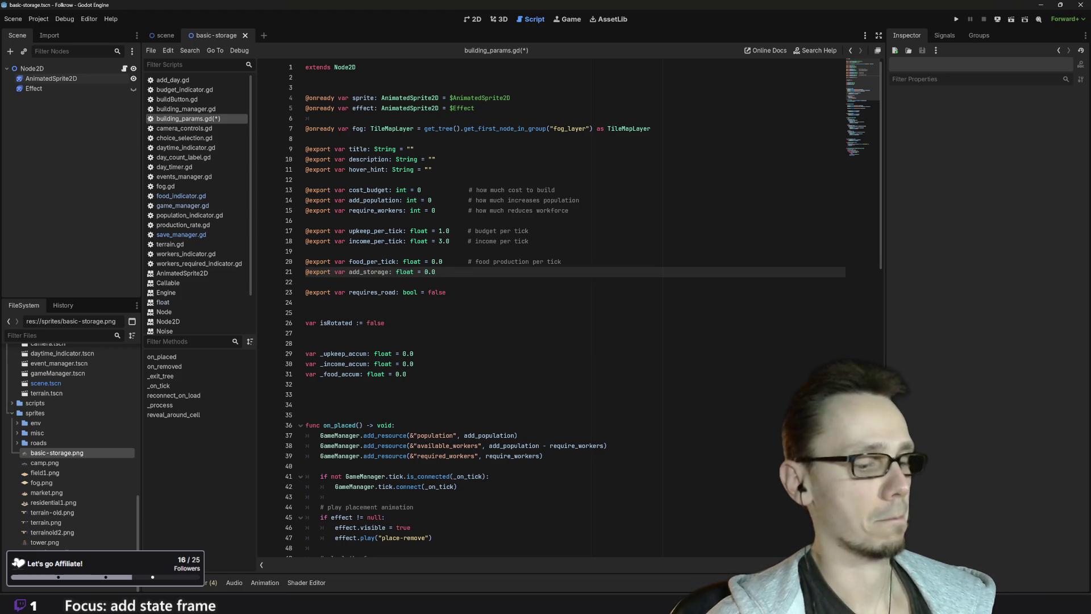
pyautogui.write('         # increase')
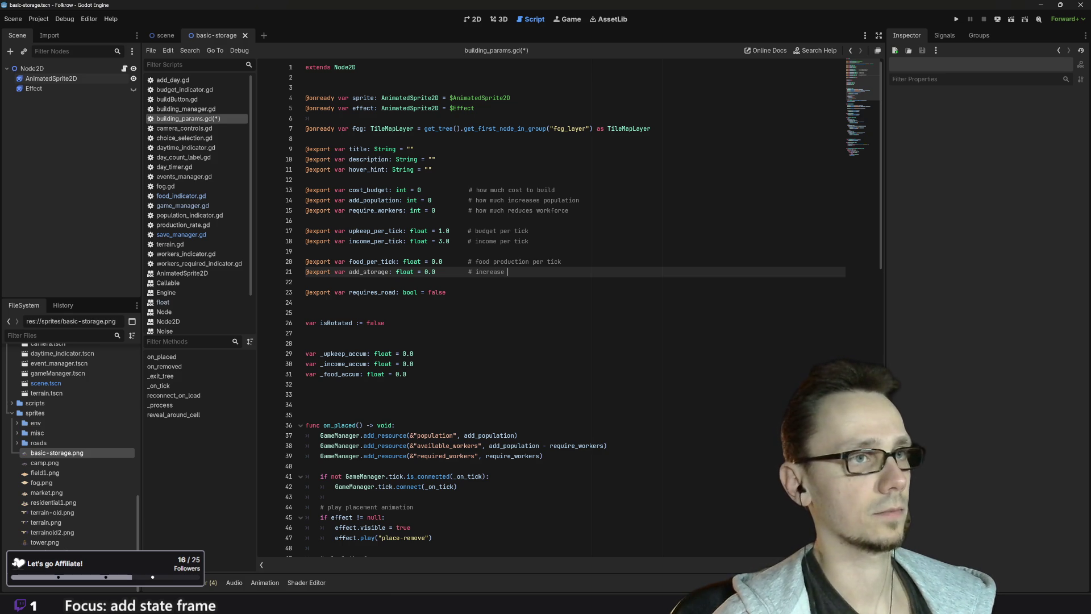
pyautogui.write(' vi')
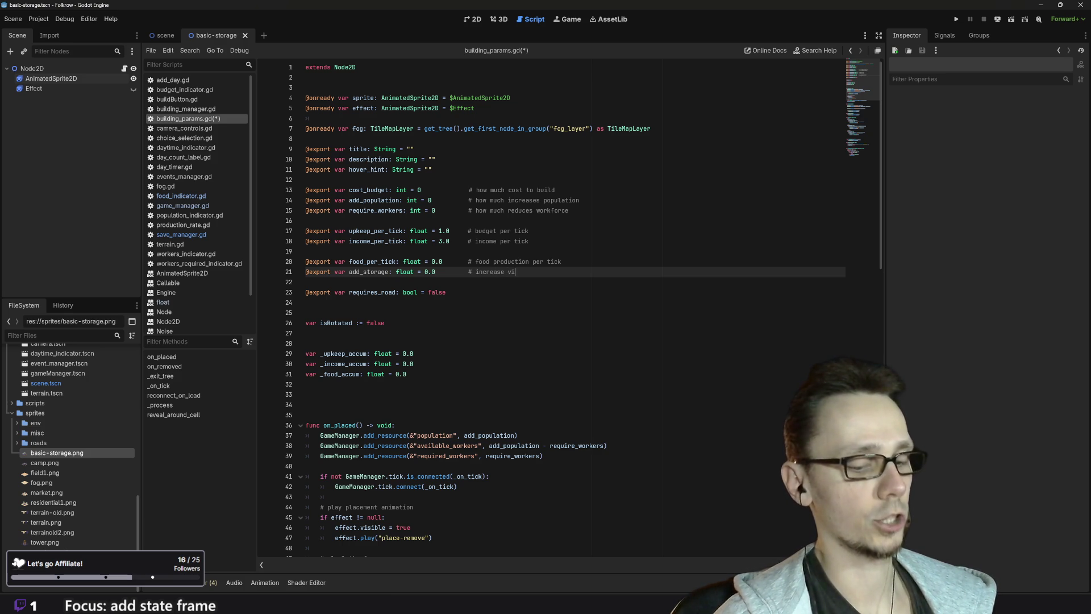
pyautogui.write('llage s')
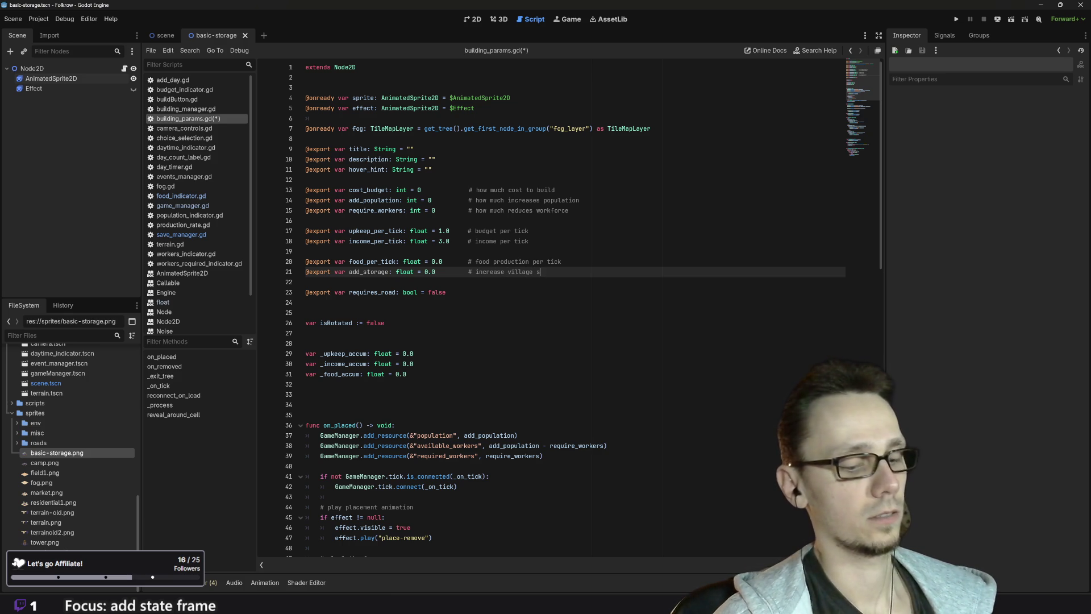
pyautogui.write('torage limits')
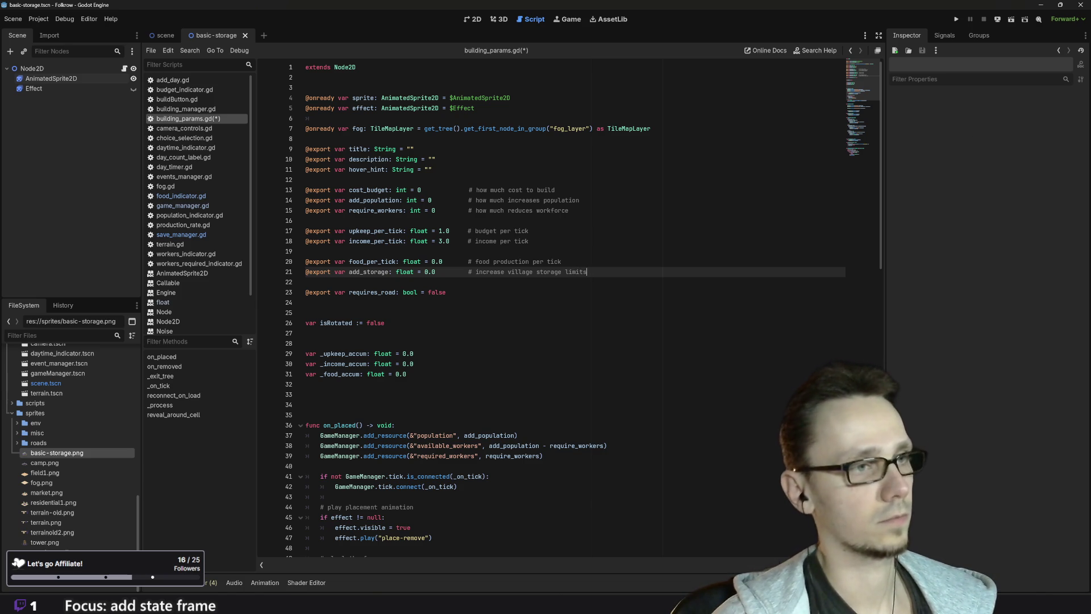
pyautogui.hotkey('ctrl', 's')
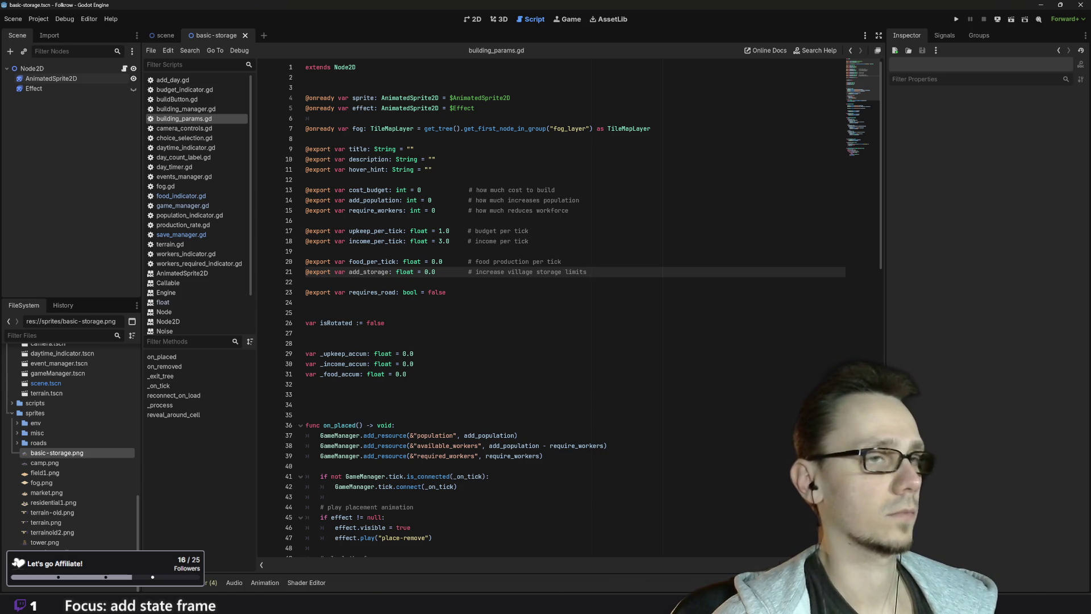
pyautogui.scroll(-6, 569, 313)
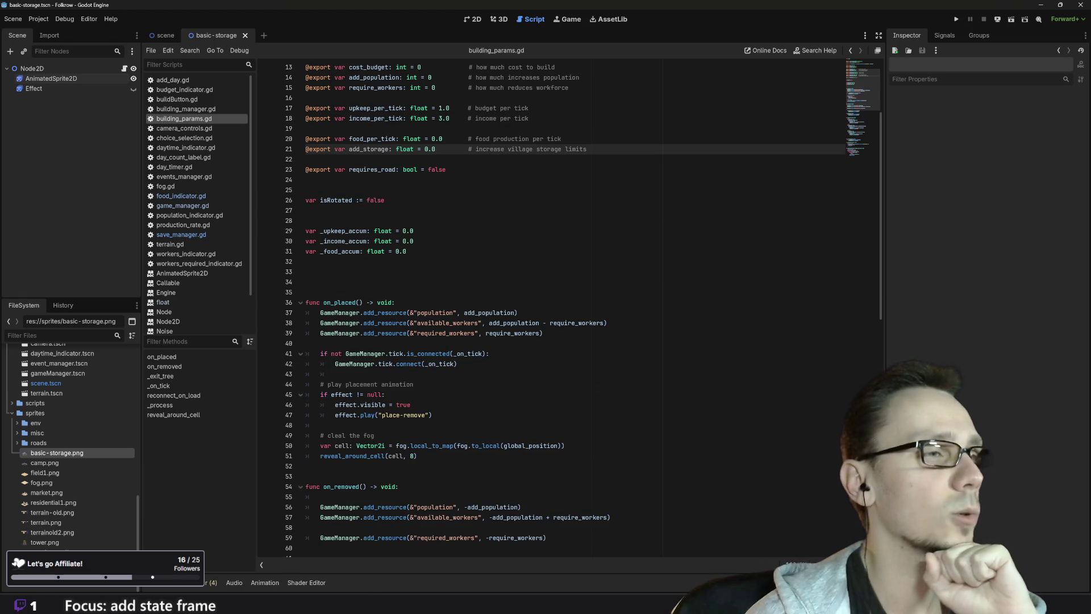
# Insert an empty line after line 39 inside on_placed in building_params.gd
pyautogui.scroll(-2, 432, 324)
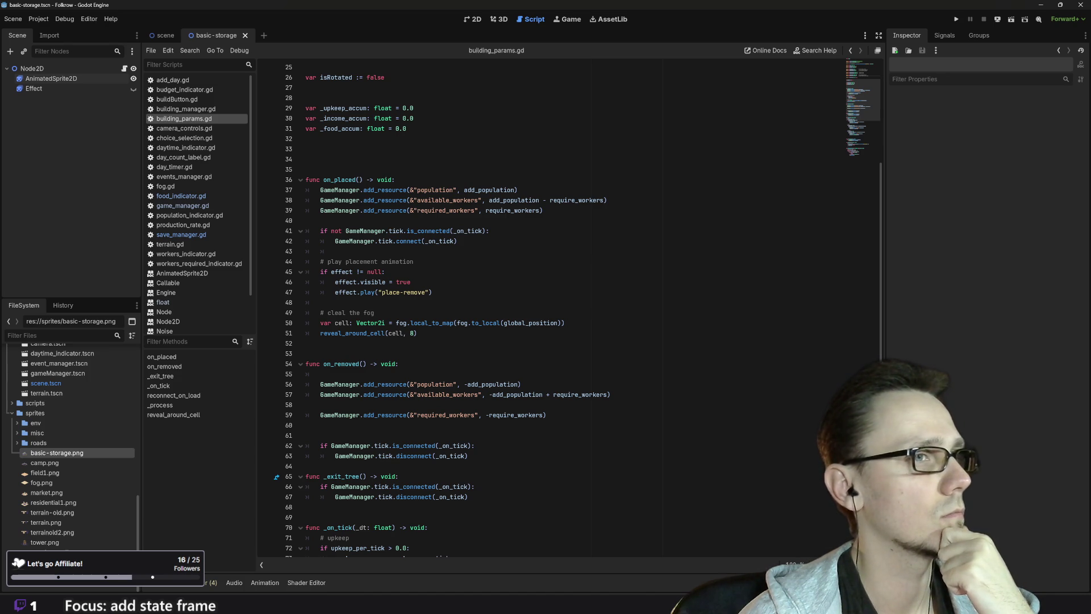
pyautogui.click(546, 210)
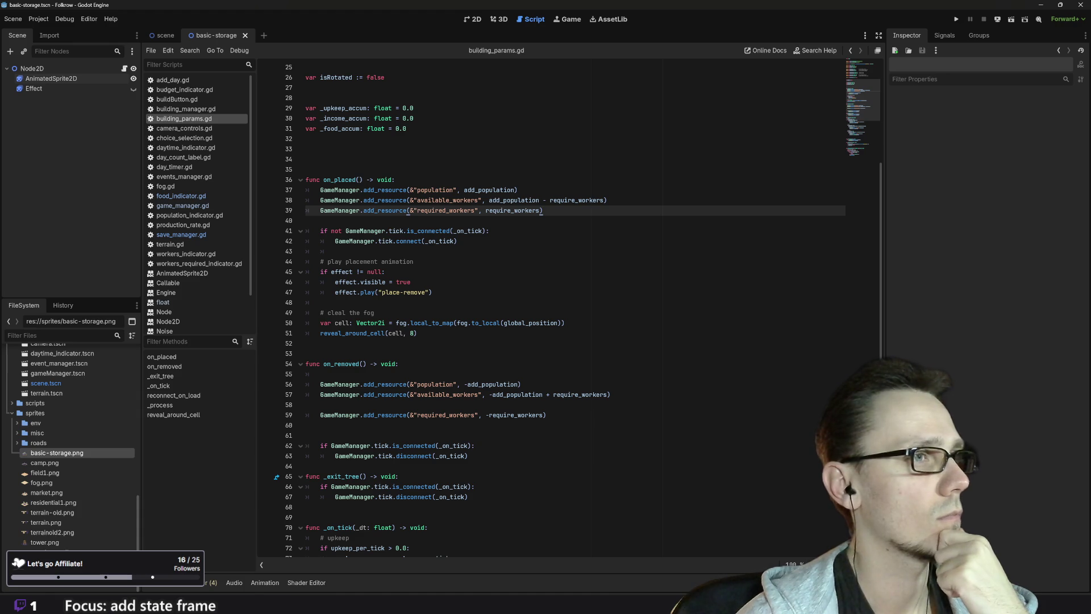
pyautogui.press('Return')
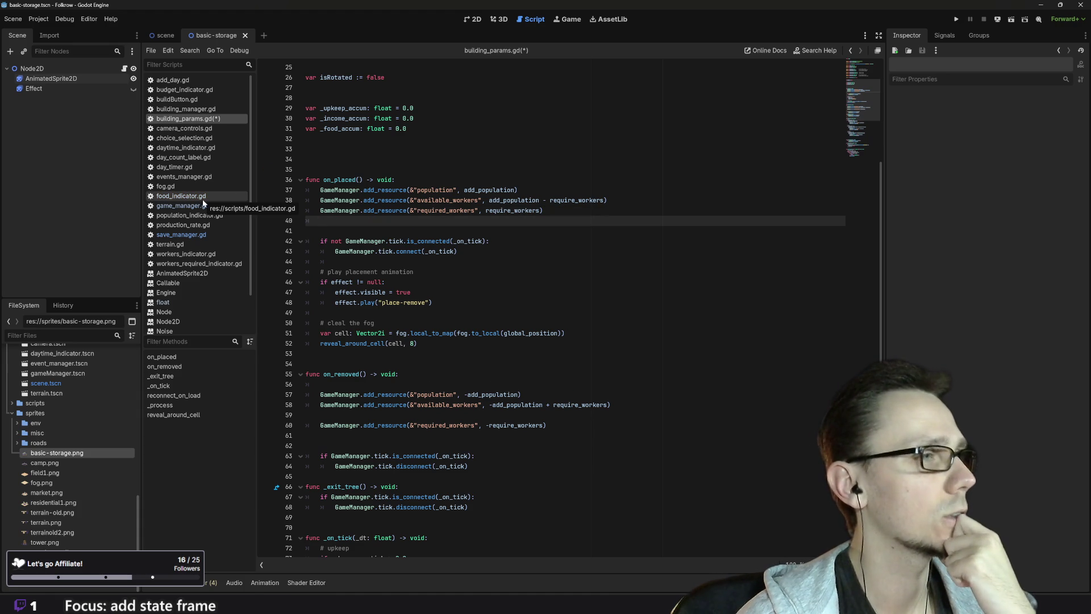
pyautogui.click(187, 237)
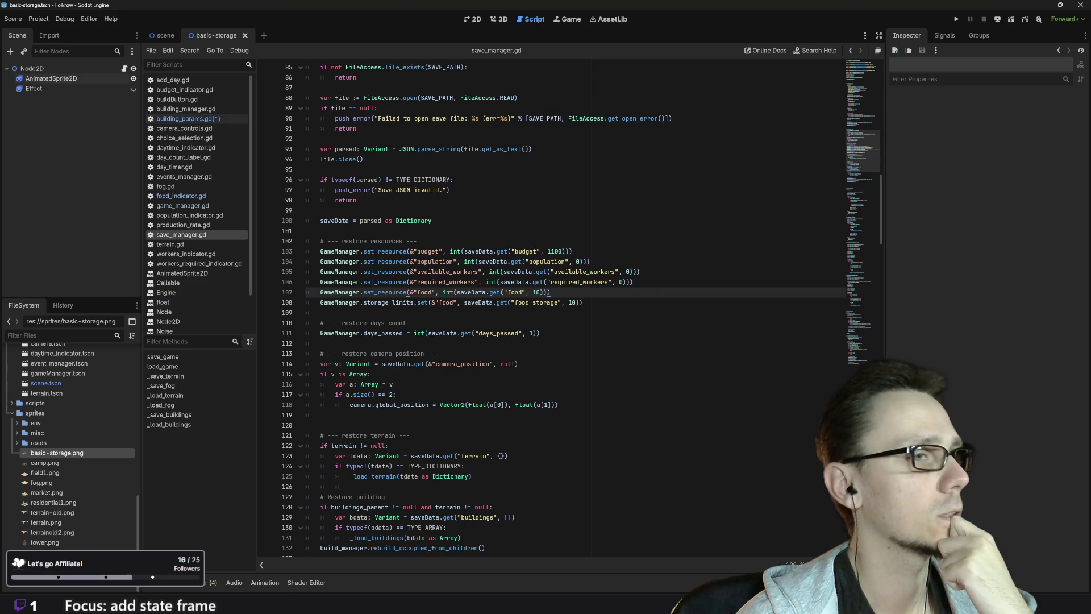
# Copy GameManager.storage_limits.get(&"food") from line 38 of save_manager.gd's save_game function
pyautogui.scroll(15, 574, 307)
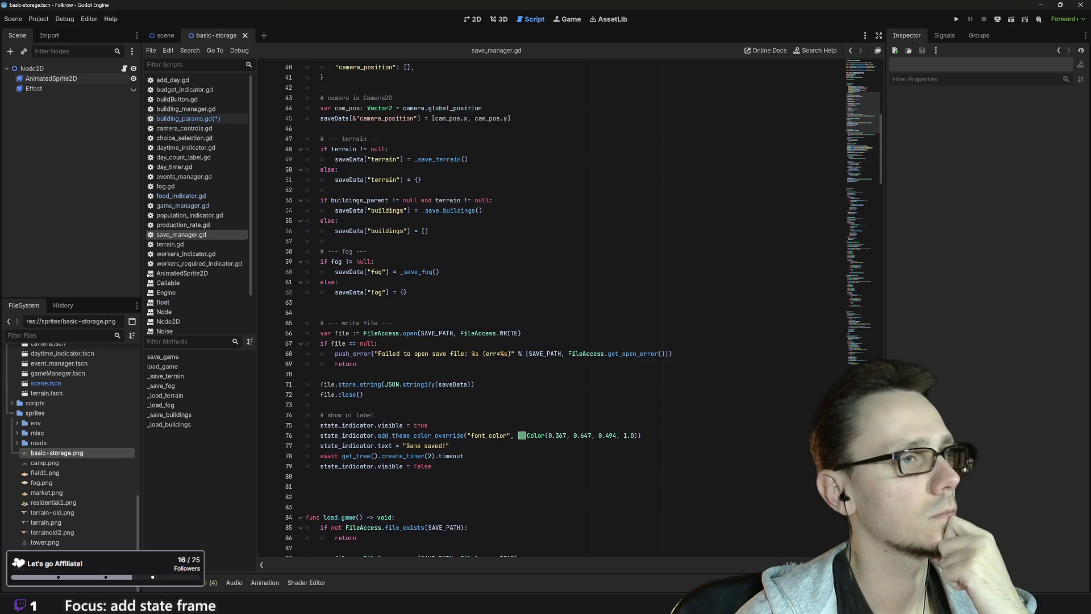
pyautogui.scroll(6, 573, 307)
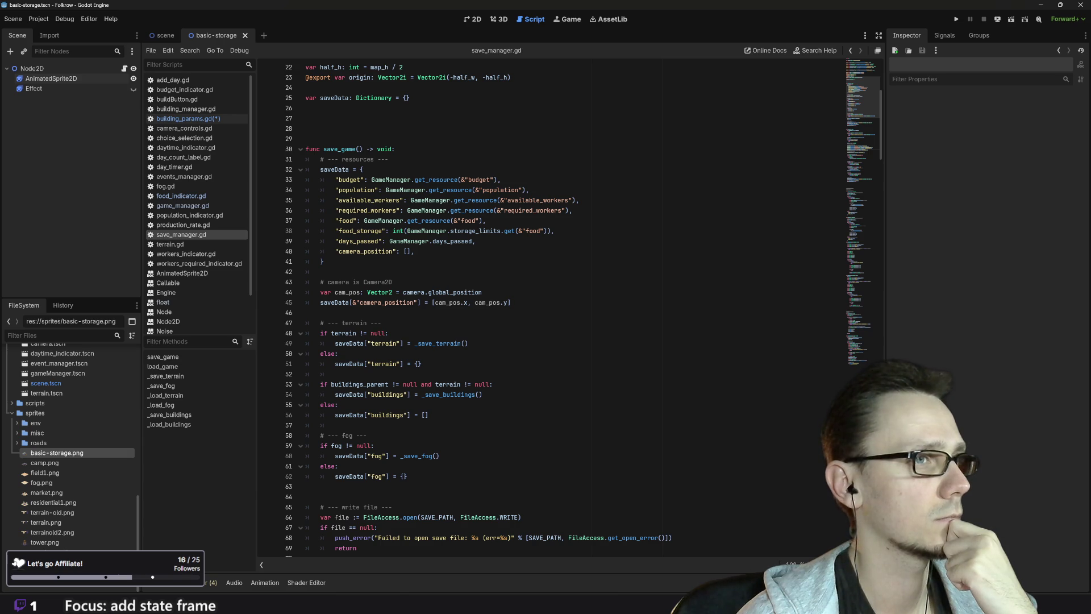
pyautogui.click(407, 231)
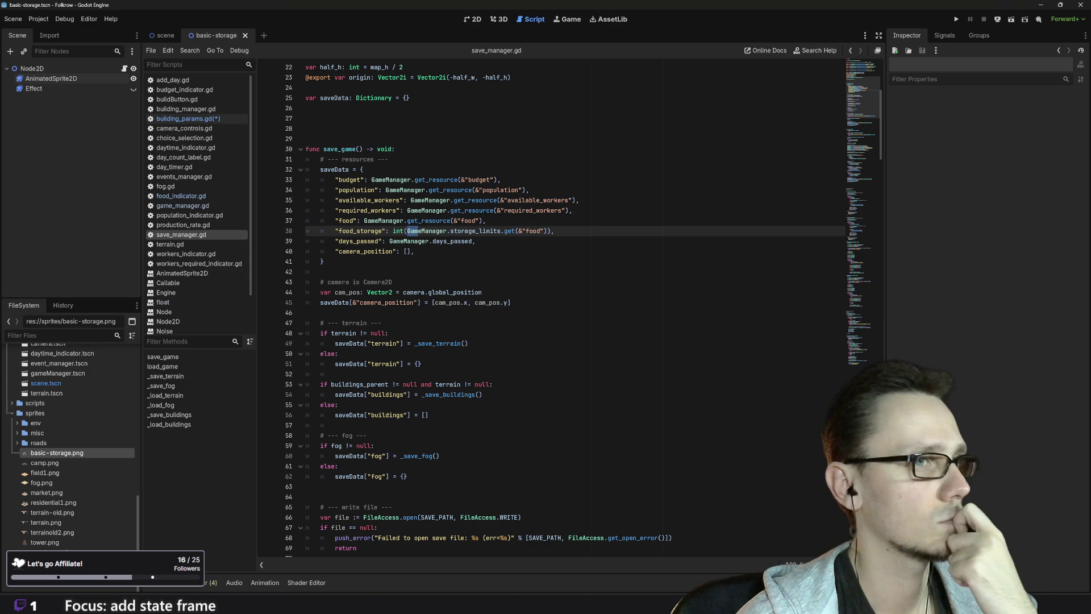
pyautogui.moveTo(406, 231); pyautogui.dragTo(549, 231)
pyautogui.hotkey('ctrl', 'c')
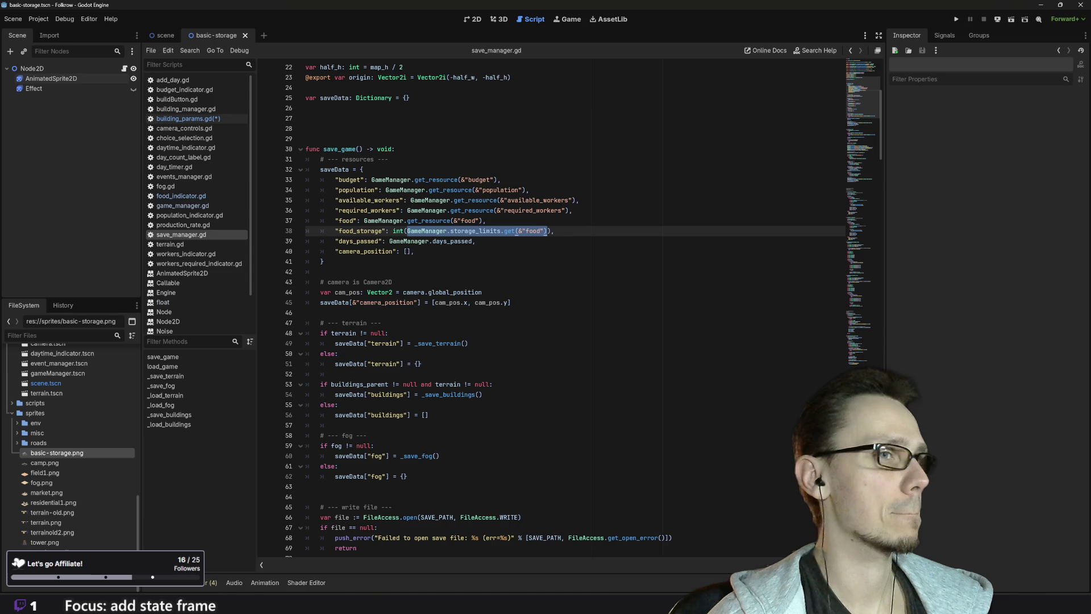
pyautogui.click(187, 118)
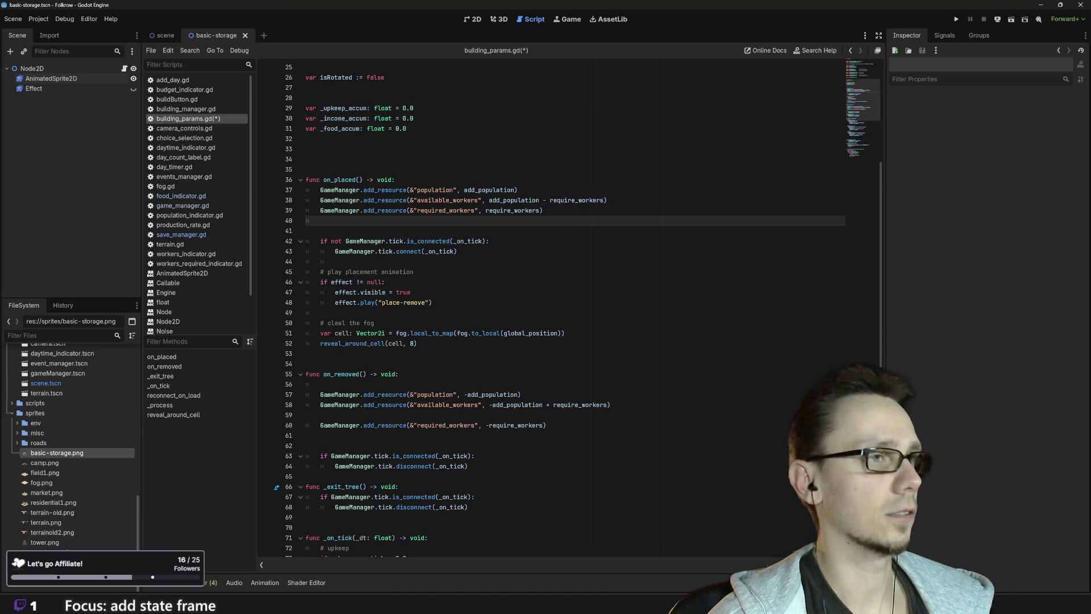
# Paste the lookup on line 40 and turn it into GameManager.storage_limits.set(&"food", )
pyautogui.hotkey('ctrl', 'v')
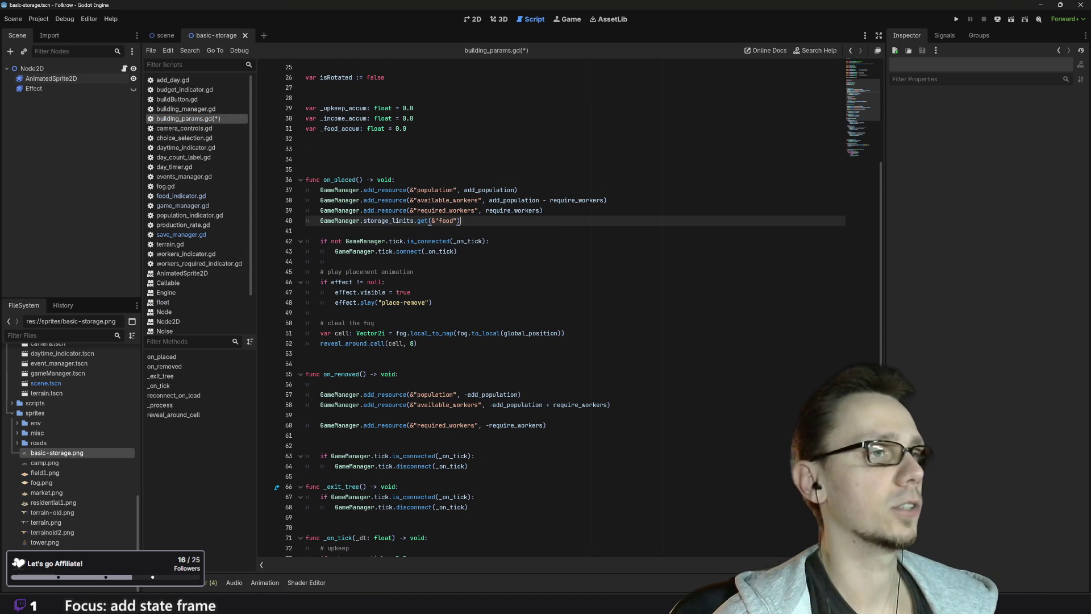
pyautogui.click(425, 221)
pyautogui.doubleClick(422, 220)
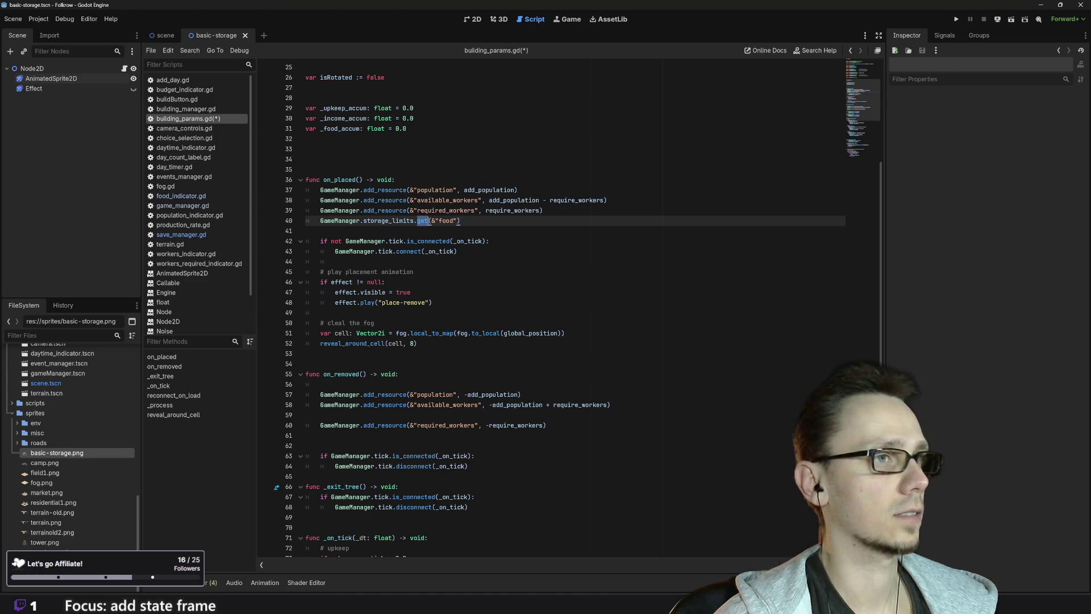
pyautogui.write('hse')
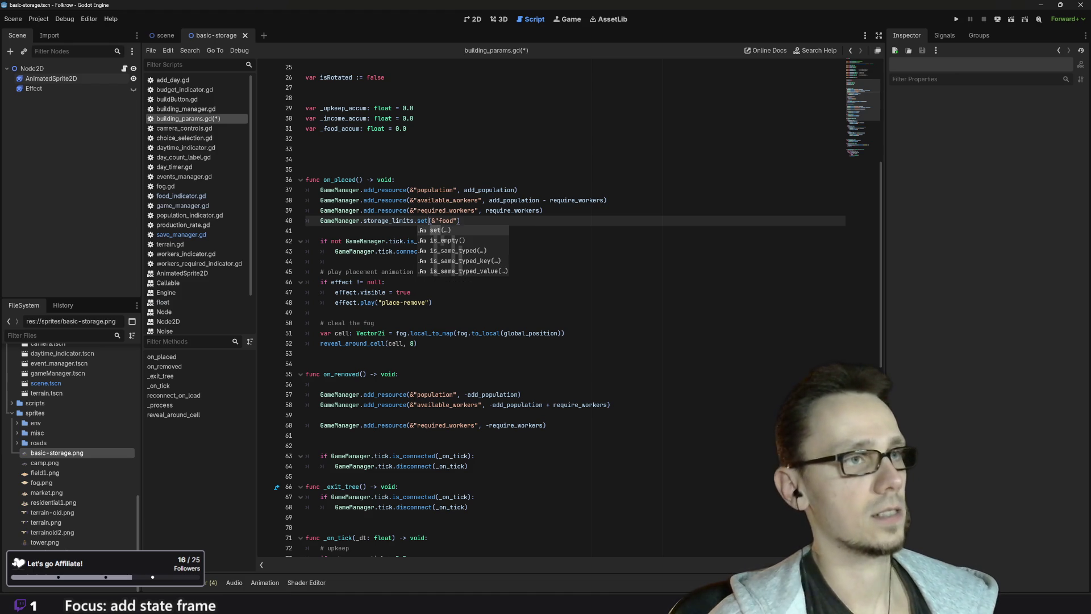
pyautogui.press('Return')
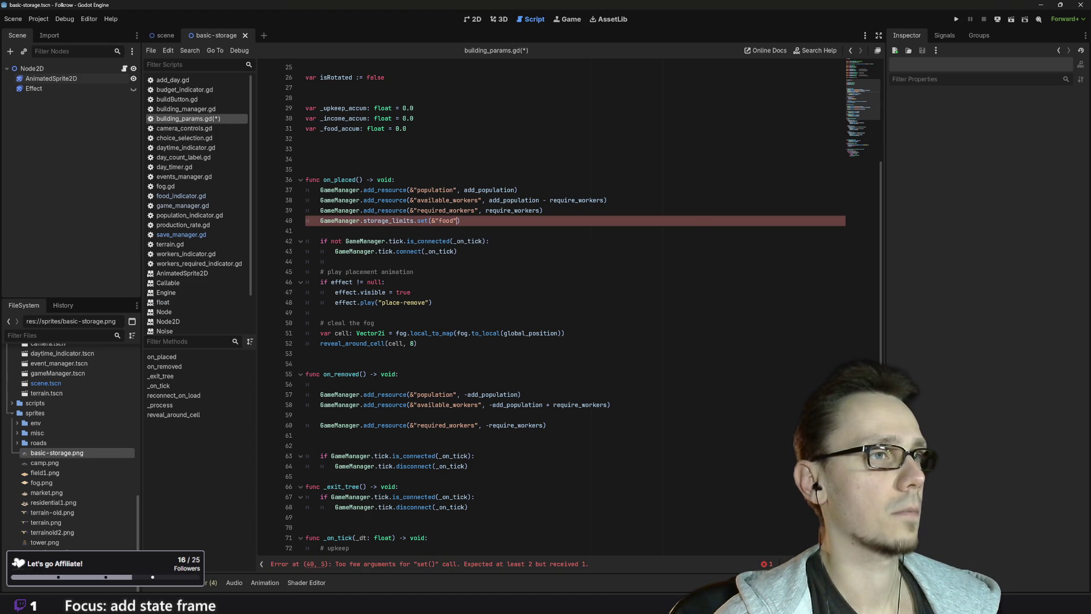
pyautogui.moveTo(424, 222)
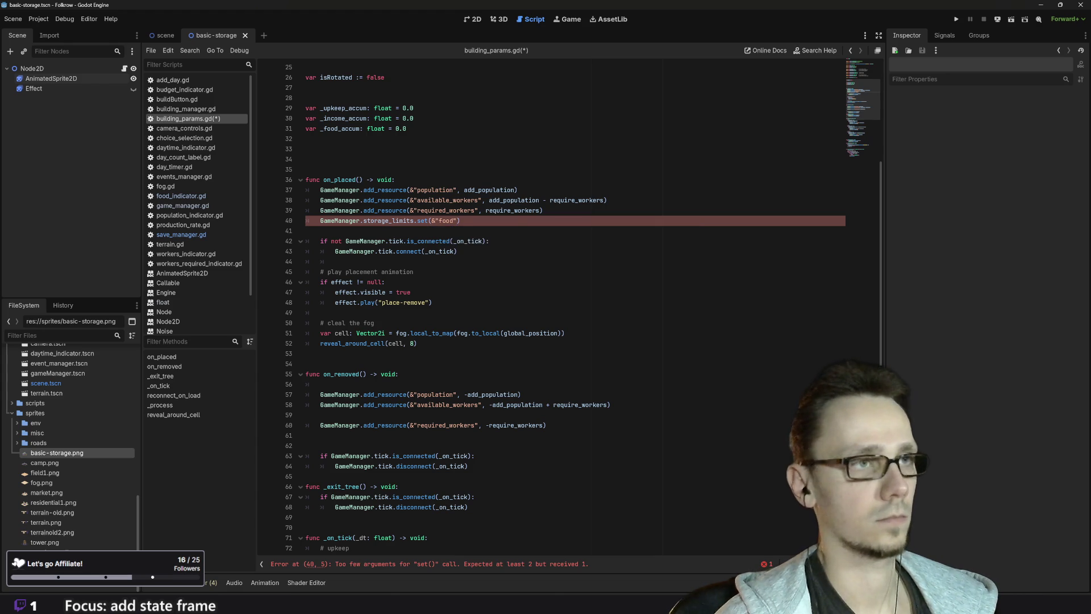
pyautogui.write(',')
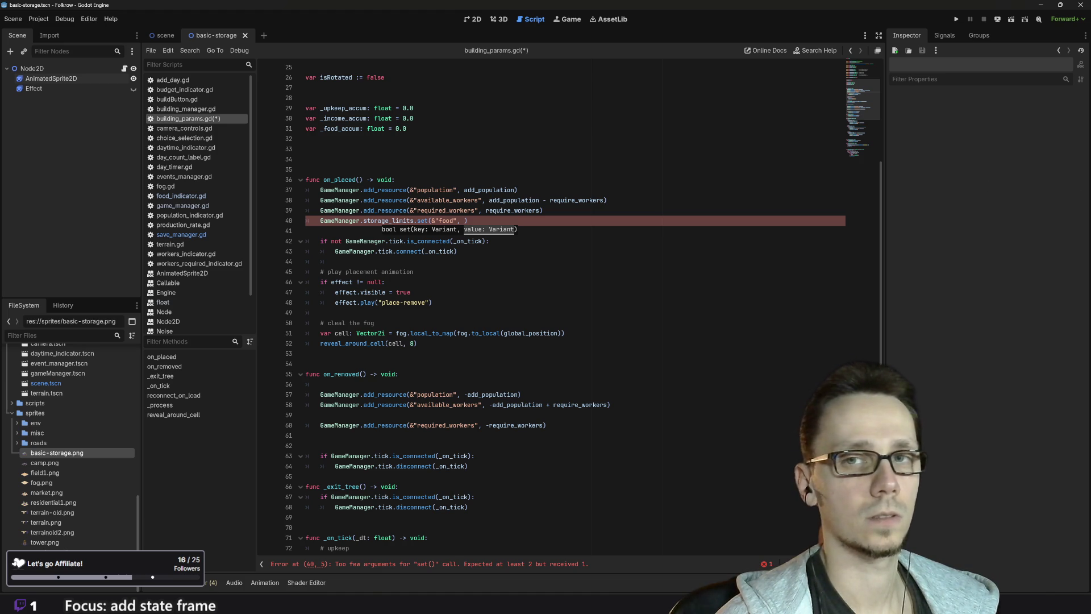
pyautogui.scroll(1, 594, 313)
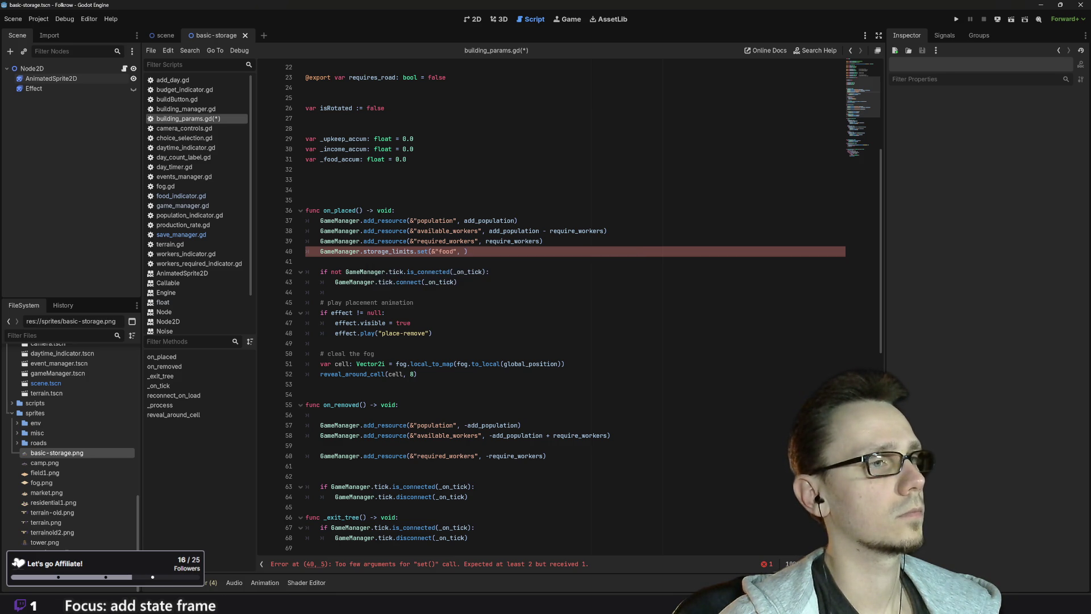
pyautogui.moveTo(320, 251); pyautogui.dragTo(414, 251)
pyautogui.hotkey('ctrl', 'c')
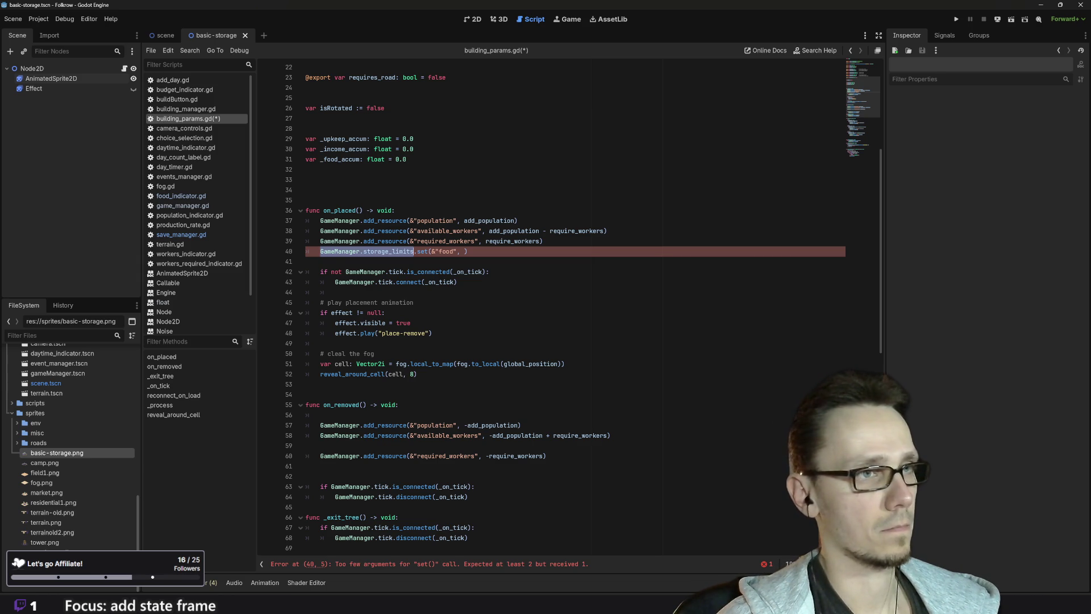
# Fill the set value with GameManager.storage_limits.get(&"food") + add_storage on line 40
pyautogui.click(465, 251)
pyautogui.hotkey('ctrl', 'v')
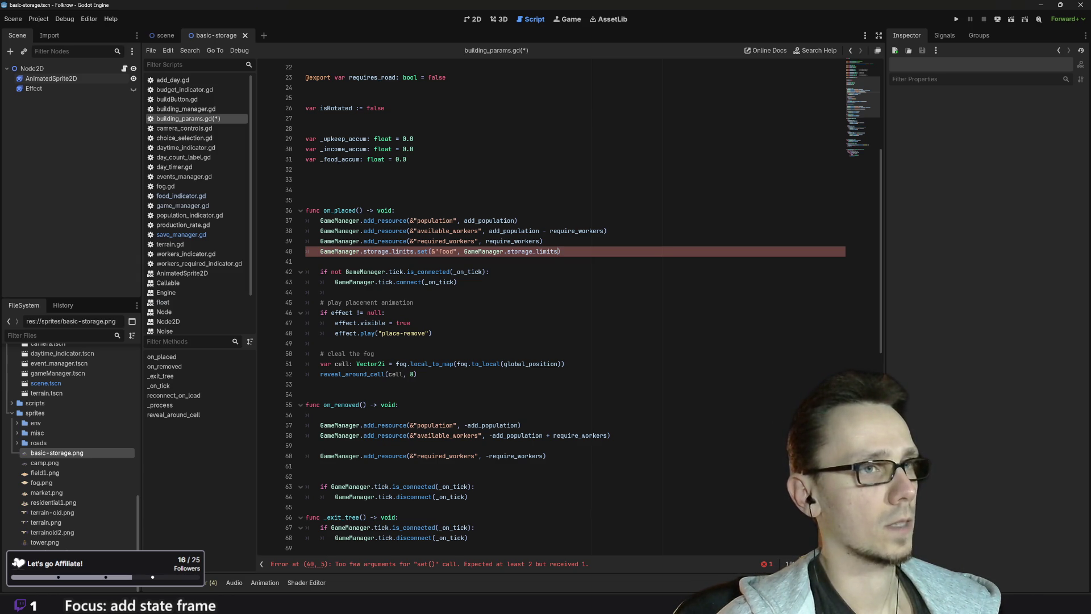
pyautogui.write('.')
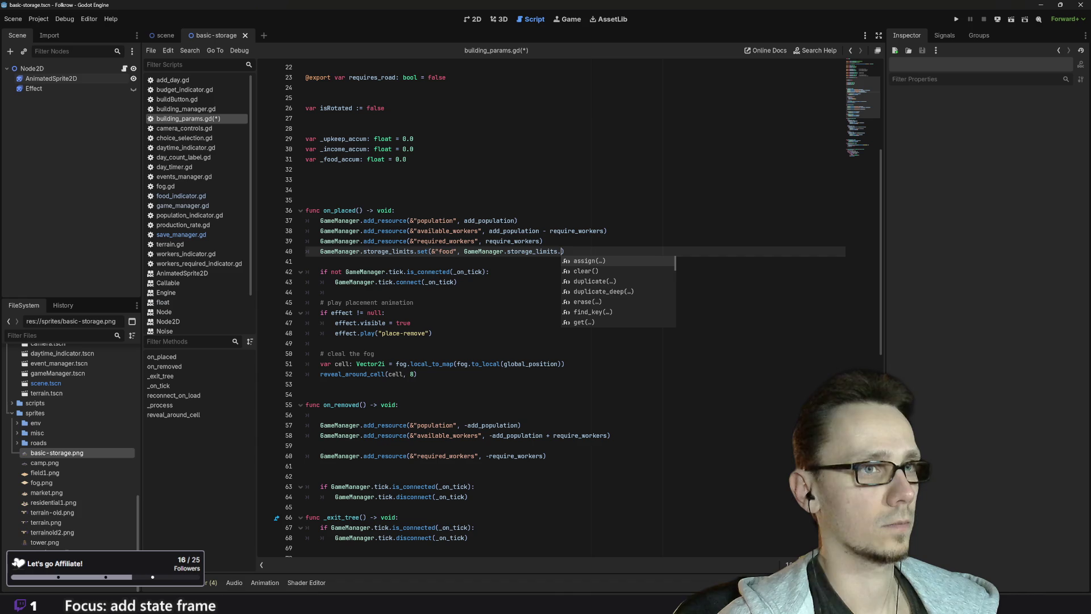
pyautogui.write('get')
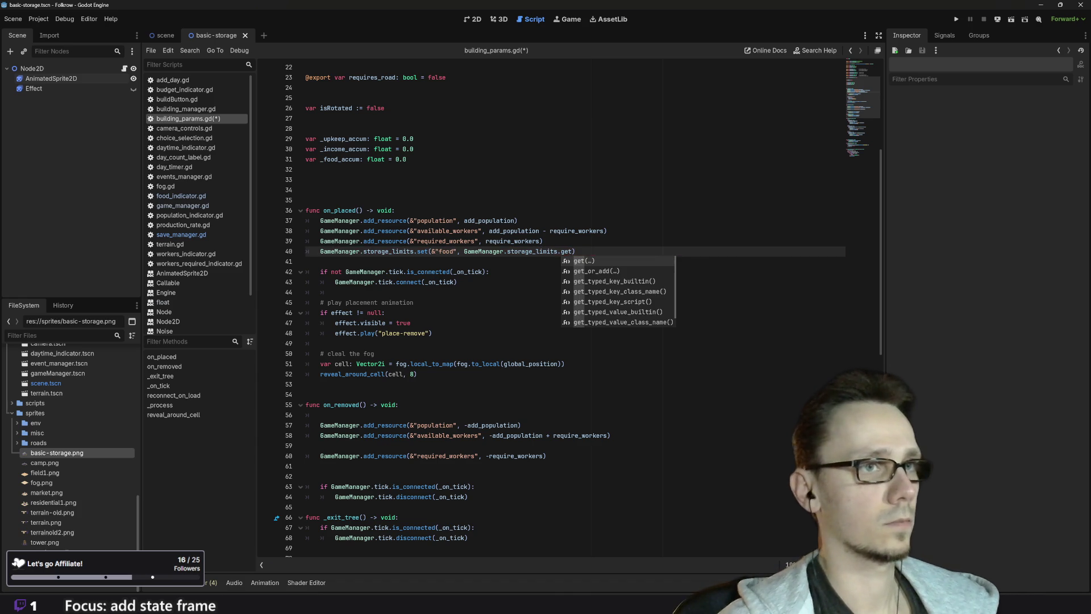
pyautogui.press('Return')
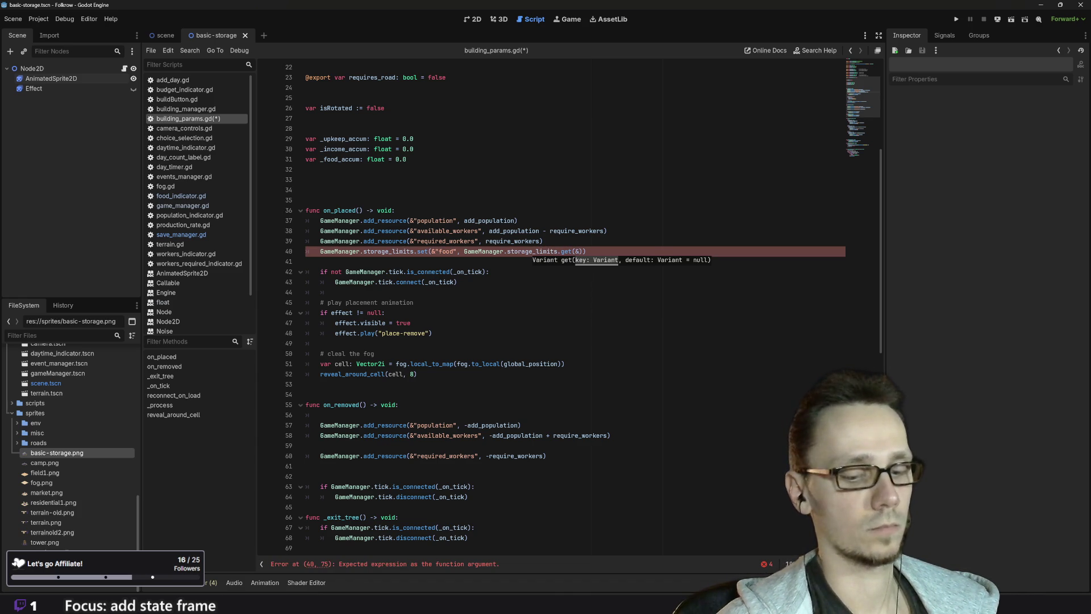
pyautogui.write('"food"')
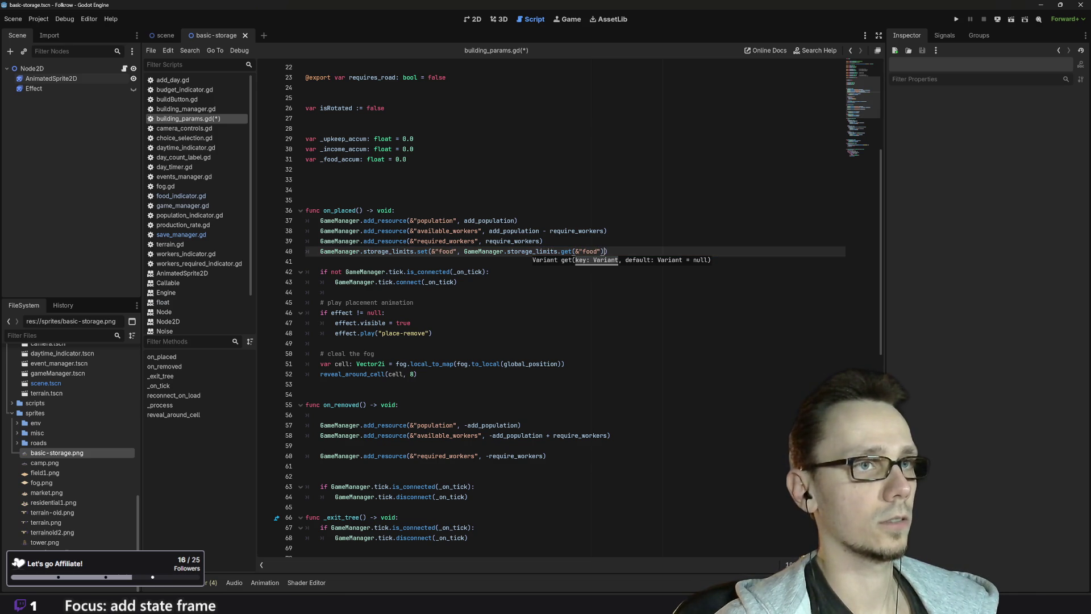
pyautogui.write(') +')
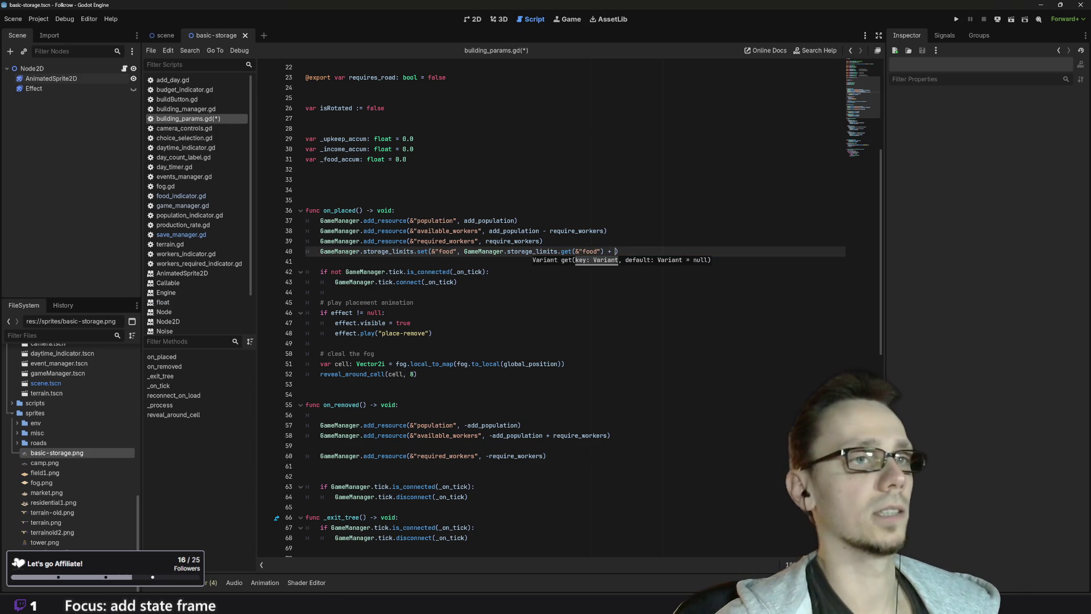
pyautogui.scroll(2, 568, 307)
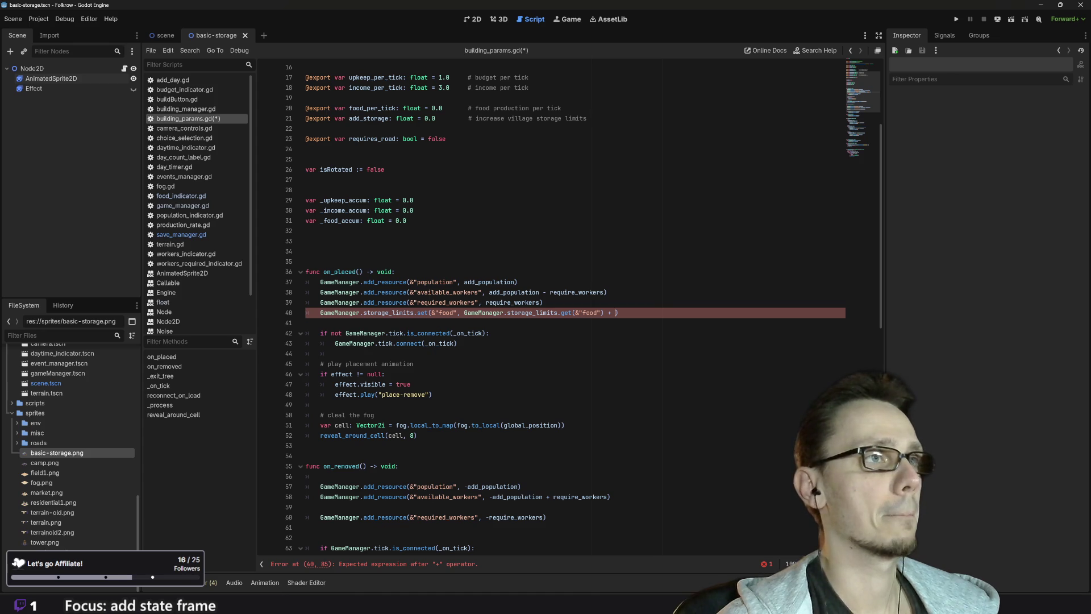
pyautogui.doubleClick(368, 118)
pyautogui.hotkey('ctrl', 'c')
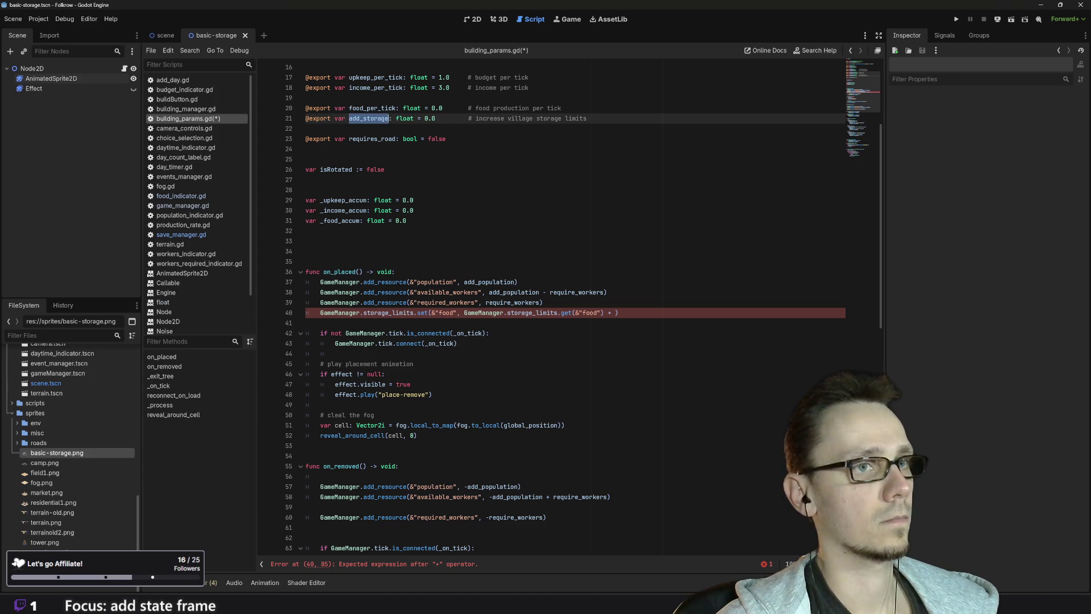
pyautogui.click(615, 312)
pyautogui.hotkey('ctrl', 'v')
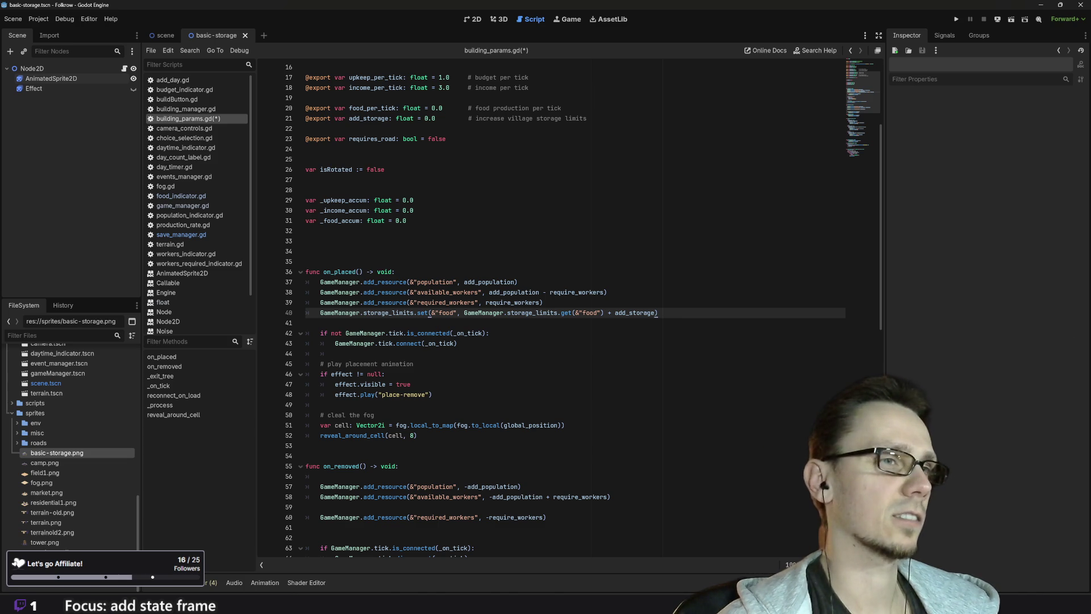
pyautogui.click(543, 302)
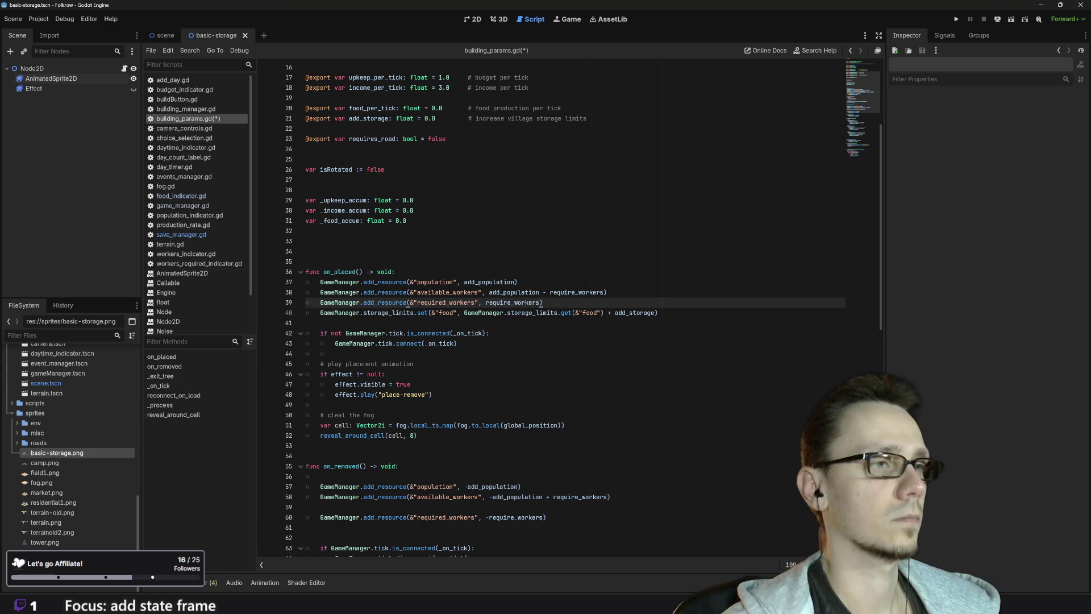
# Nest the food storage-limit line under 'if add_storage > 0:' and copy both lines
pyautogui.press('Return')
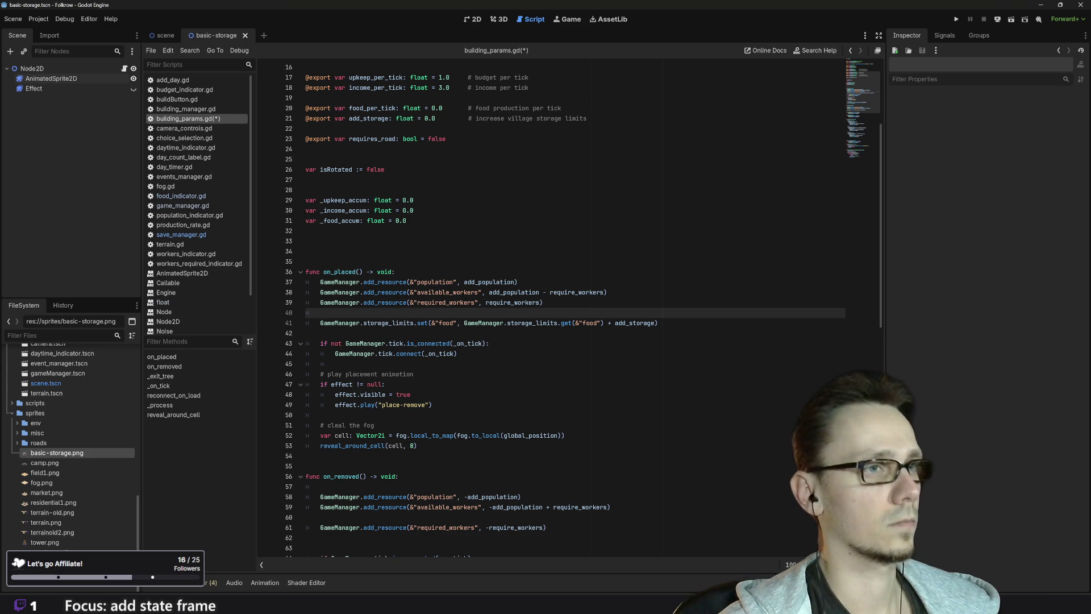
pyautogui.write('if')
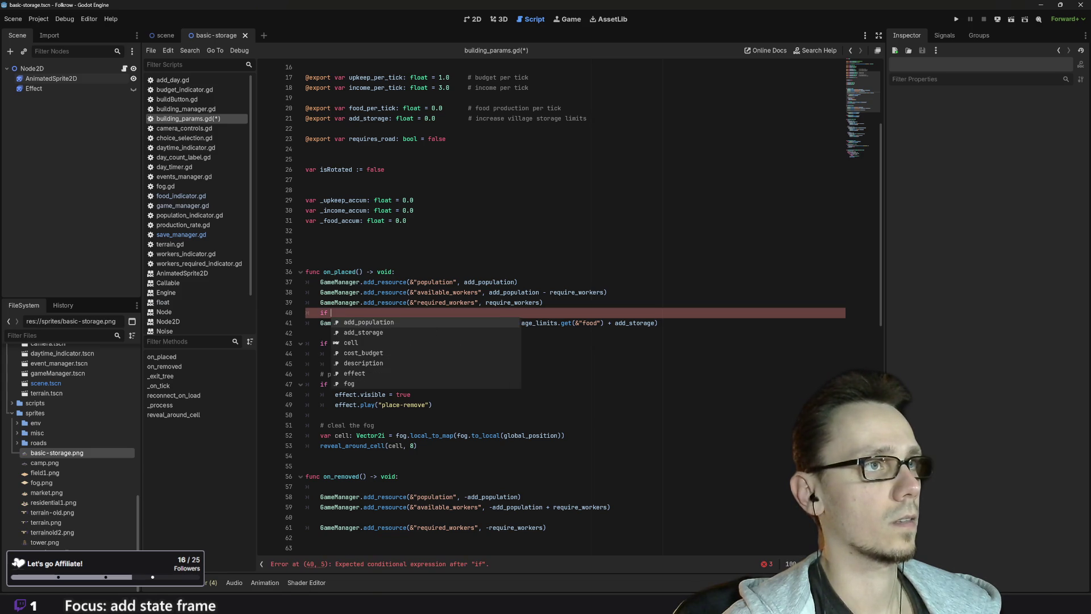
pyautogui.write(' ad')
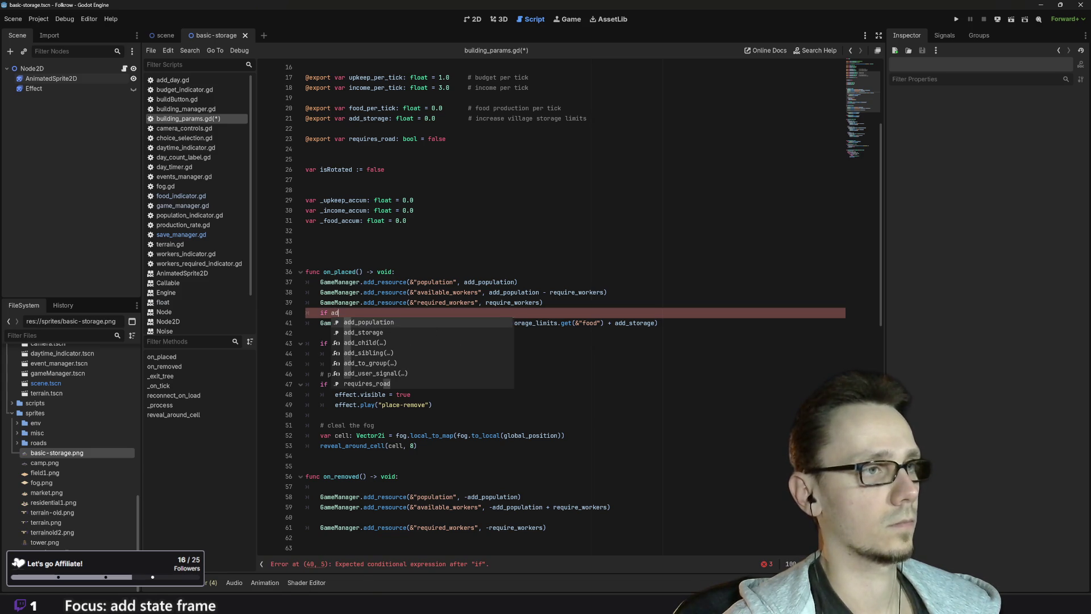
pyautogui.press('Down')
pyautogui.press('Return')
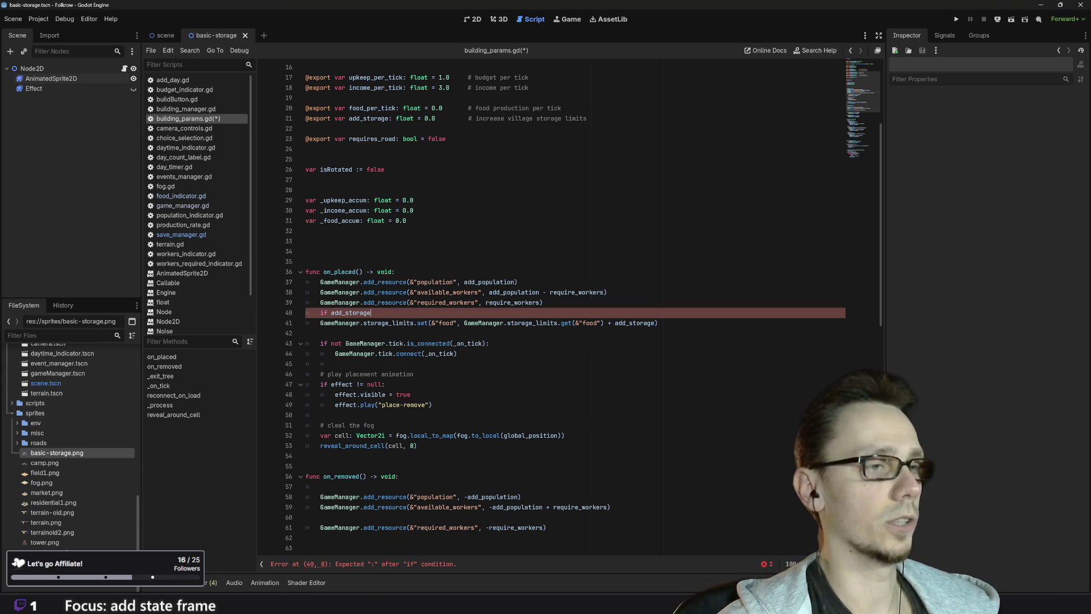
pyautogui.write('> ')
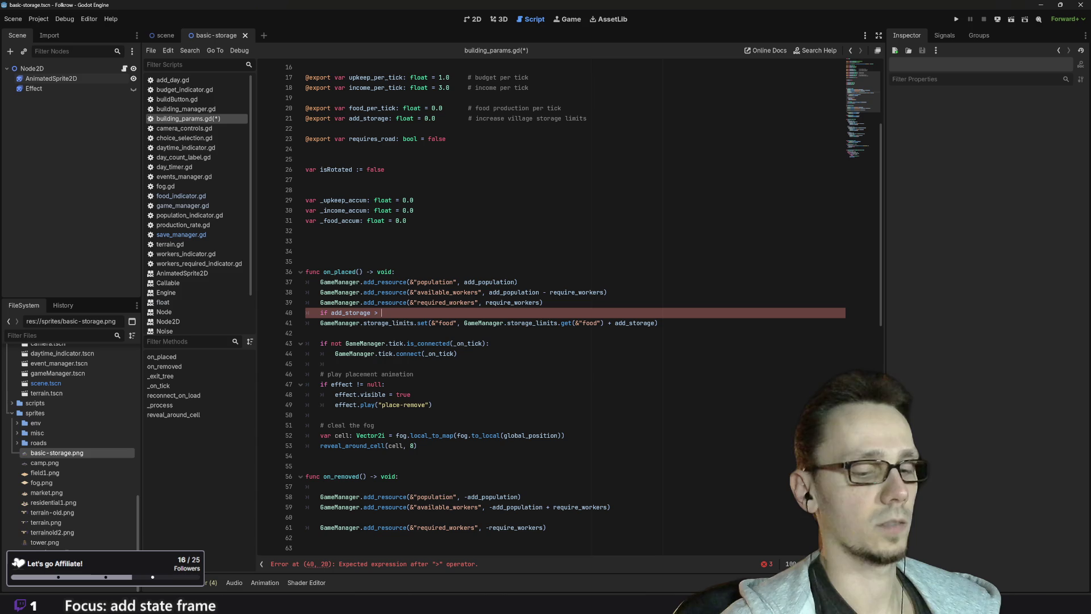
pyautogui.write('0:')
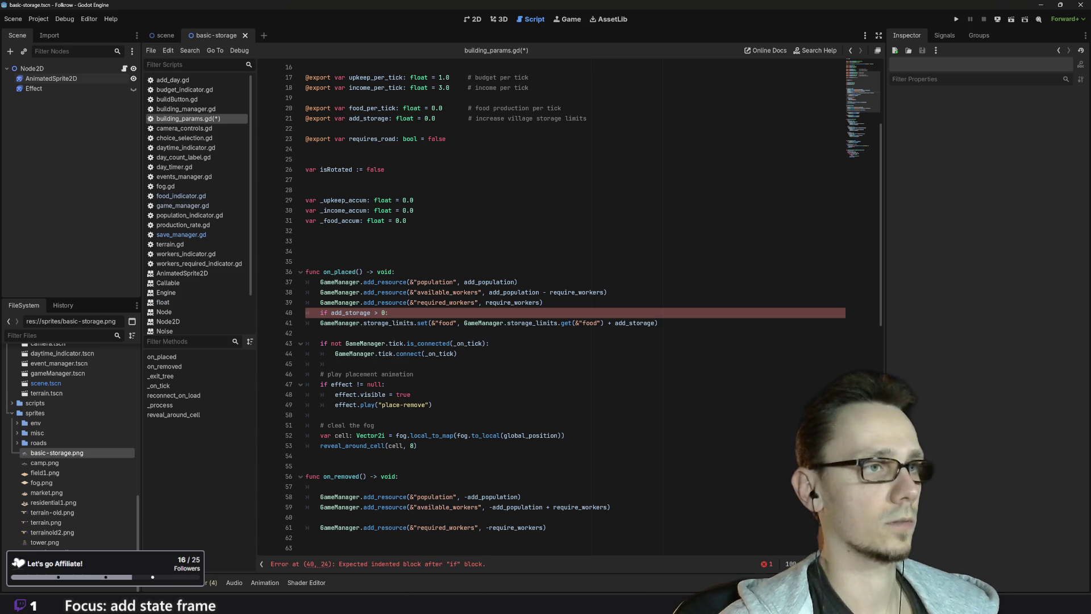
pyautogui.click(320, 322)
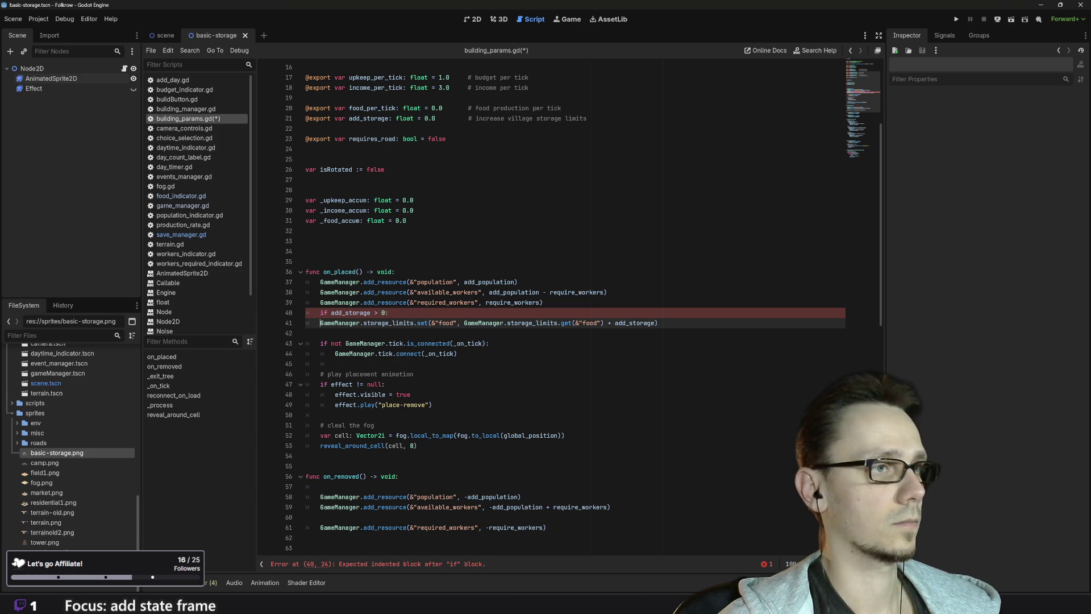
pyautogui.press('Tab')
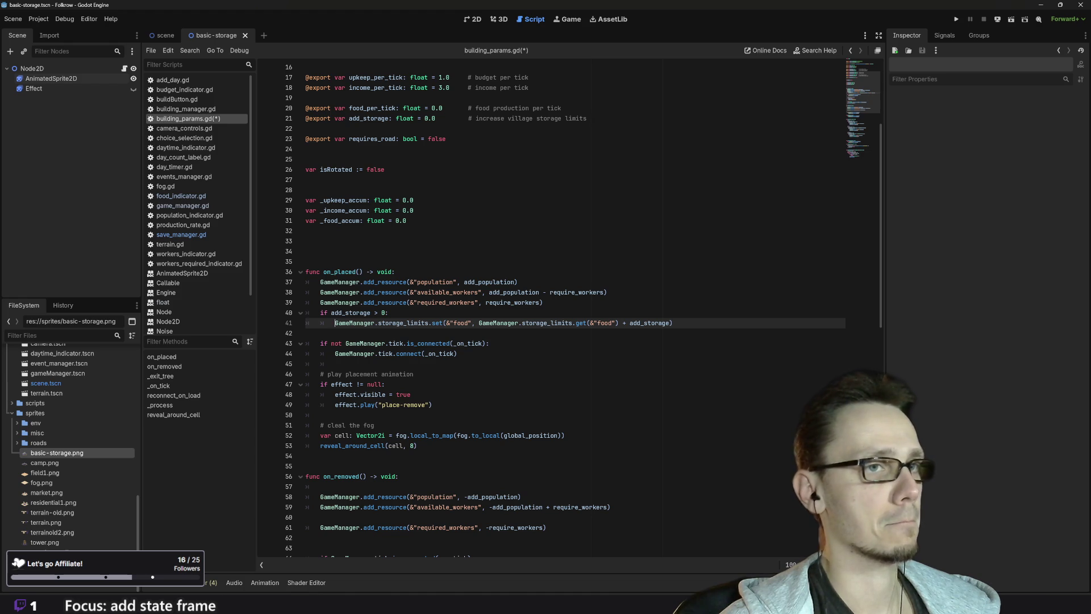
pyautogui.moveTo(673, 323); pyautogui.dragTo(335, 323)
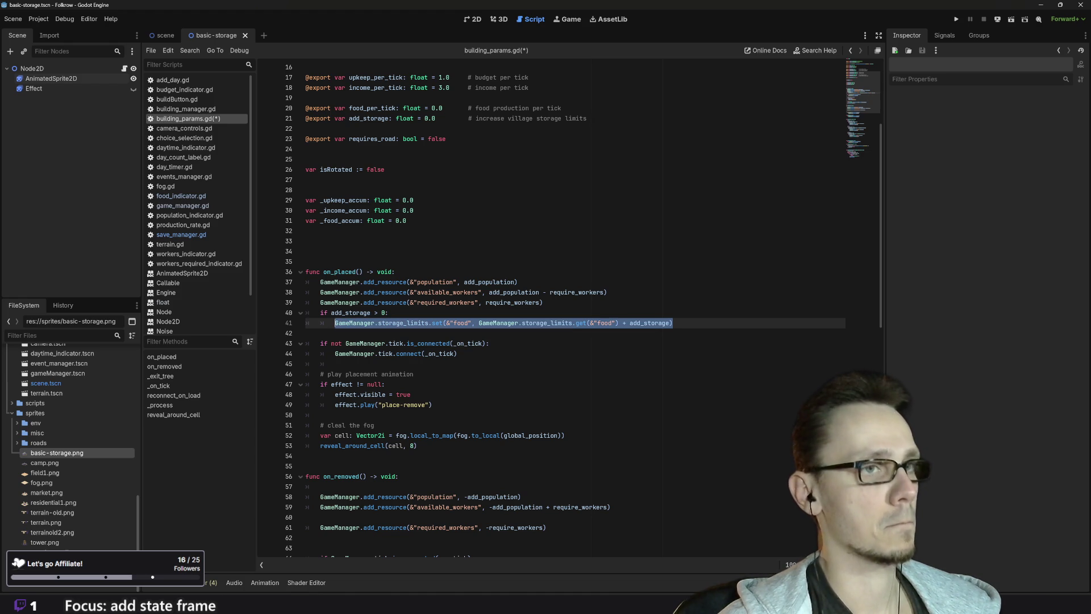
pyautogui.scroll(-4, 569, 307)
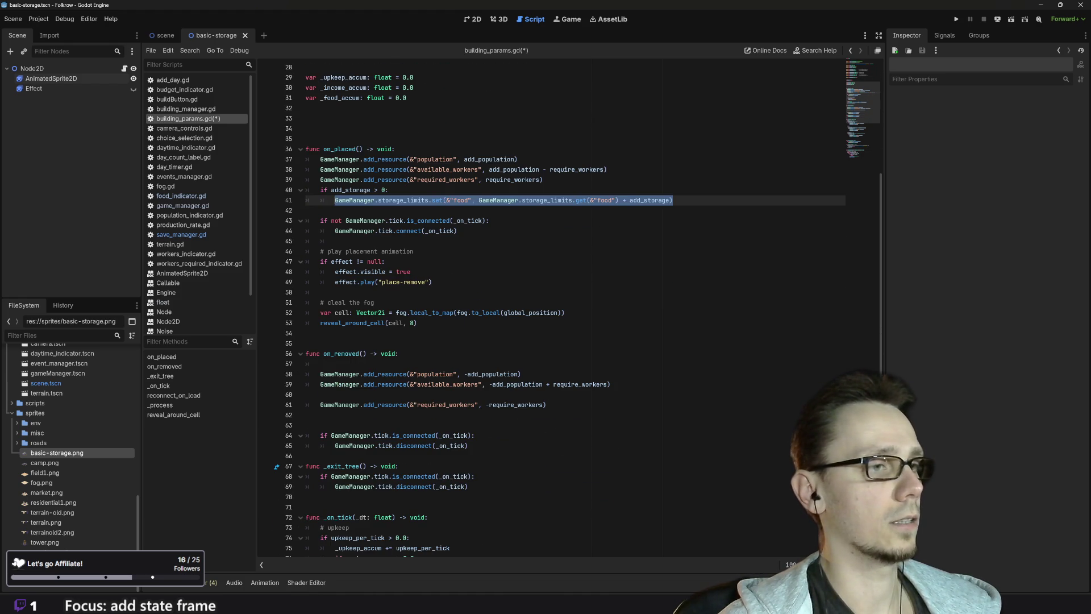
pyautogui.moveTo(673, 200); pyautogui.dragTo(305, 189)
pyautogui.hotkey('ctrl', 'c')
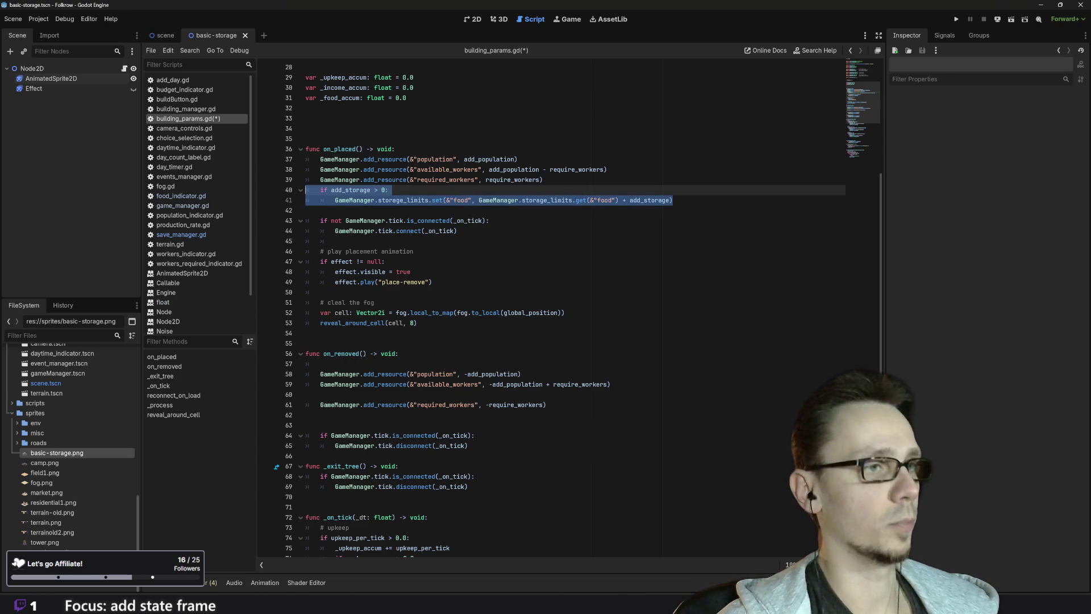
pyautogui.click(281, 404)
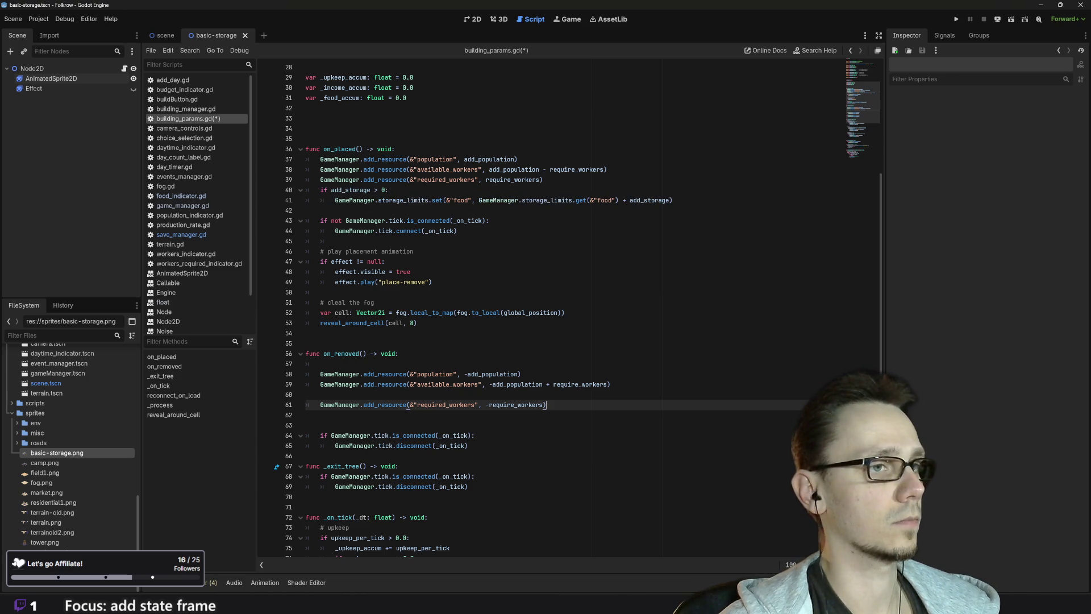
# Paste the guarded storage lines into on_removed, change '+' to '-', and save the script
pyautogui.press('Down')
pyautogui.press('Down')
pyautogui.hotkey('ctrl', 'v')
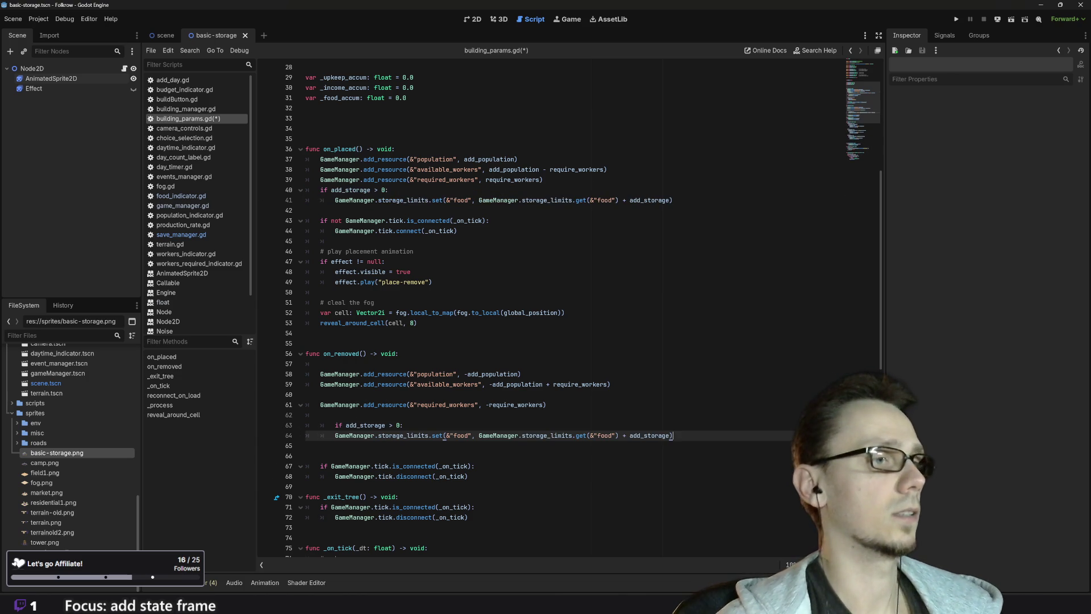
pyautogui.press('Up')
pyautogui.hotkey('shift', 'Tab')
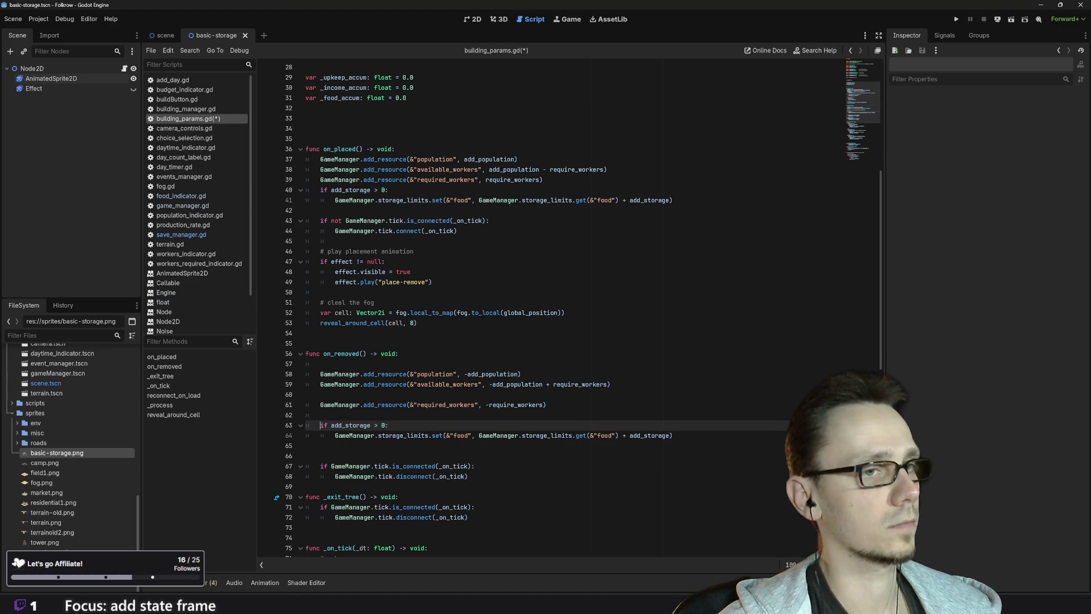
pyautogui.click(626, 435)
pyautogui.press('BackSpace')
pyautogui.write('-')
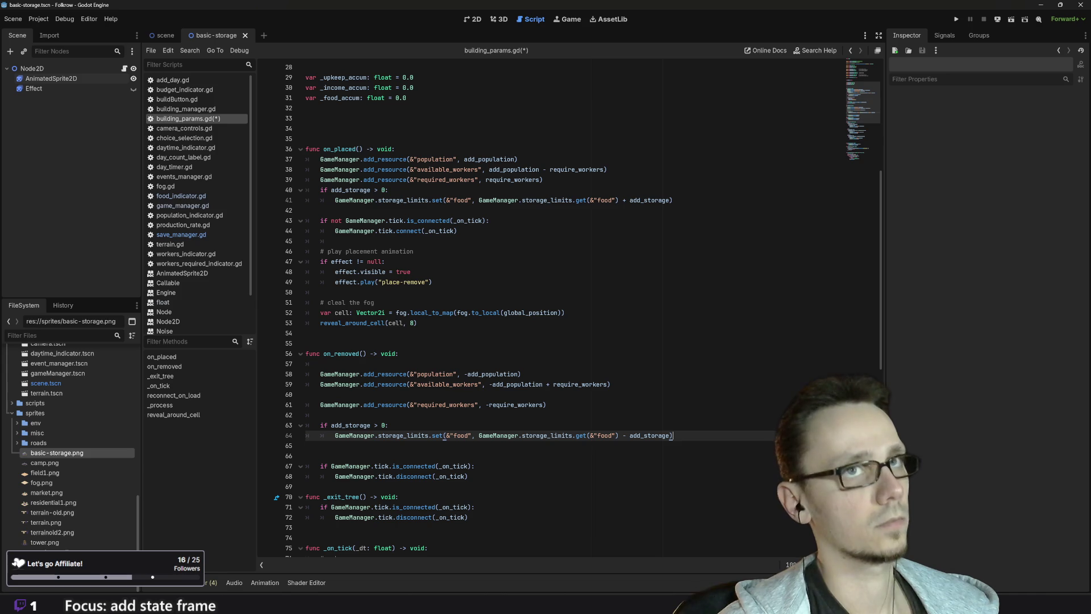
pyautogui.hotkey('ctrl', 's')
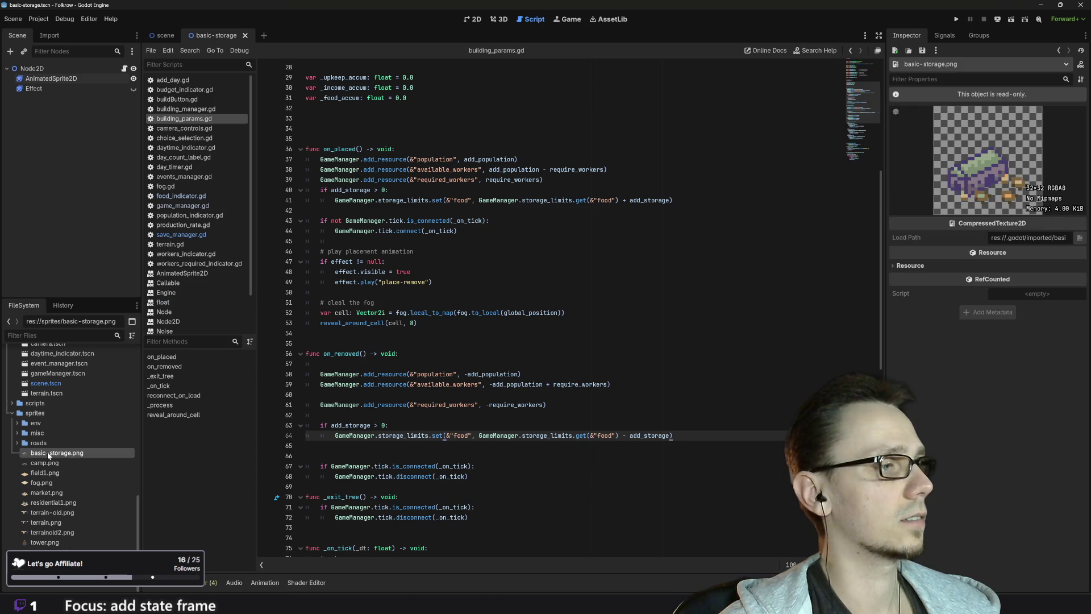
# Select Node2D in the Scene tree to show its building parameters in the Inspector
pyautogui.click(57, 68)
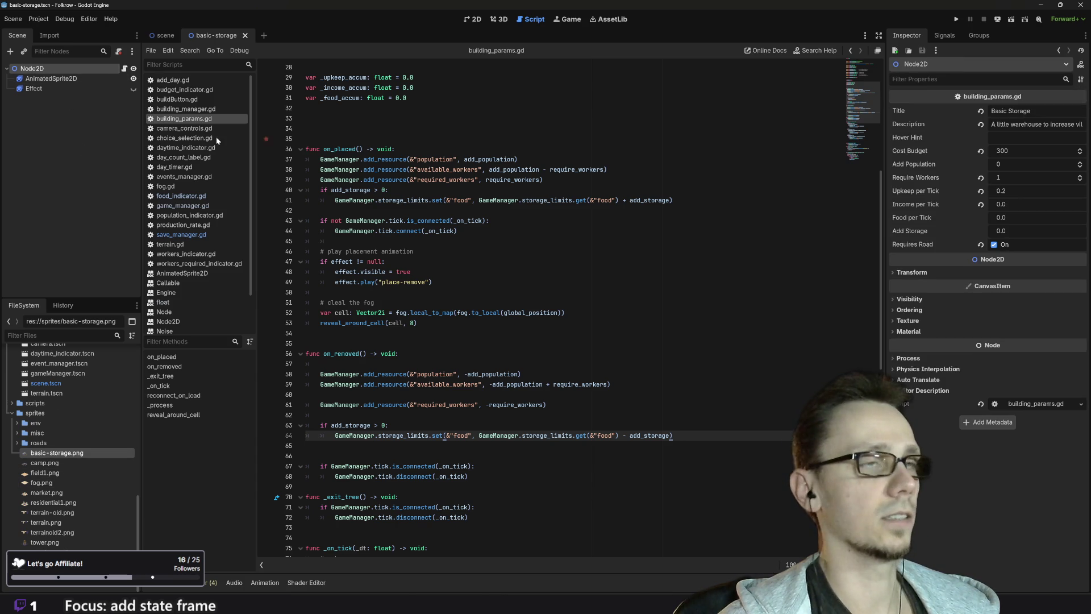
pyautogui.click(62, 78)
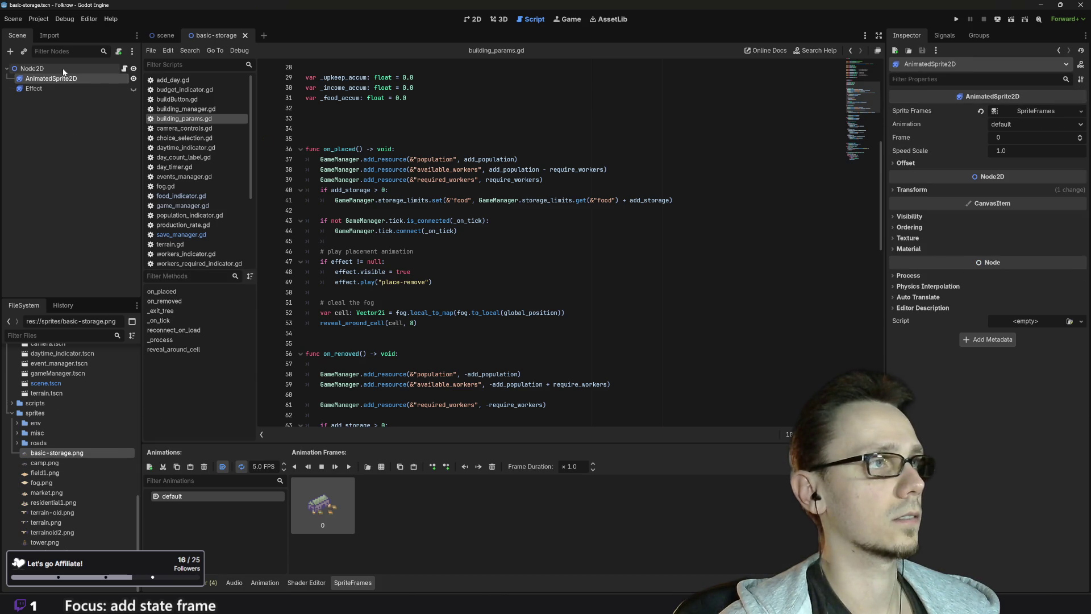
pyautogui.click(64, 69)
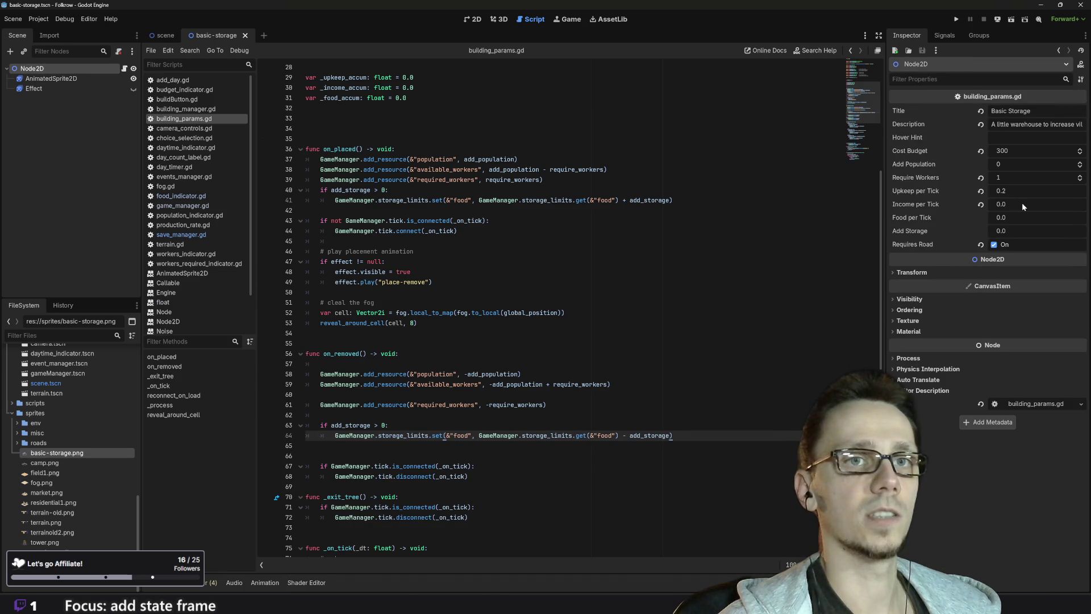
# Set Node2D's Add Storage to 20 in the Inspector and save basic-storage.tscn
pyautogui.click(1014, 234)
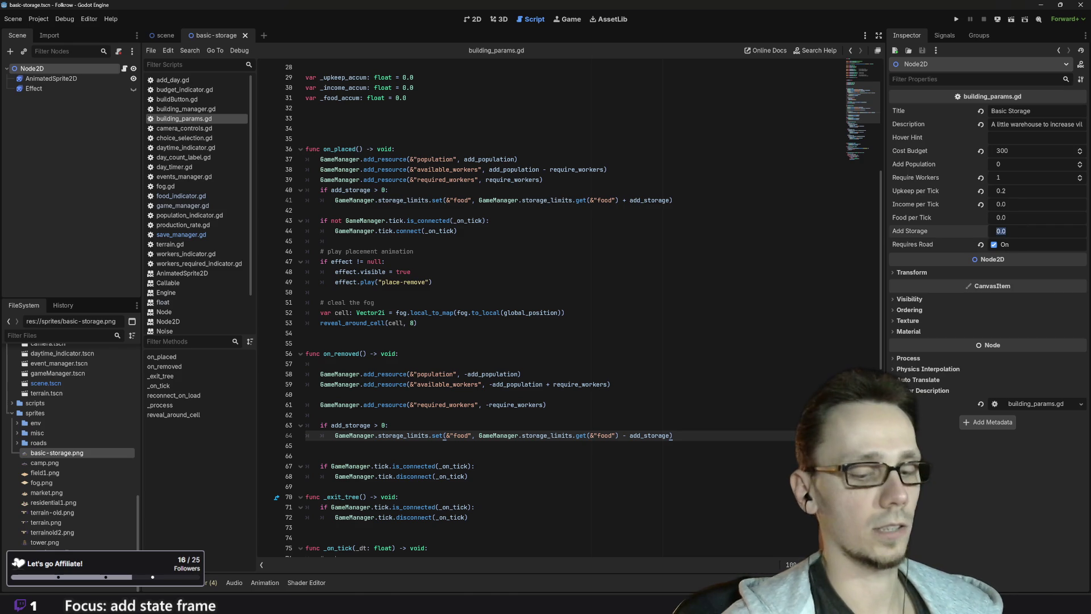
pyautogui.write('20')
pyautogui.press('Return')
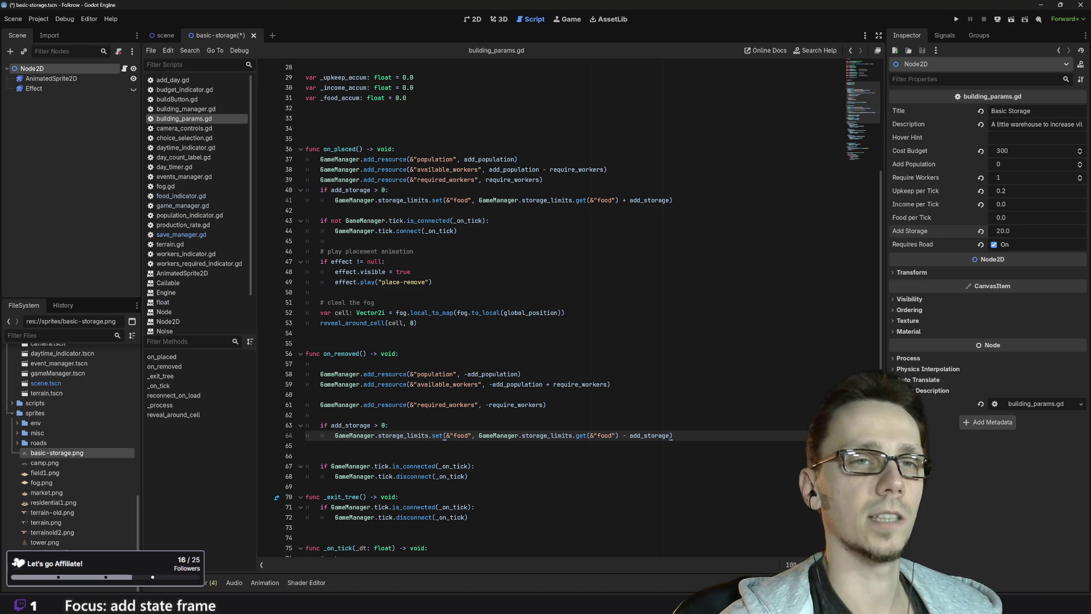
pyautogui.hotkey('ctrl', 's')
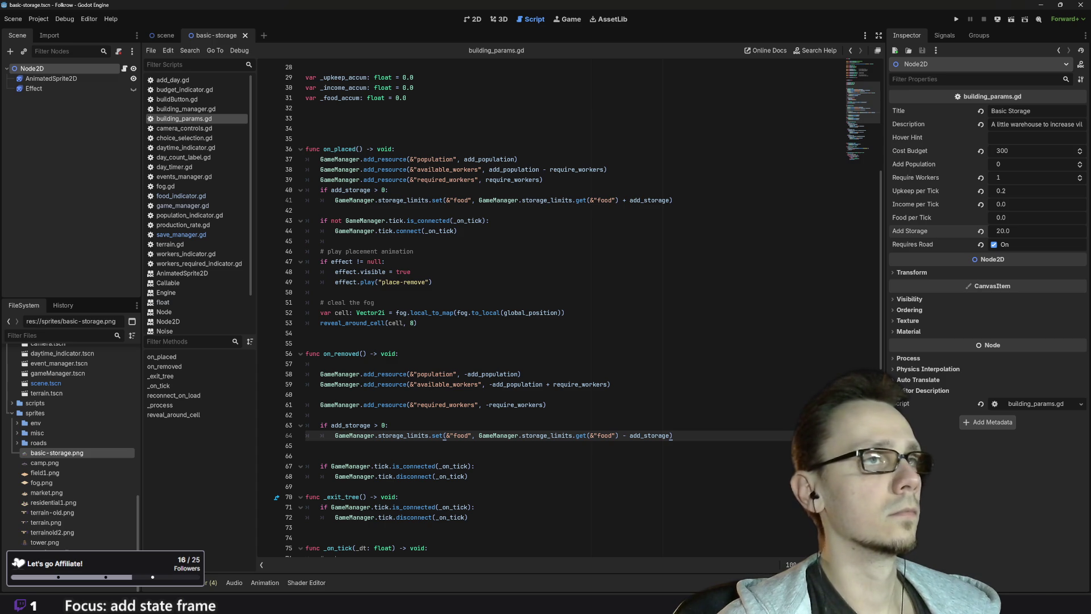
# In the main game UI scene, duplicate the BuildMarket button under BuildingButtons
pyautogui.click(472, 19)
pyautogui.click(163, 36)
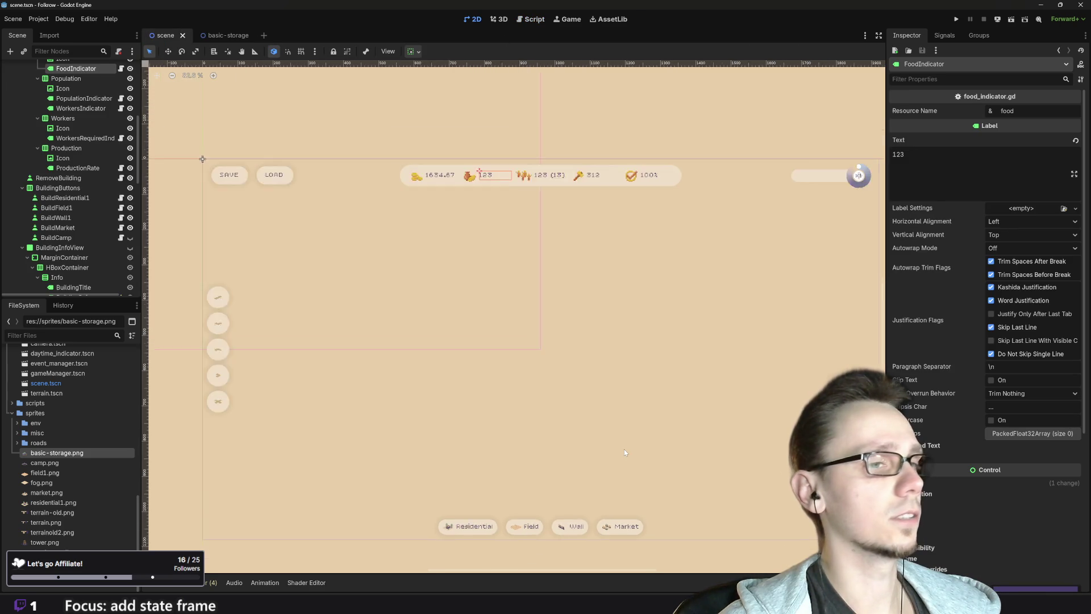
pyautogui.moveTo(646, 481); pyautogui.dragTo(628, 447)
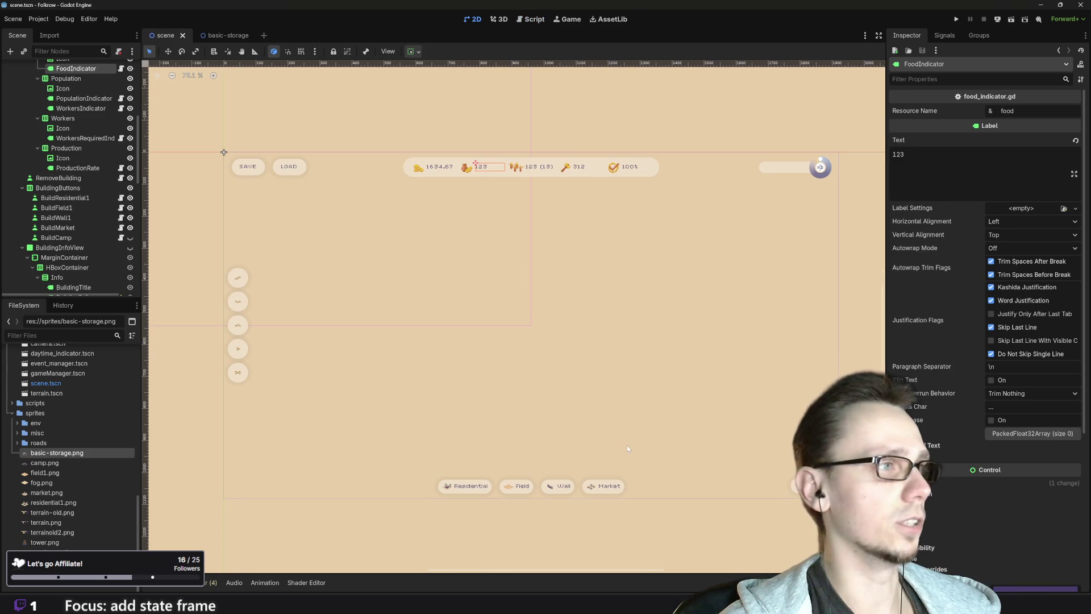
pyautogui.click(595, 490)
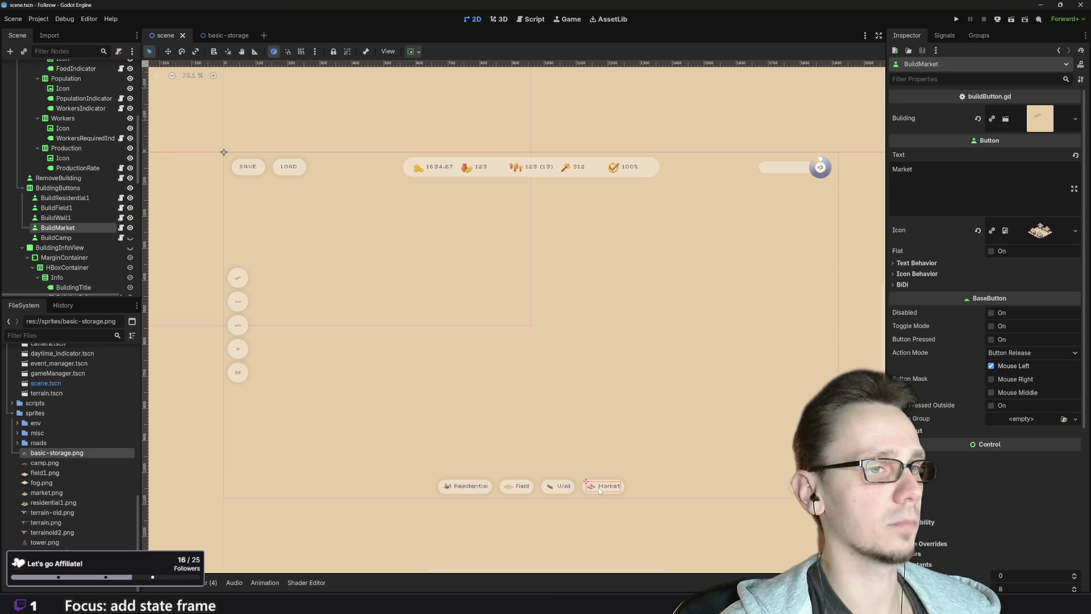
pyautogui.click(74, 239)
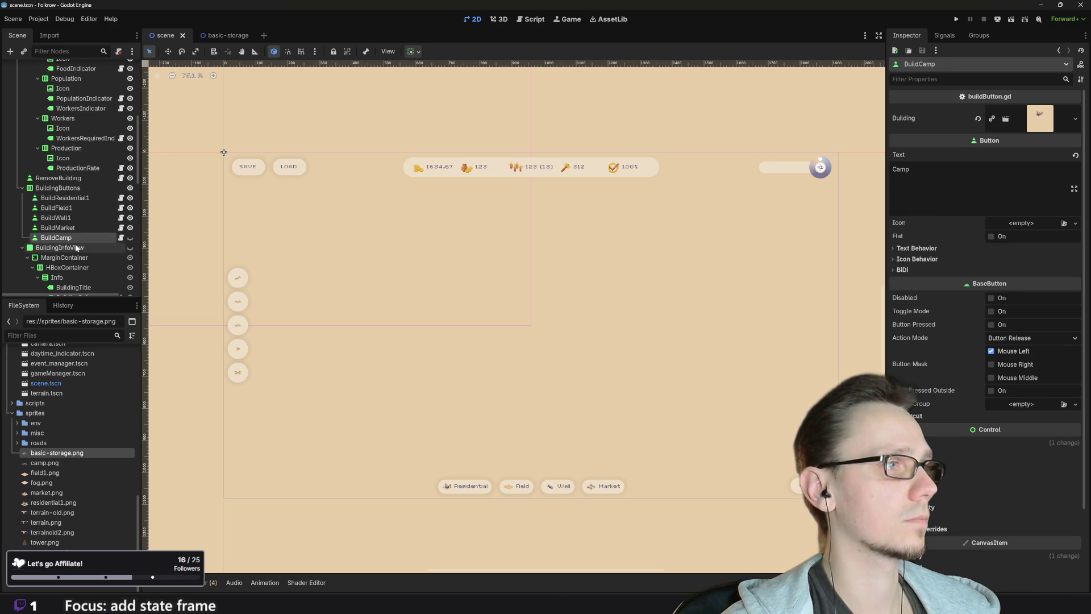
pyautogui.click(73, 231)
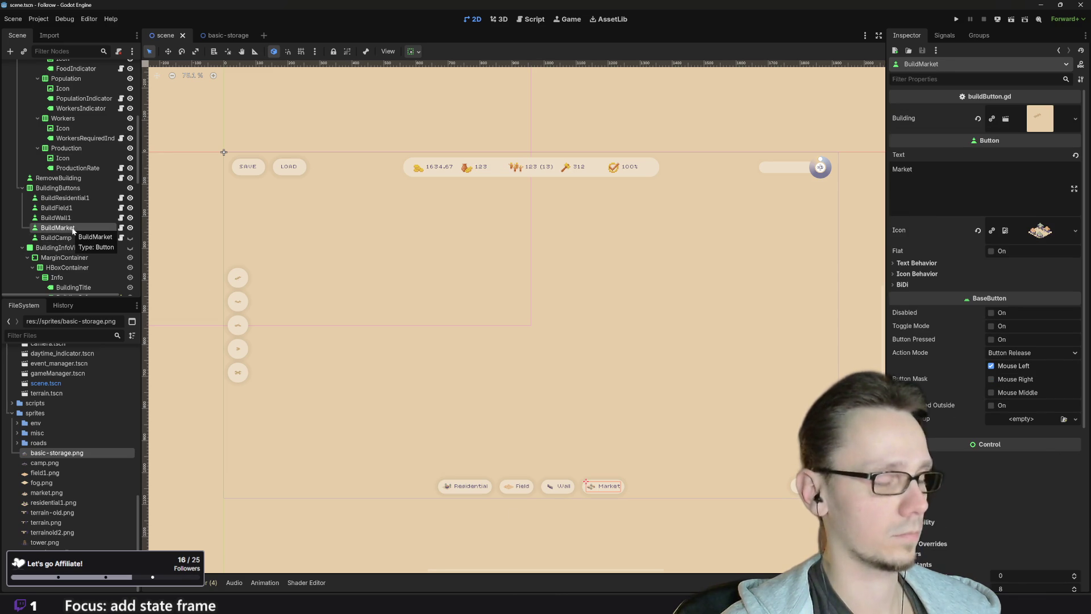
pyautogui.rightClick(73, 230)
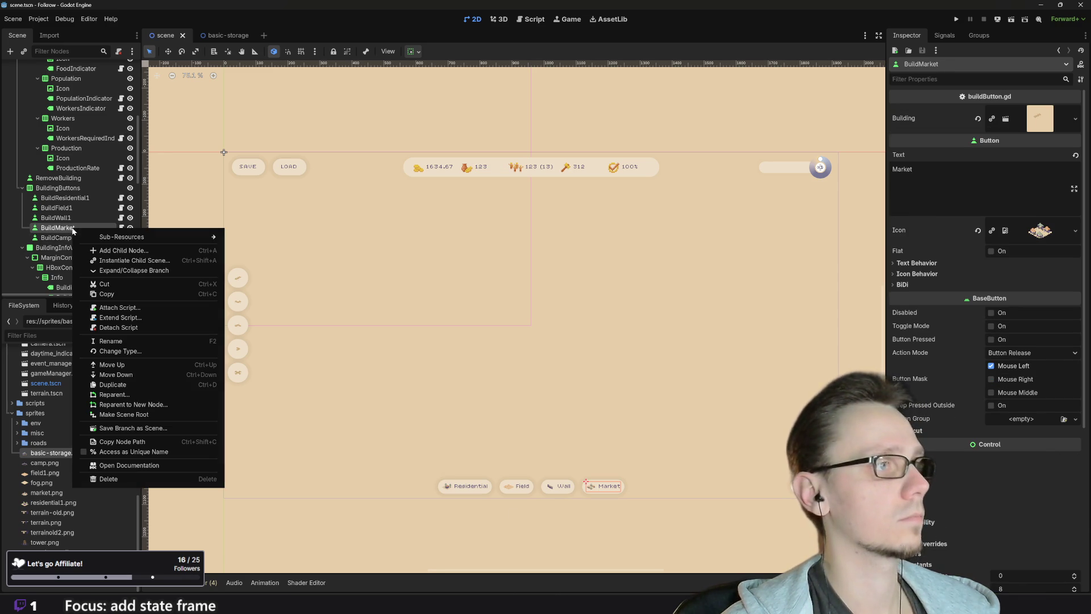
pyautogui.click(146, 385)
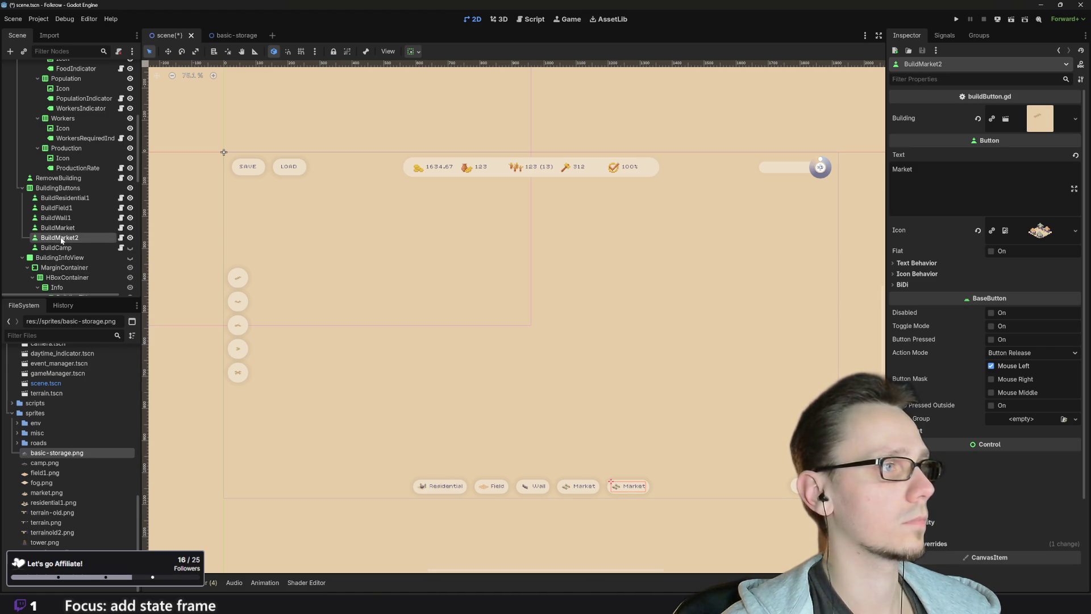
# Rename the duplicated BuildMarket2 node to BuildStorage
pyautogui.doubleClick(72, 239)
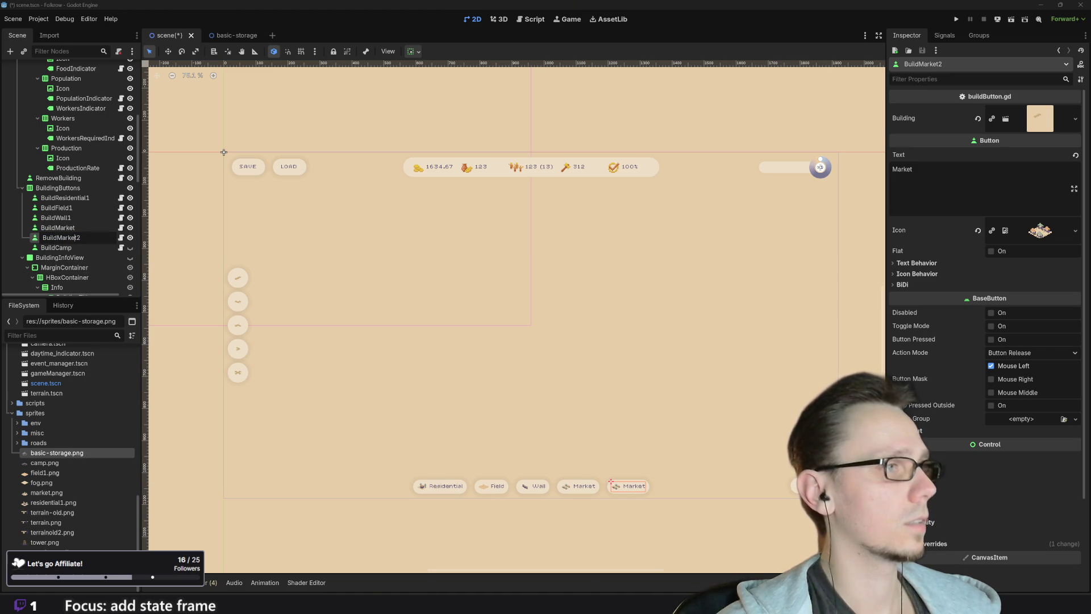
pyautogui.hotkey('shift', 'Left')
pyautogui.hotkey('shift', 'Left')
pyautogui.hotkey('shift', 'Left')
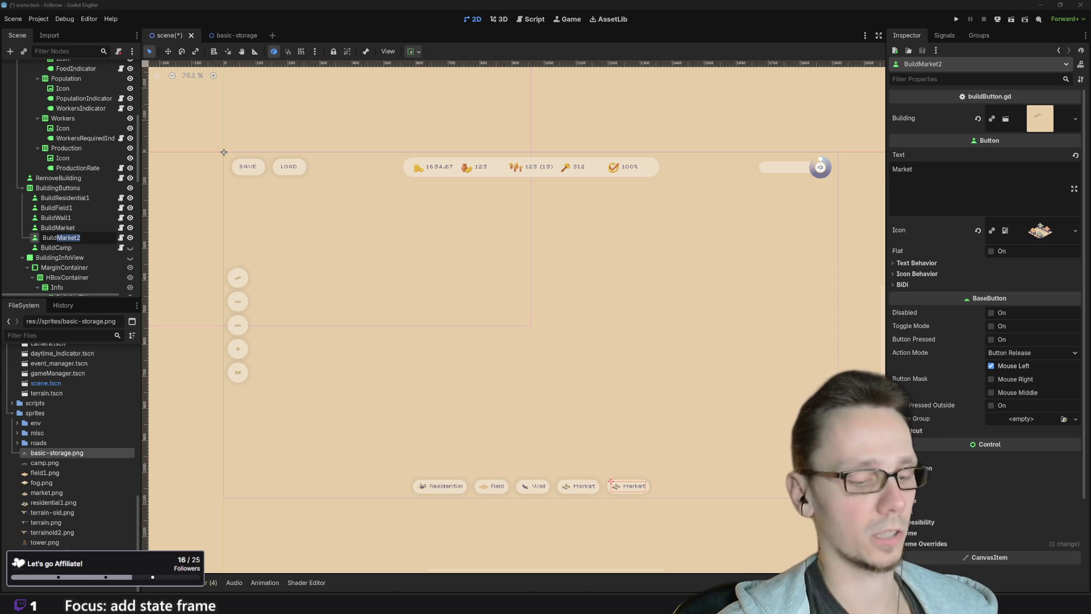
pyautogui.write('Storage')
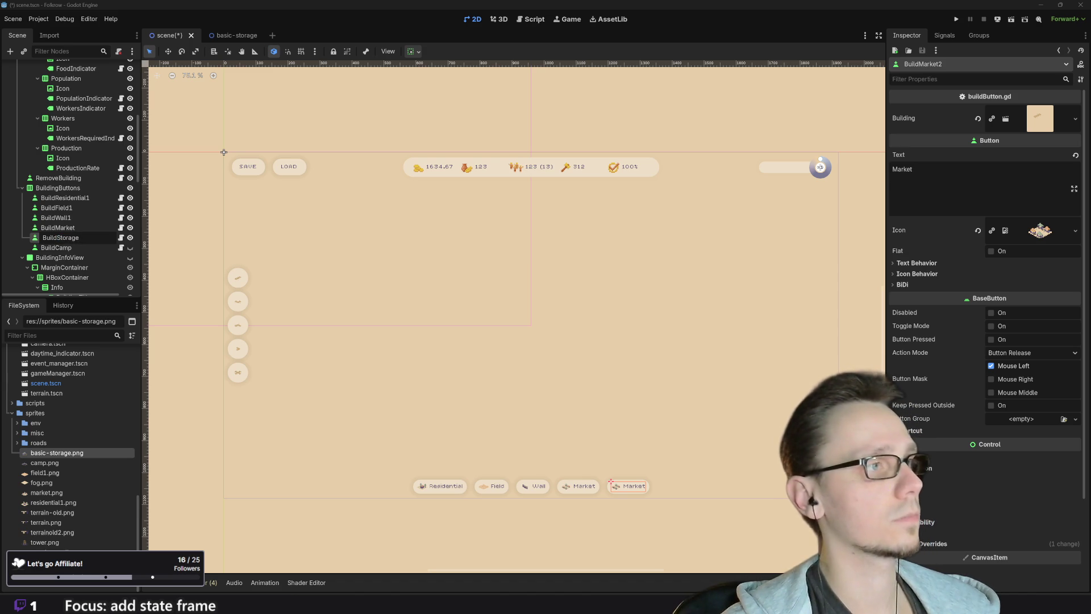
pyautogui.press('Return')
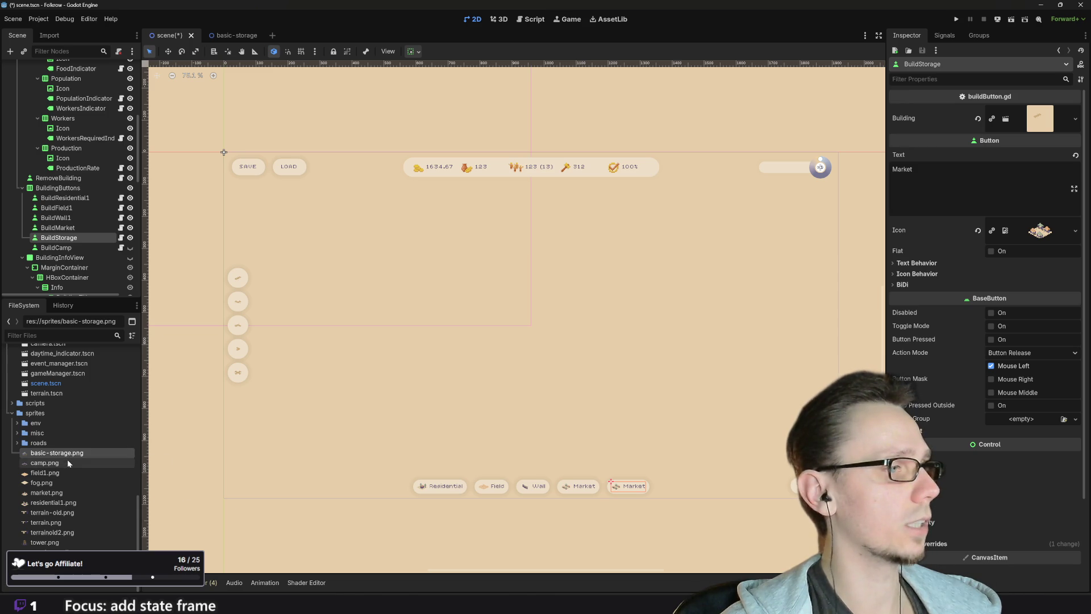
# Set BuildStorage's Icon to basic-storage.png
pyautogui.moveTo(64, 454)
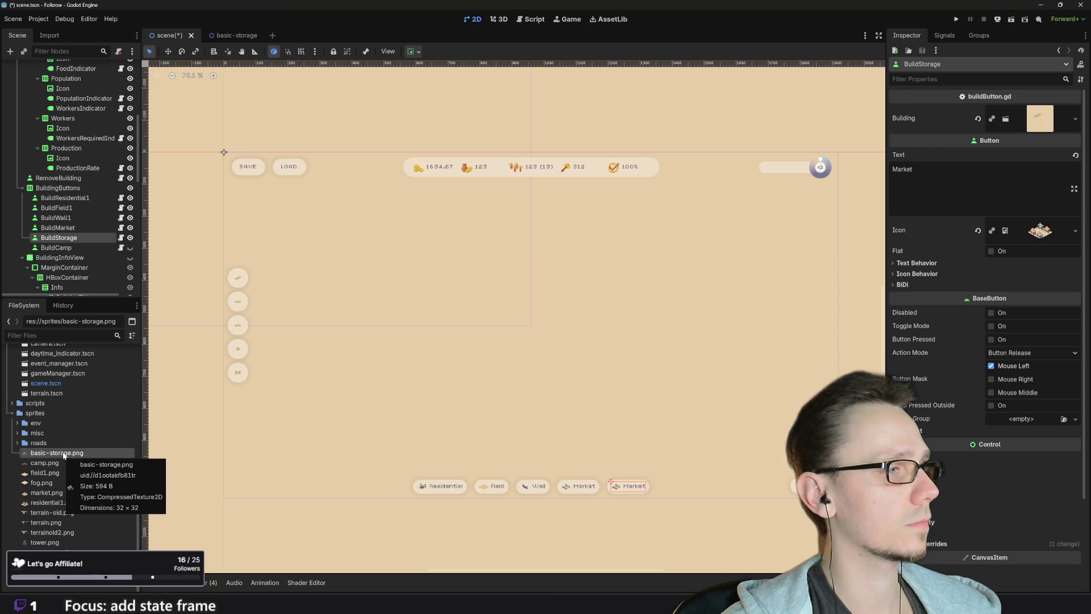
pyautogui.moveTo(64, 455); pyautogui.dragTo(1040, 230)
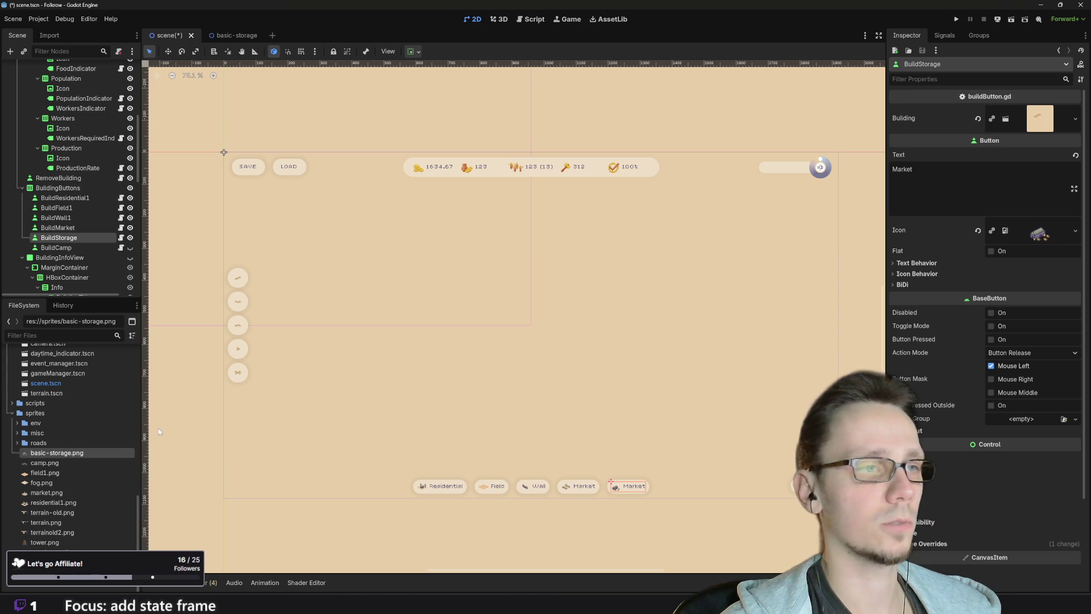
pyautogui.click(77, 417)
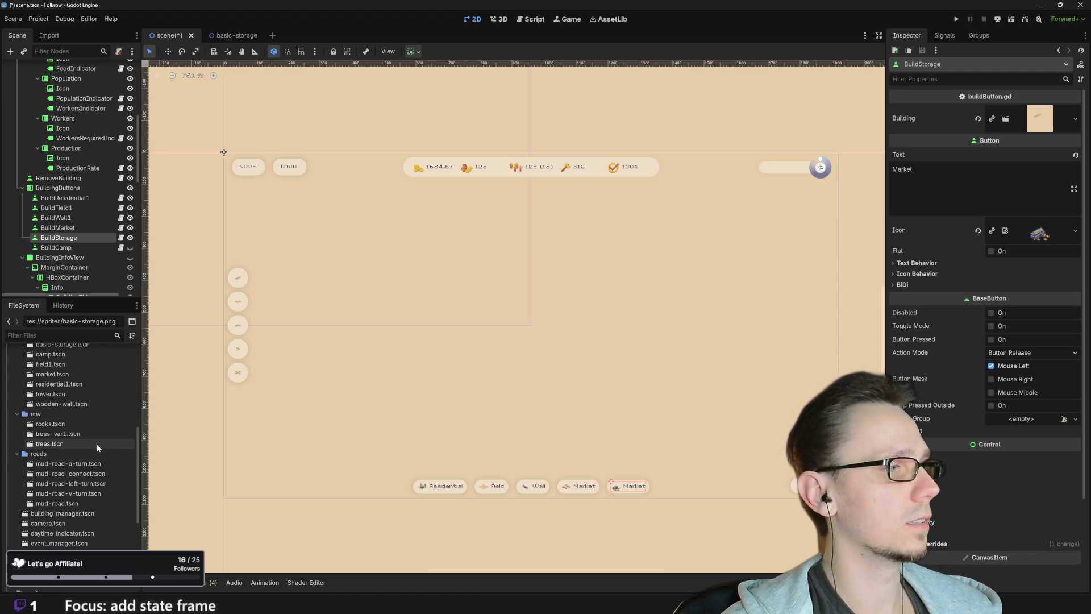
# Point the BuildStorage button's Building property at basic-storage.tscn
pyautogui.scroll(5, 97, 444)
pyautogui.moveTo(57, 374)
pyautogui.mouseDown()
pyautogui.moveTo(94, 378)
pyautogui.moveTo(978, 187)
pyautogui.moveTo(1039, 119)
pyautogui.mouseUp()
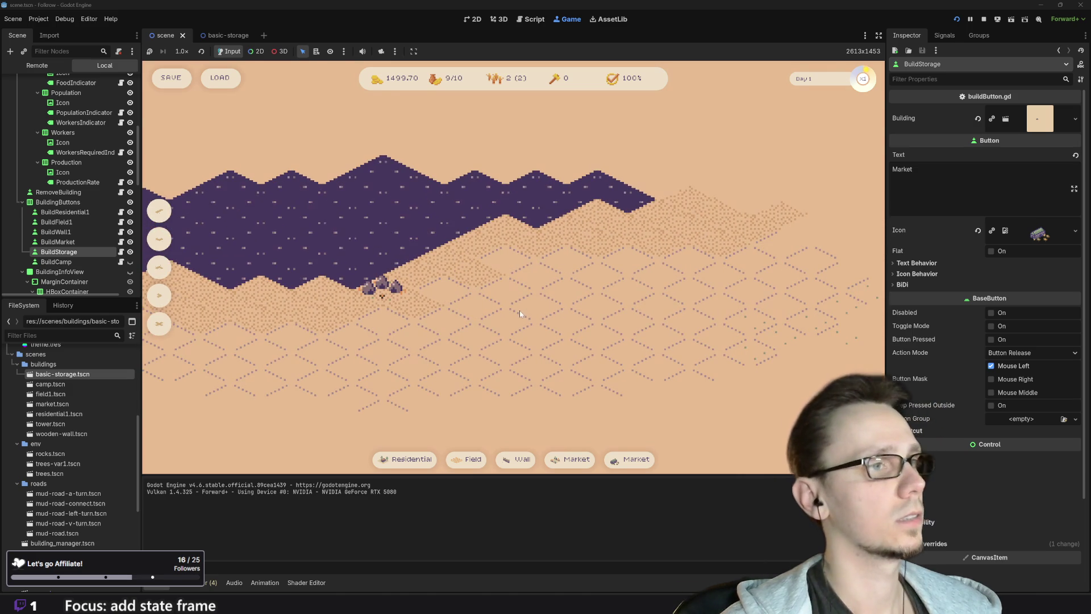
# Place two Basic Storage buildings on the sand with the new crate button
pyautogui.moveTo(623, 464)
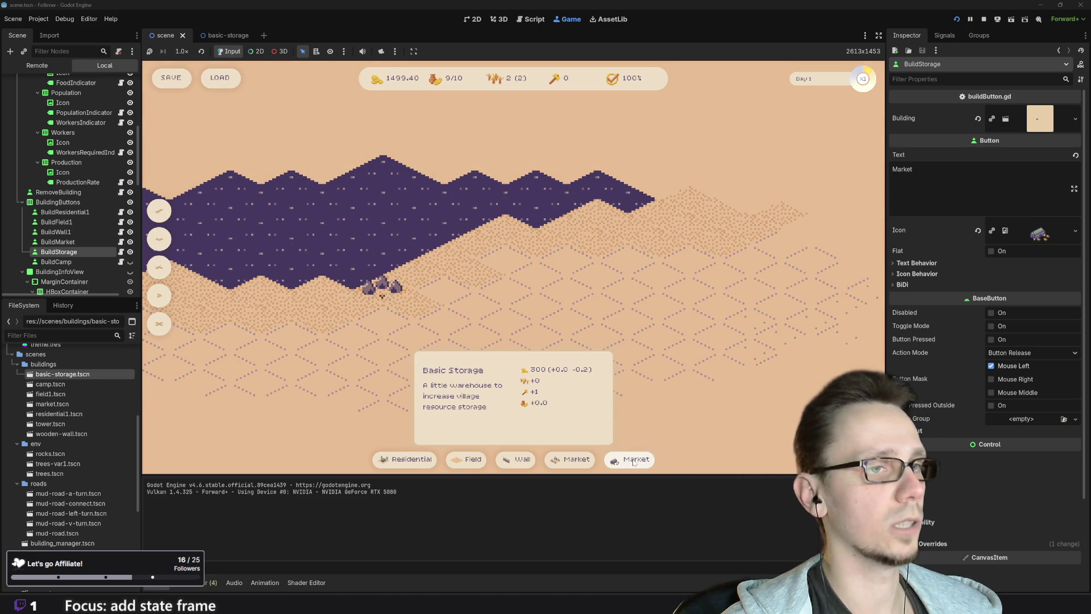
pyautogui.click(623, 464)
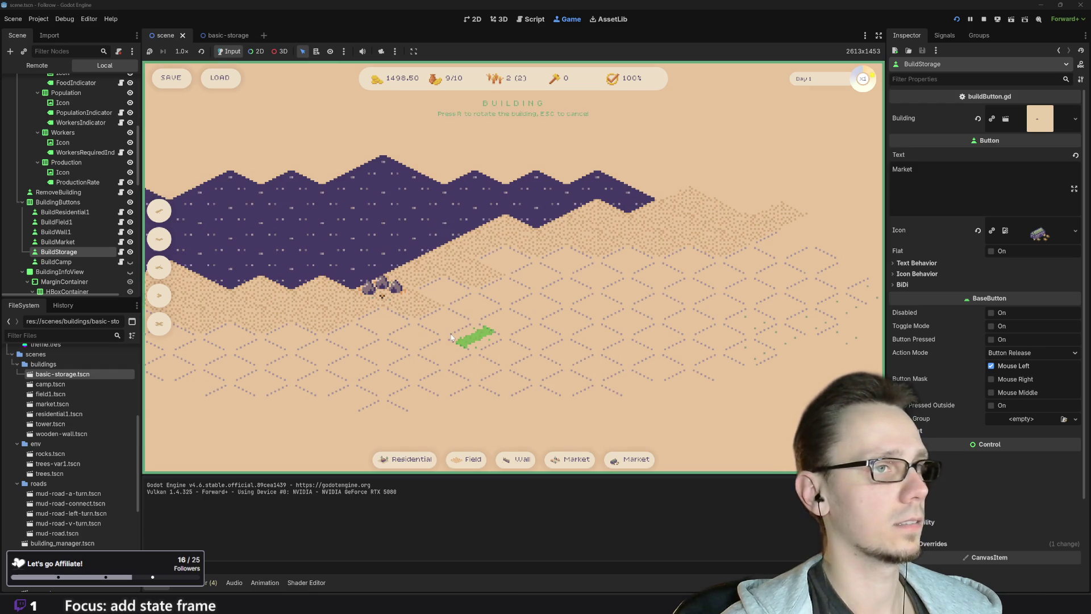
pyautogui.click(481, 348)
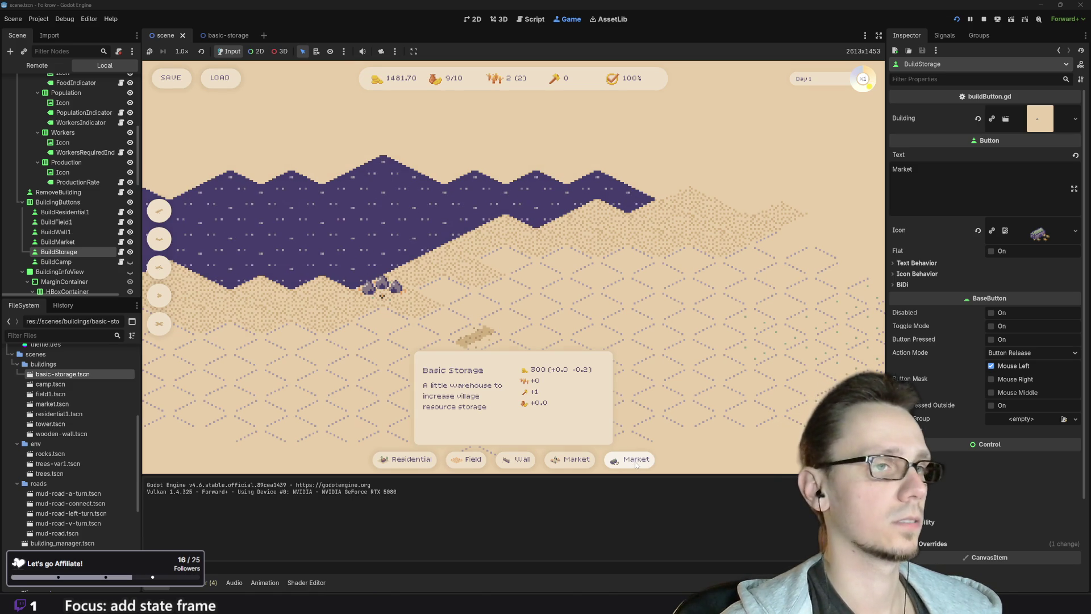
pyautogui.click(636, 461)
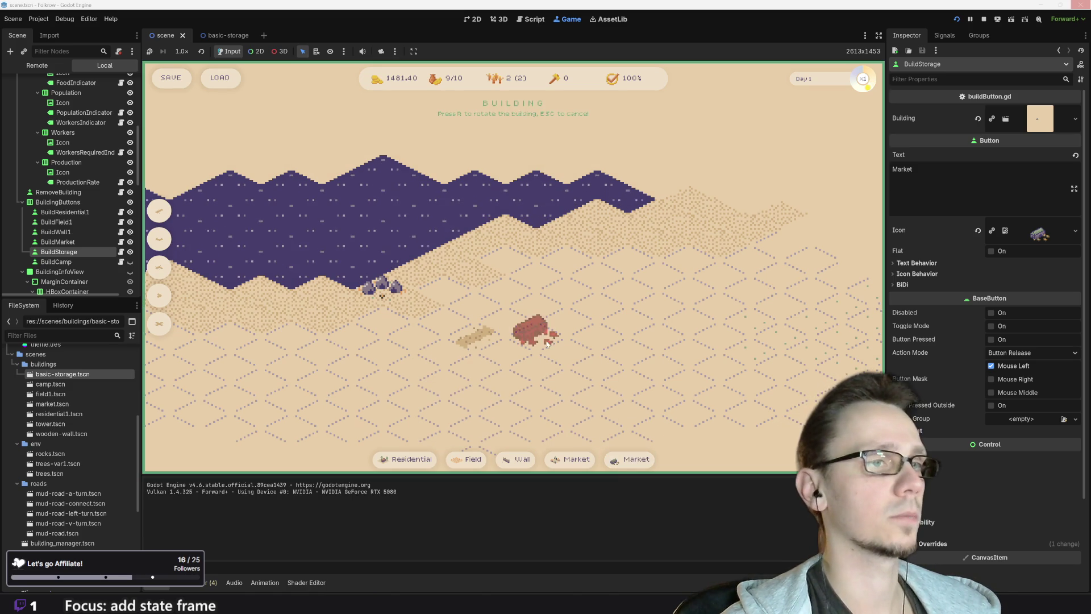
pyautogui.click(456, 327)
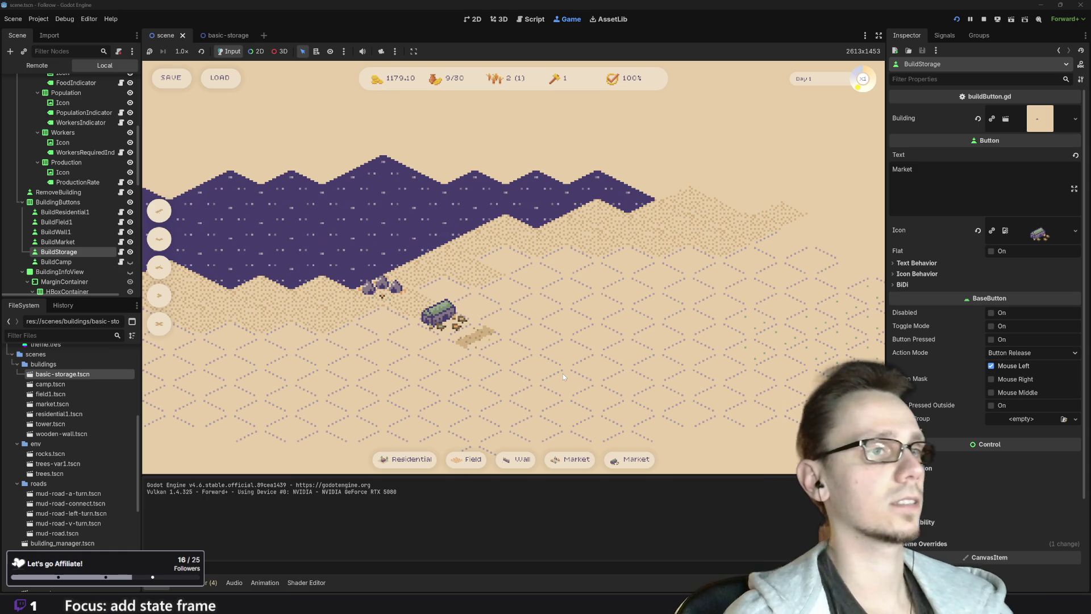
# Lay two road segments running east from the storage
pyautogui.moveTo(396, 461)
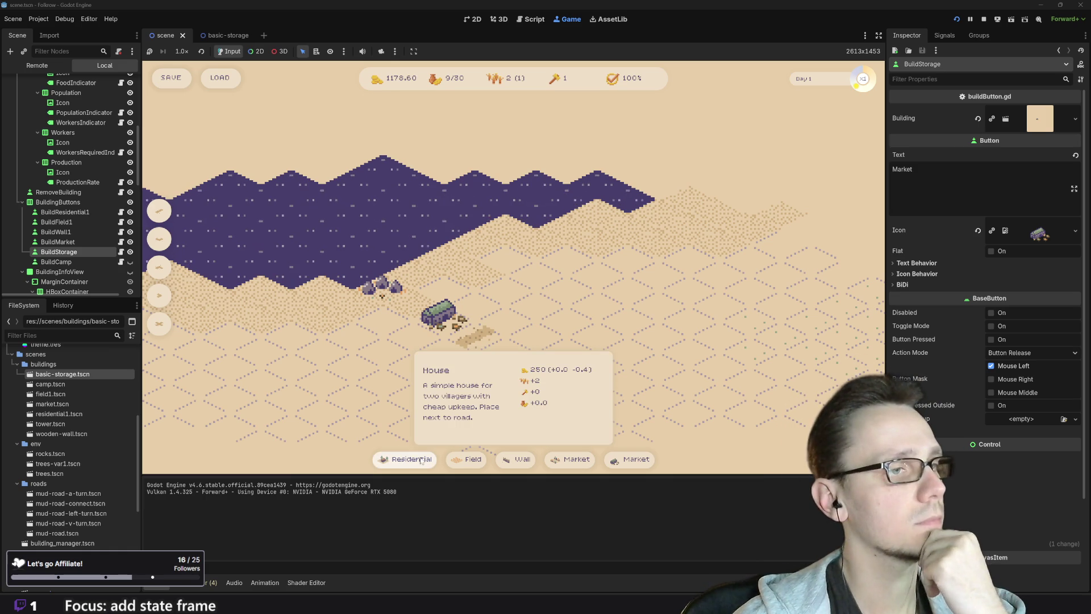
pyautogui.click(407, 459)
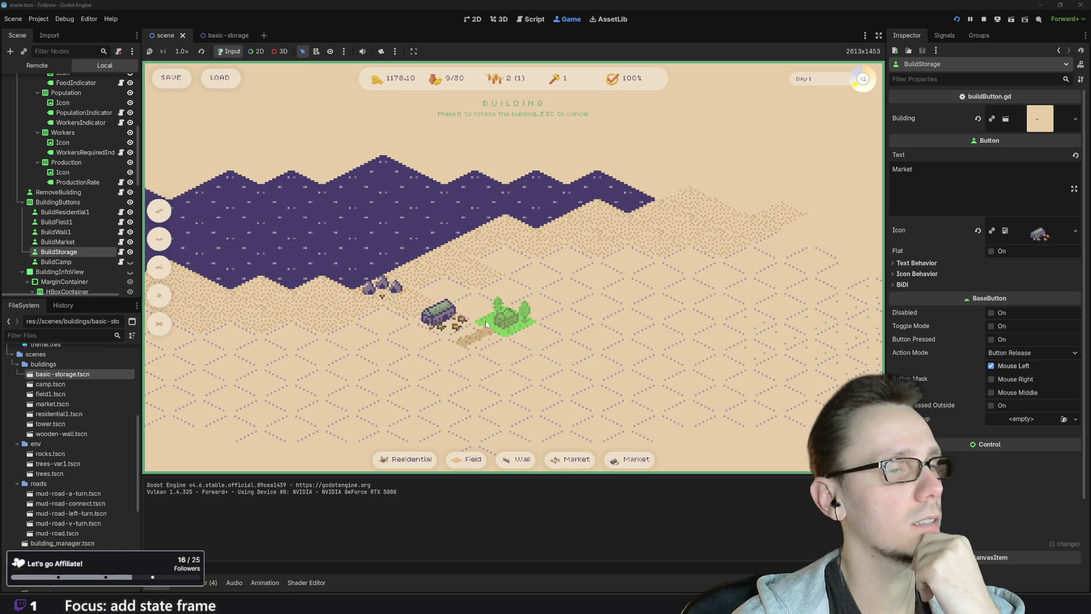
pyautogui.click(159, 238)
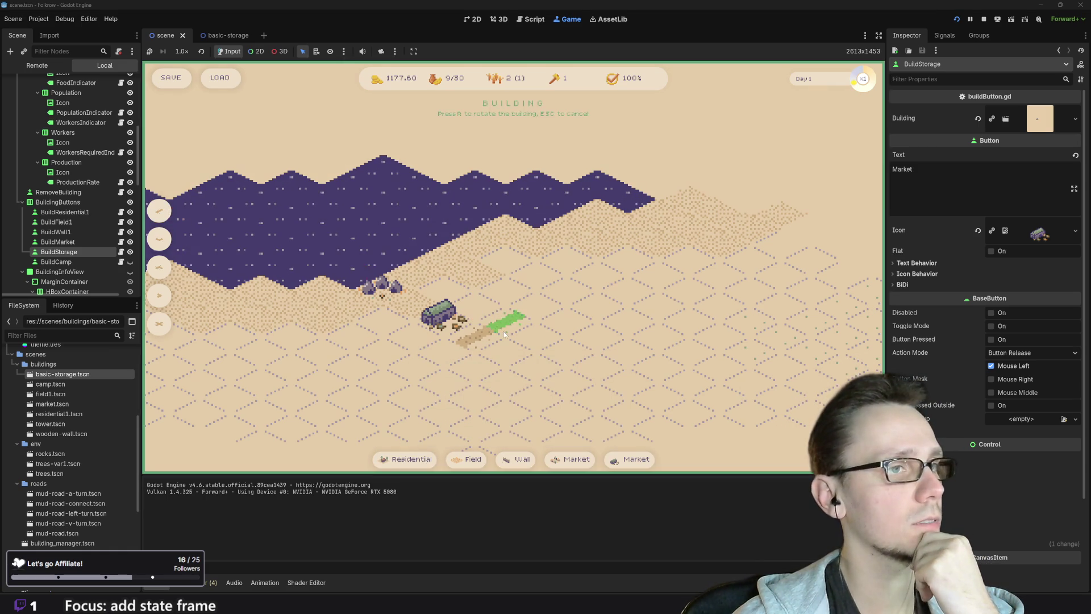
pyautogui.click(504, 334)
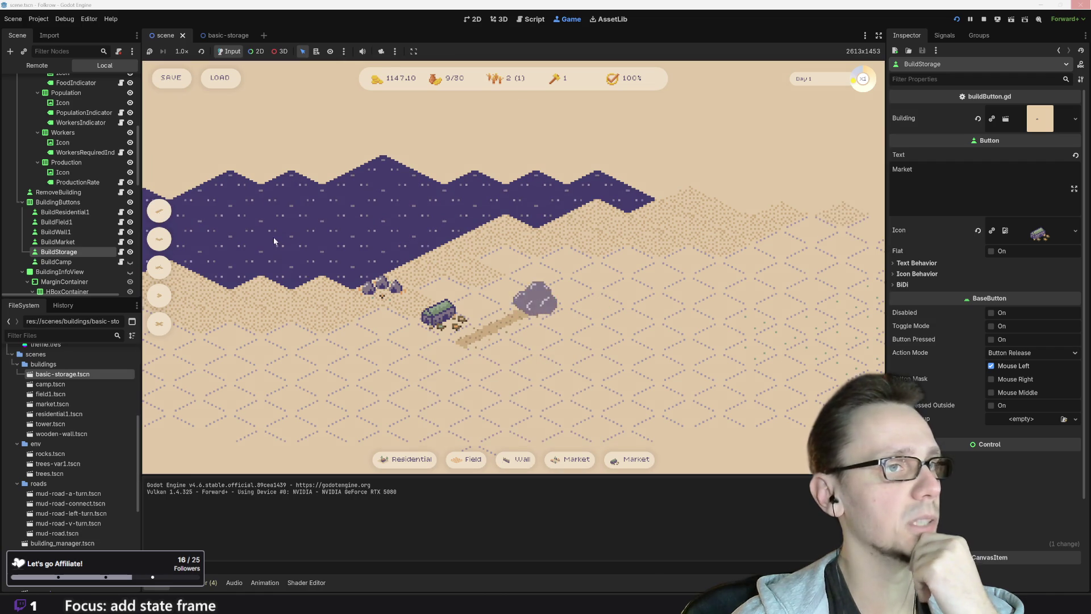
pyautogui.click(159, 210)
pyautogui.click(566, 291)
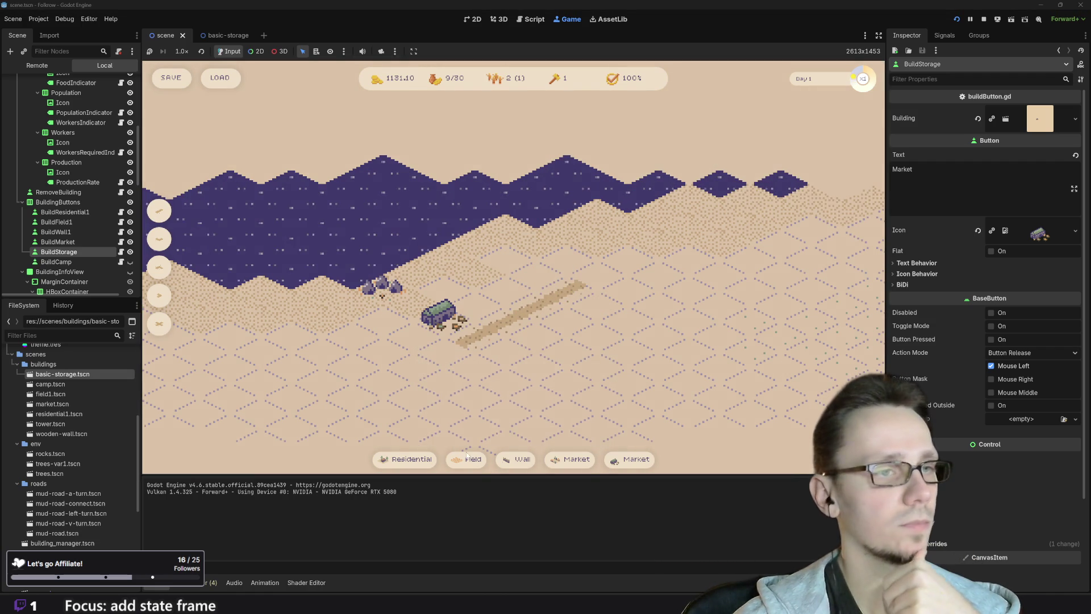
pyautogui.scroll(-2, 444, 332)
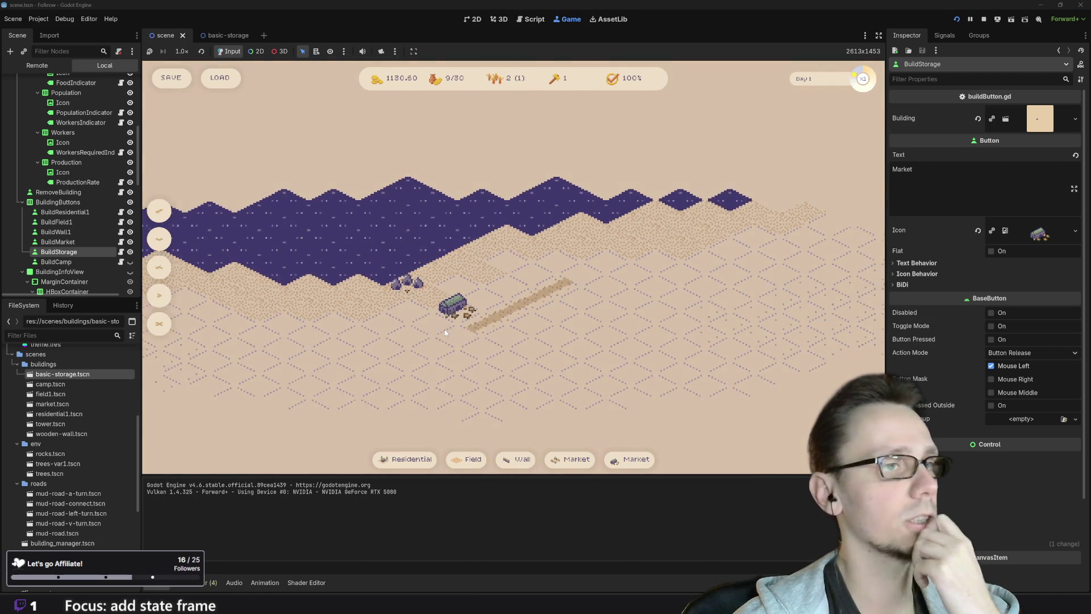
pyautogui.scroll(2, 449, 334)
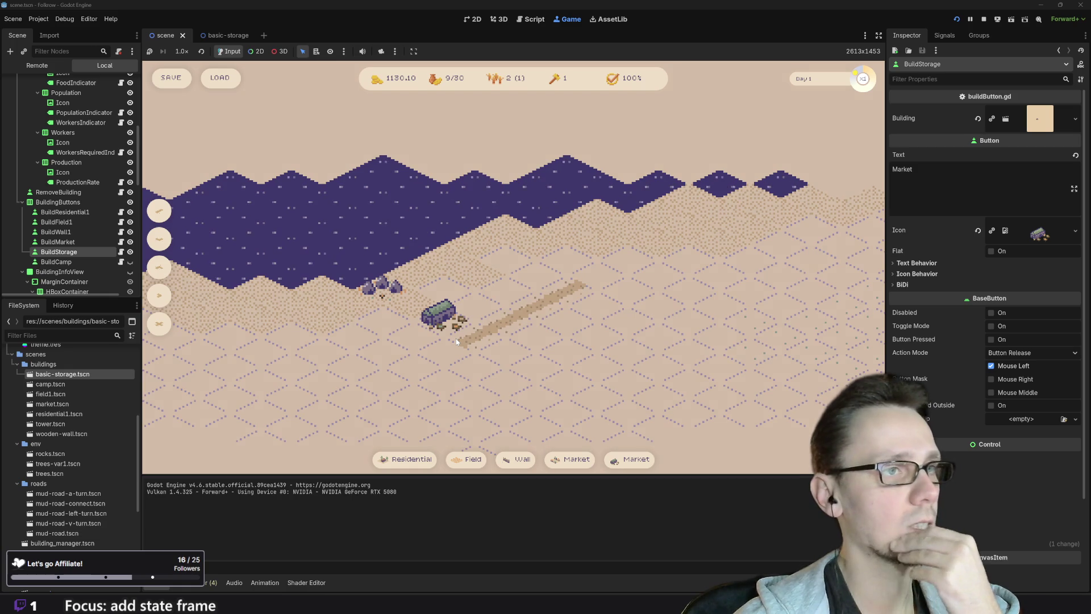
# Place a rotated house next to the storage and three wheat fields nearby
pyautogui.click(404, 459)
pyautogui.press('r')
pyautogui.click(481, 307)
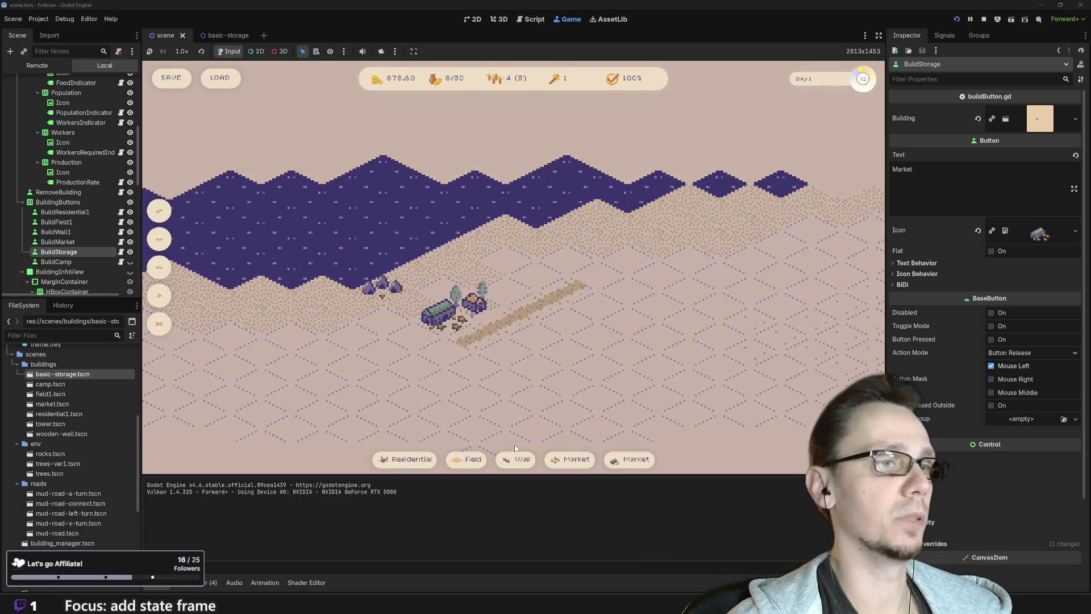
pyautogui.click(467, 462)
pyautogui.click(631, 316)
pyautogui.click(468, 459)
pyautogui.click(595, 329)
pyautogui.click(468, 459)
pyautogui.click(628, 348)
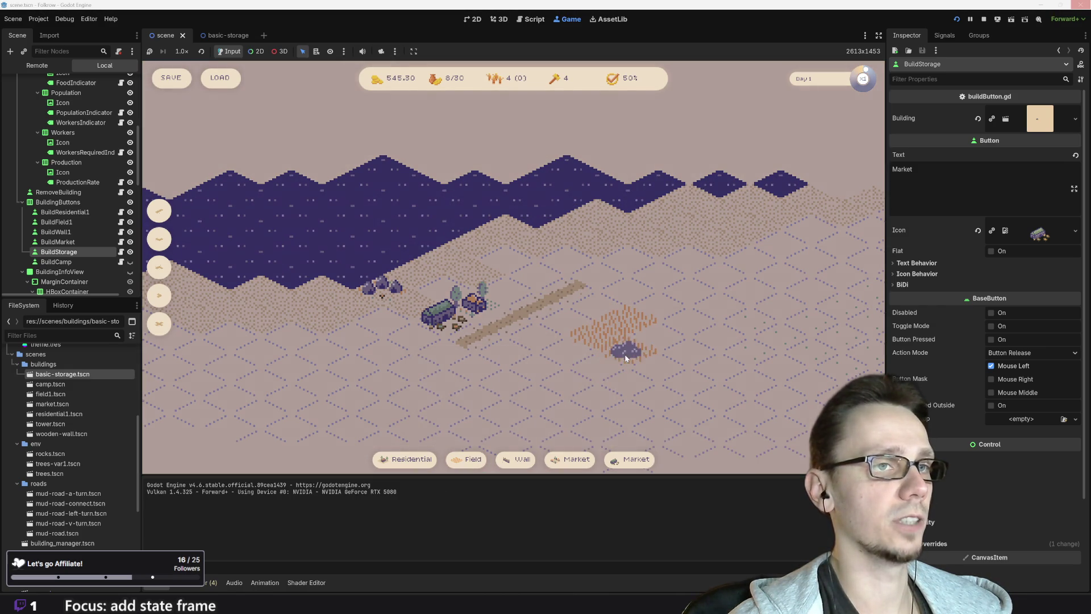
pyautogui.click(468, 459)
pyautogui.rightClick(657, 349)
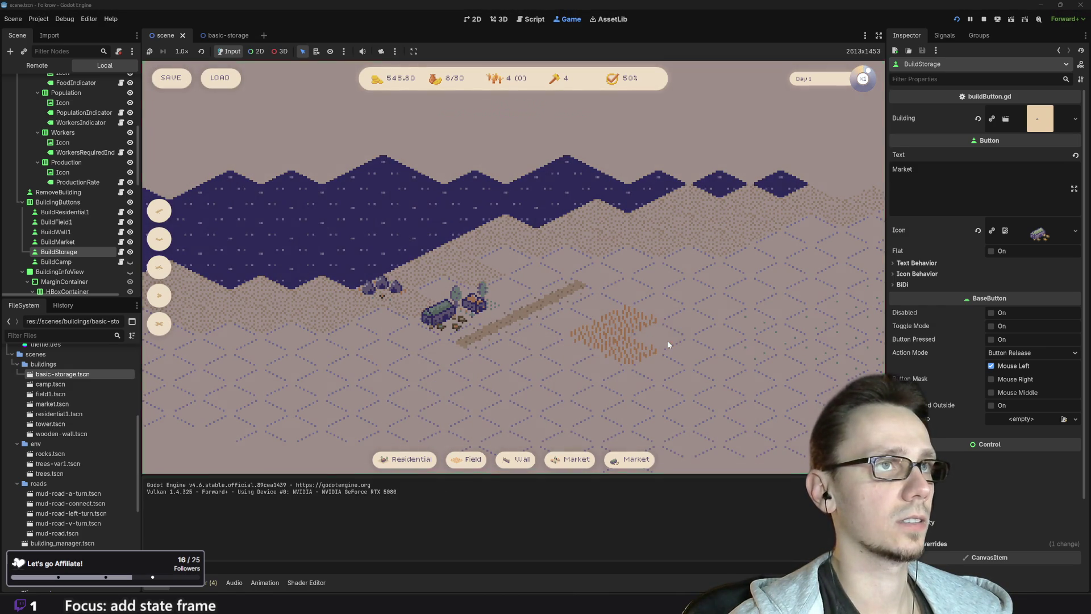
# Start and cancel a storage placement and another building placement
pyautogui.click(611, 458)
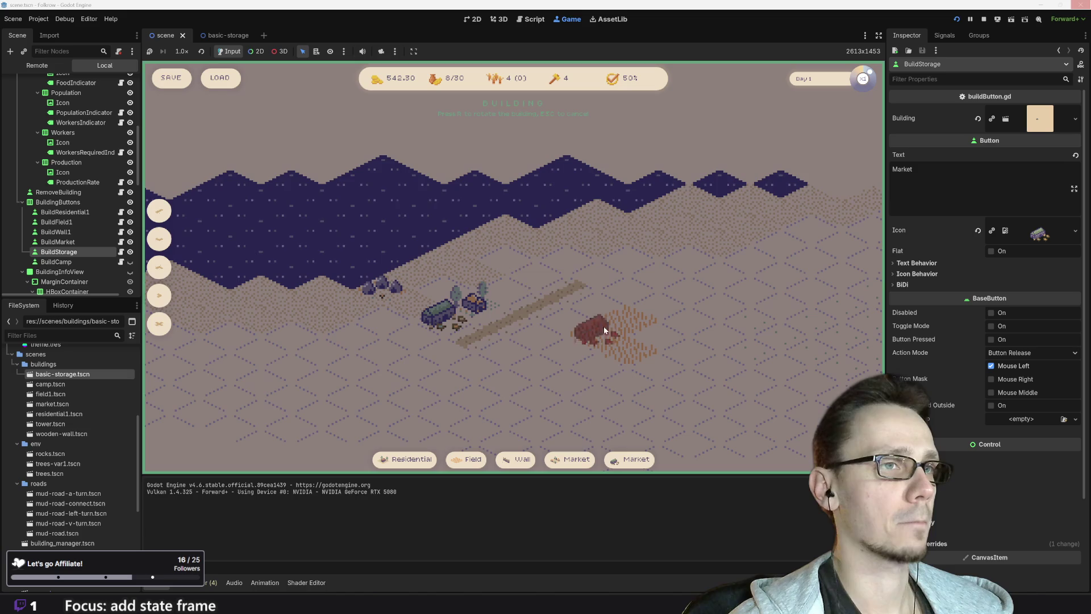
pyautogui.rightClick(544, 284)
pyautogui.click(628, 459)
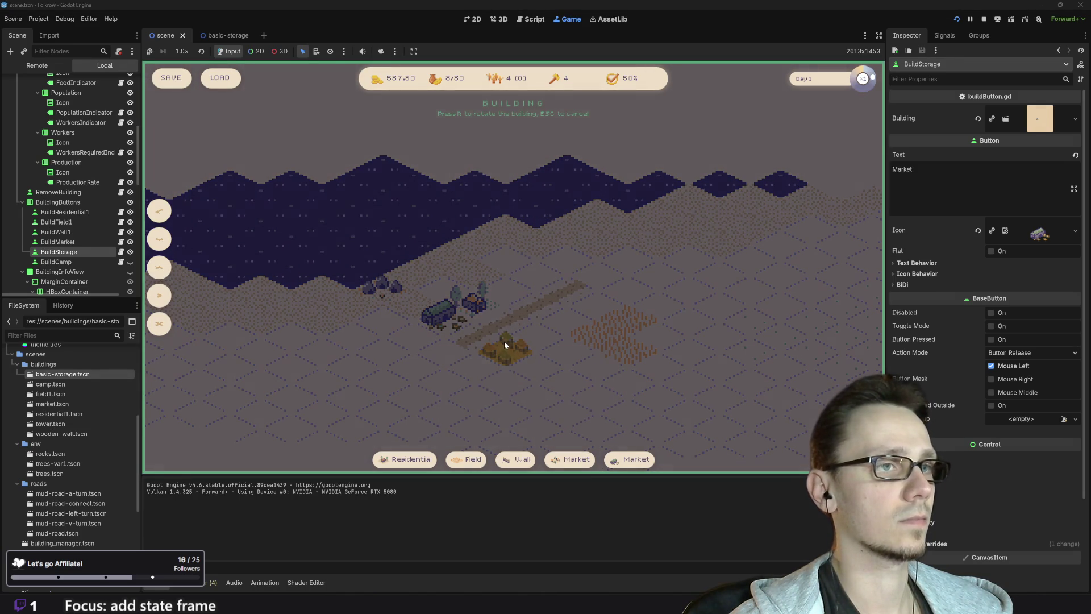
pyautogui.rightClick(503, 341)
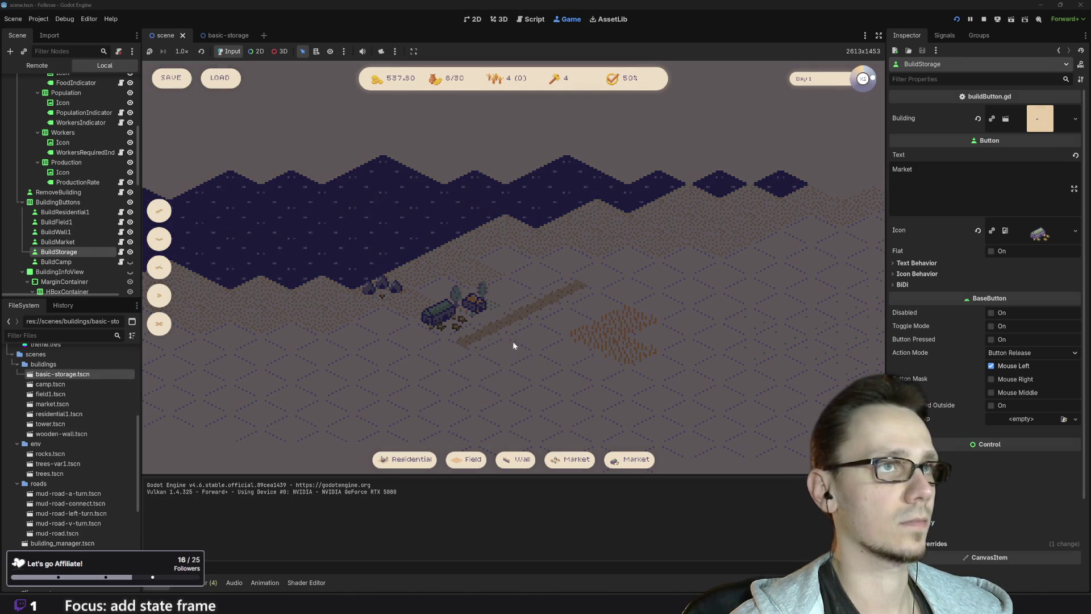
# Place a house near the road's end and another wheat field beside the others
pyautogui.click(410, 460)
pyautogui.click(541, 268)
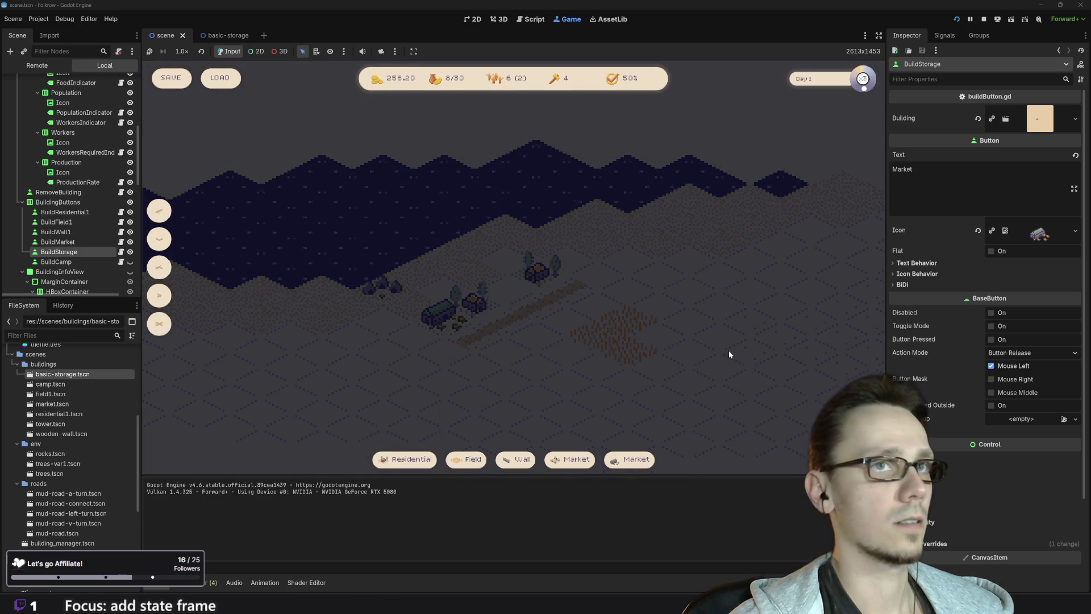
pyautogui.click(465, 459)
pyautogui.click(673, 343)
pyautogui.click(466, 459)
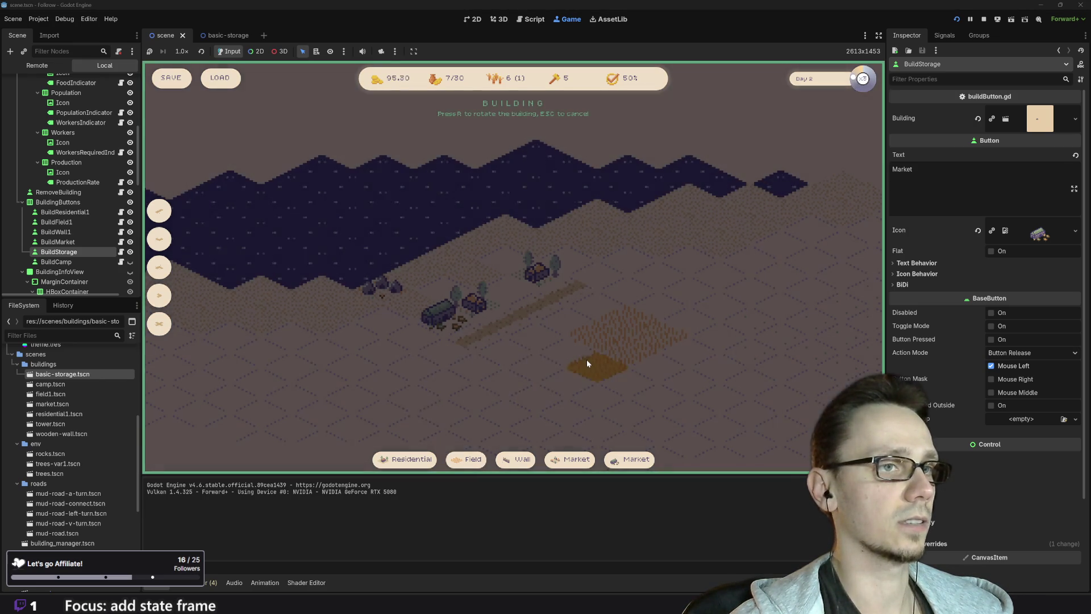
pyautogui.press('Escape')
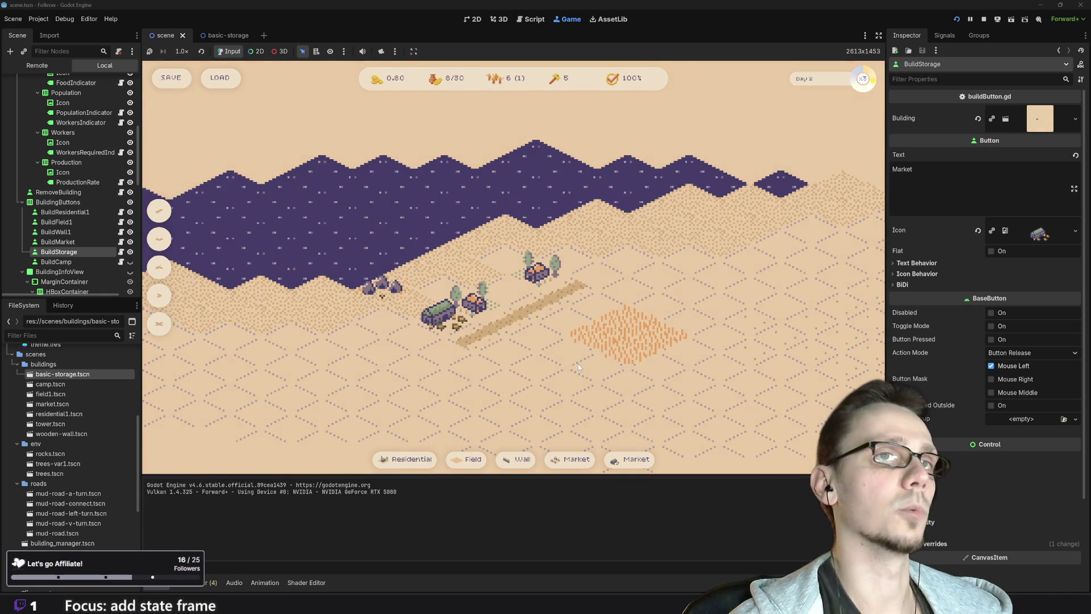
pyautogui.scroll(-1, 578, 363)
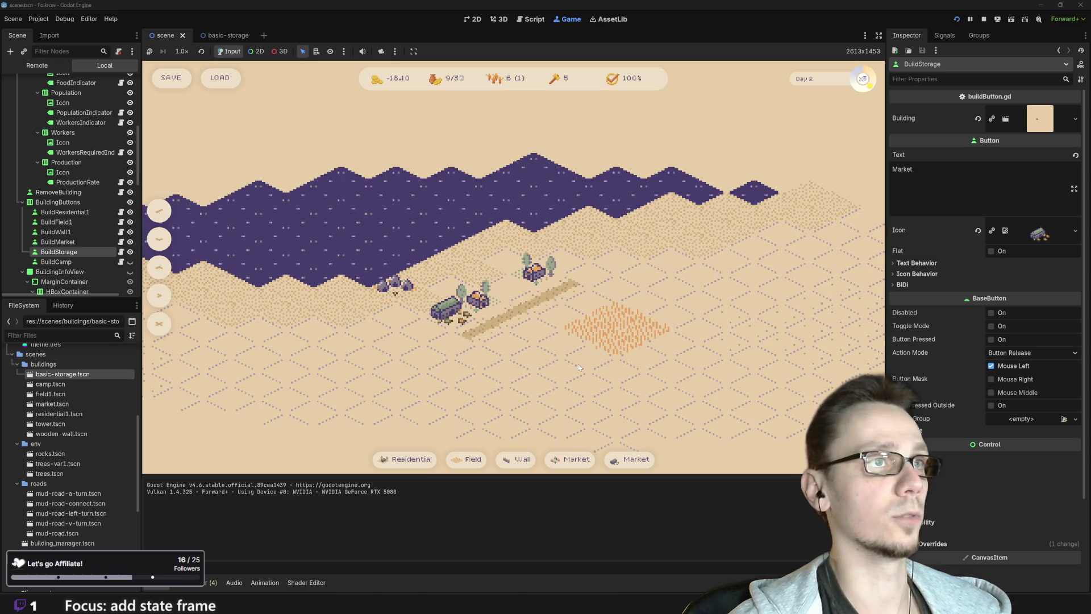